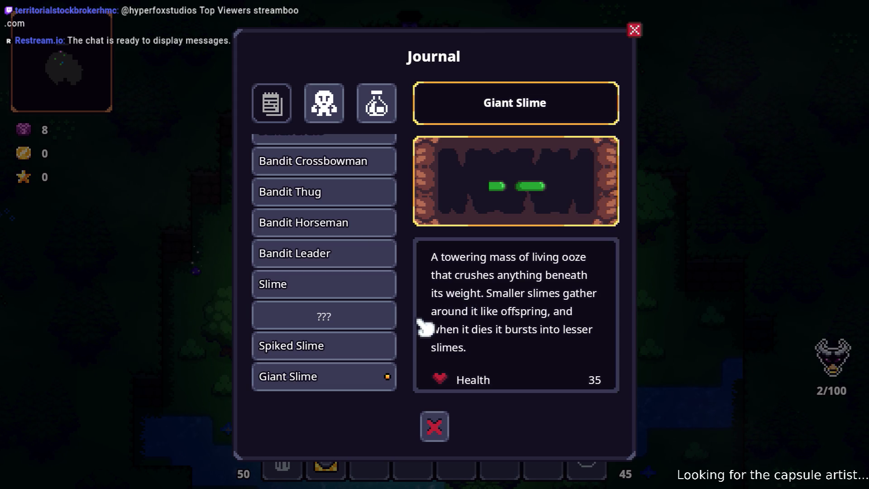
Read the bestiary's Rat and Giant Rat entries, flipping between them
scroll(379, 326, down, 4)
scroll(523, 302, down, 2)
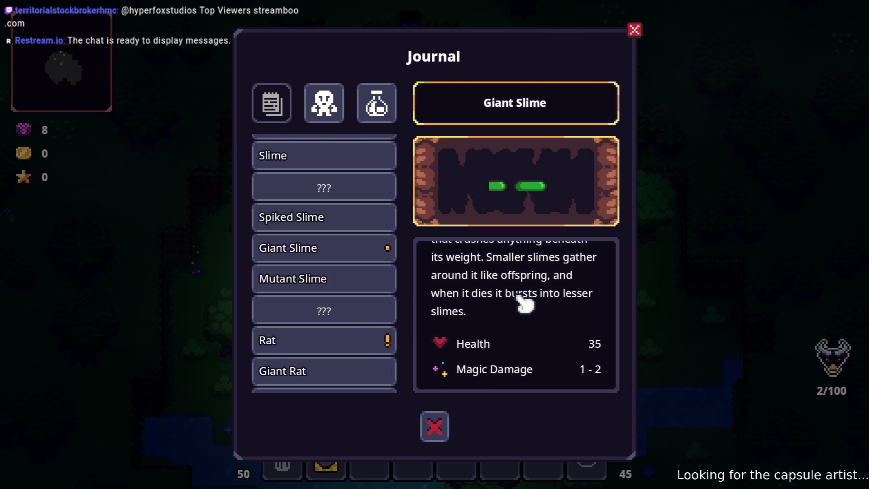
scroll(527, 304, up, 2)
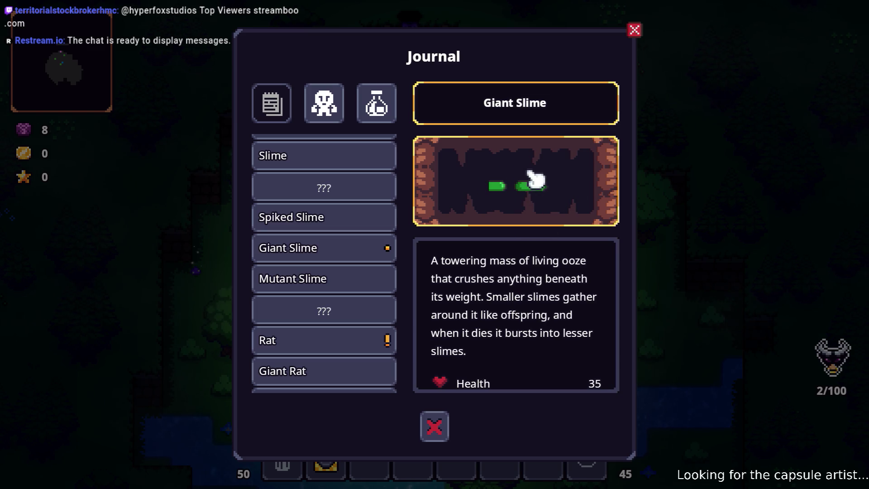
scroll(368, 277, down, 2)
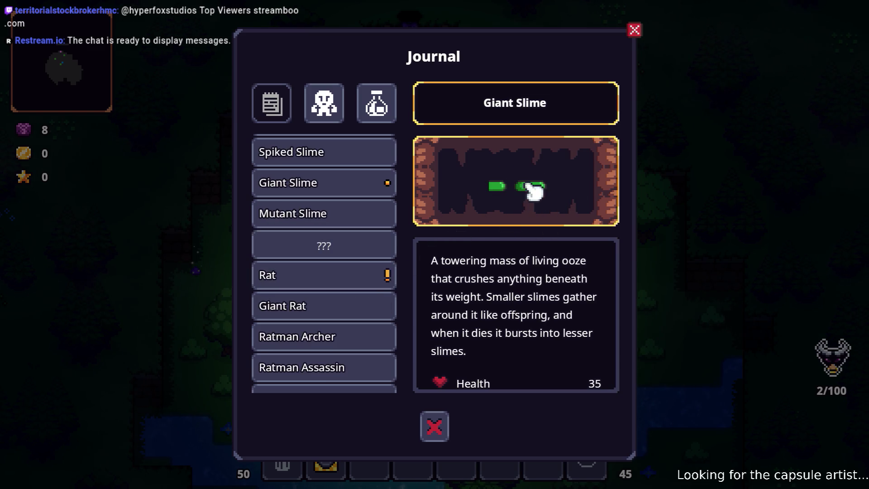
click(352, 276)
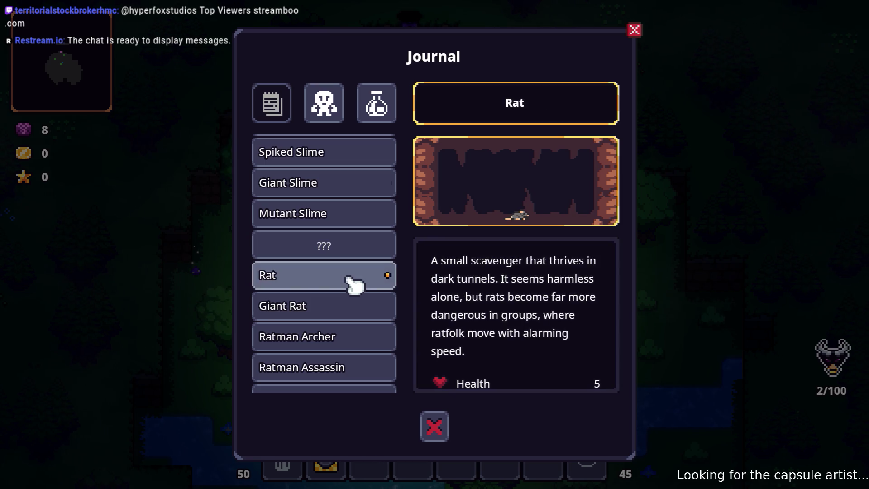
click(316, 317)
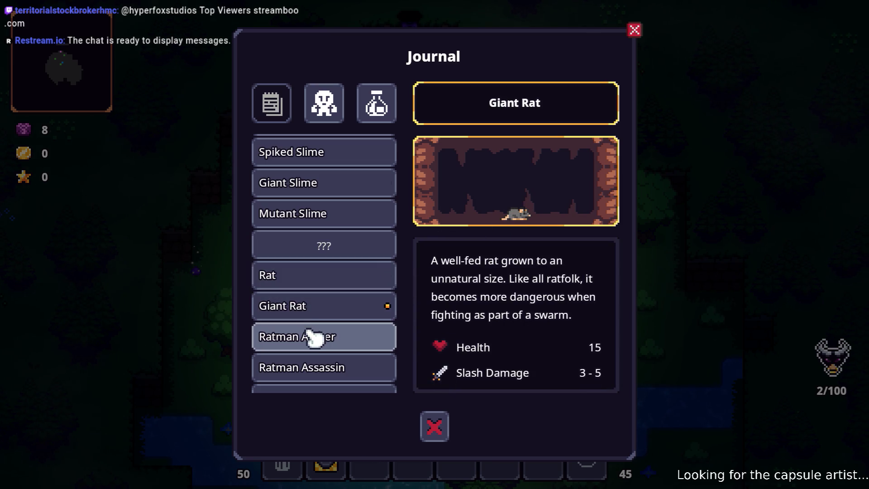
click(331, 276)
scroll(491, 306, down, 2)
scroll(487, 312, up, 2)
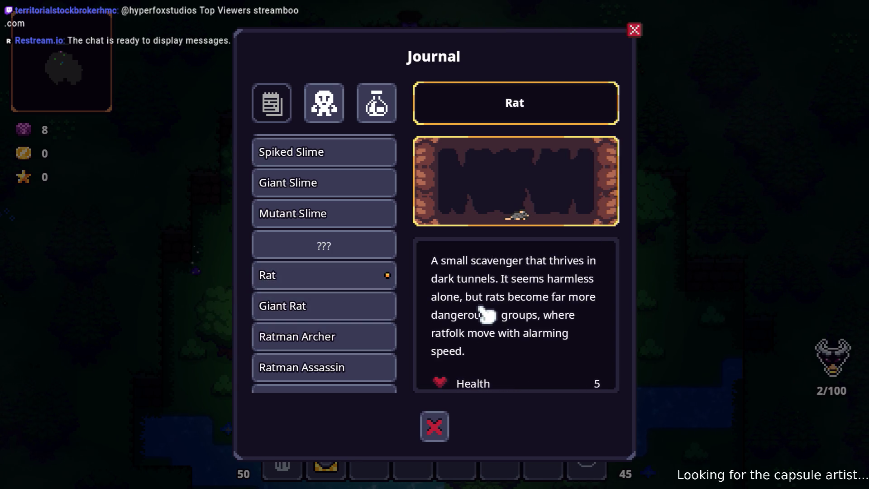
click(336, 312)
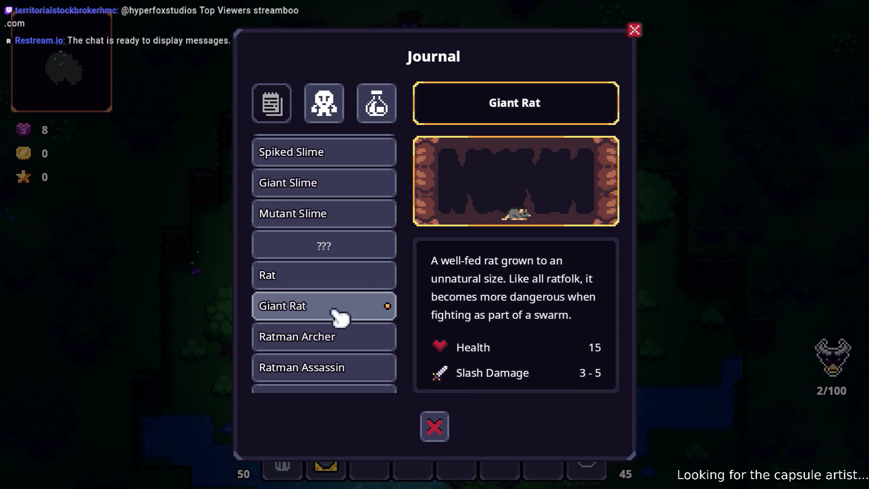
scroll(474, 323, down, 2)
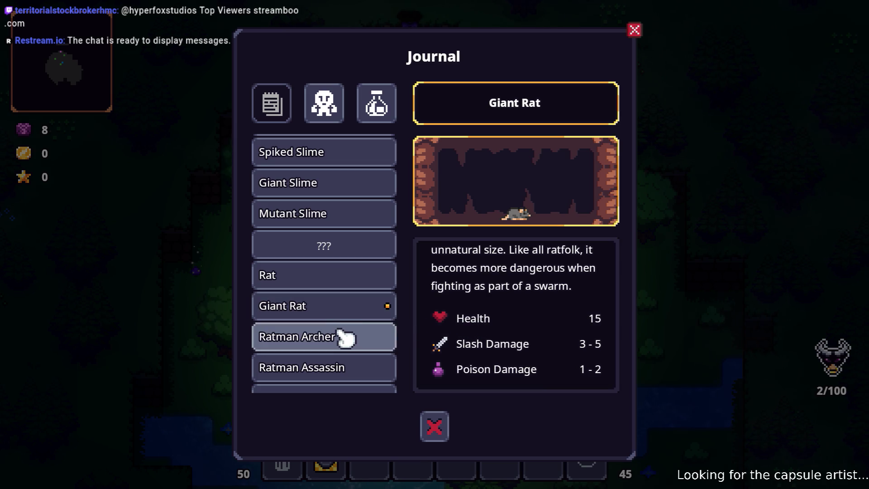
Read the Ratman Archer and Ratman Assassin entries
click(395, 330)
scroll(487, 342, down, 2)
scroll(487, 342, up, 2)
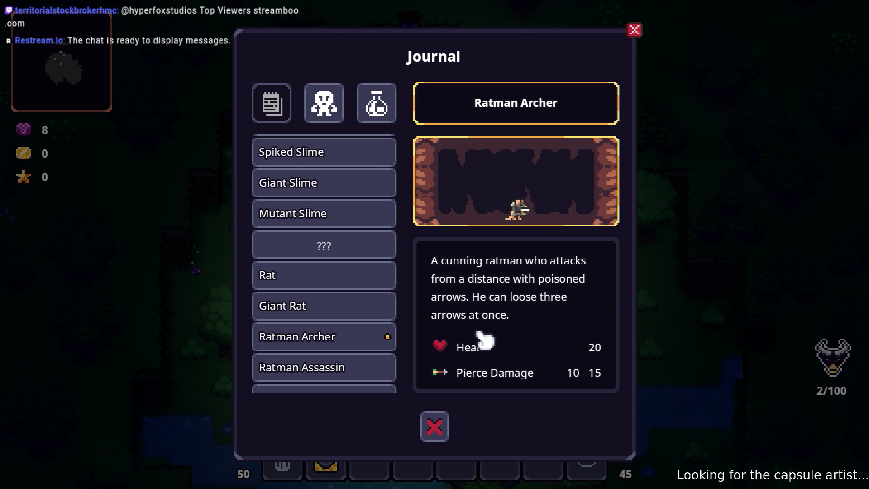
scroll(341, 340, down, 1)
click(343, 339)
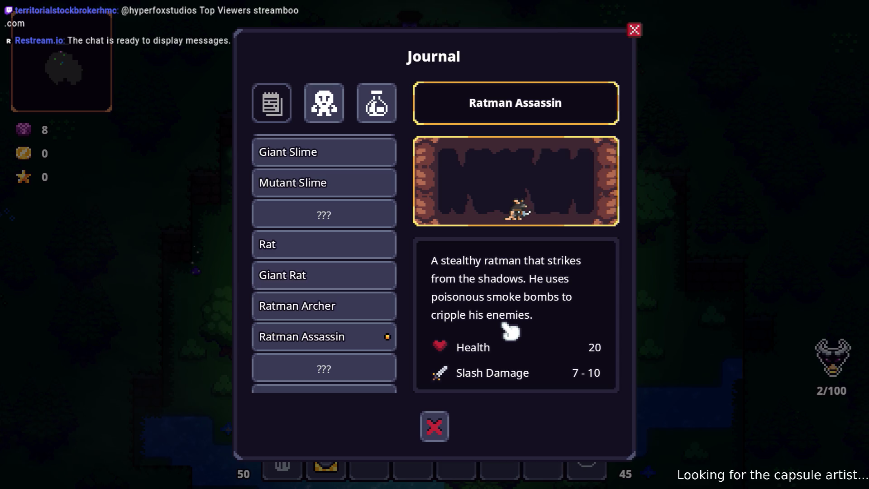
Read the Gothar entry, then close the journal
scroll(340, 330, down, 6)
scroll(344, 317, down, 5)
scroll(348, 301, up, 3)
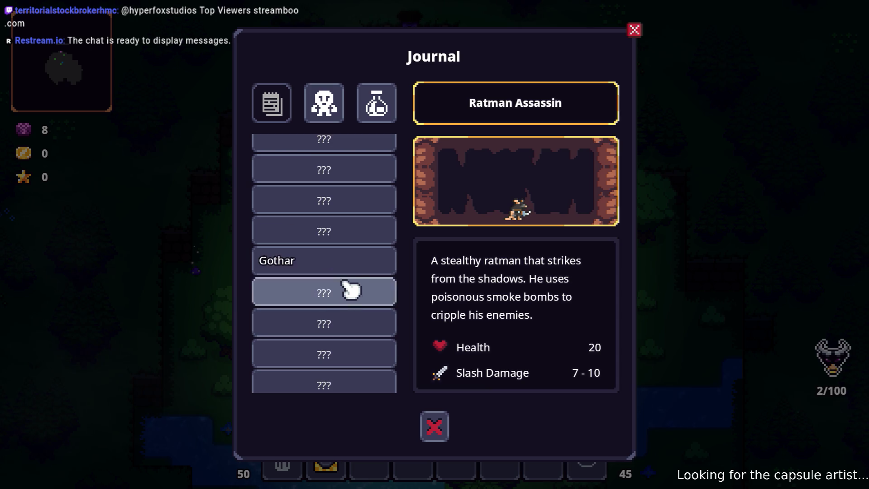
click(355, 271)
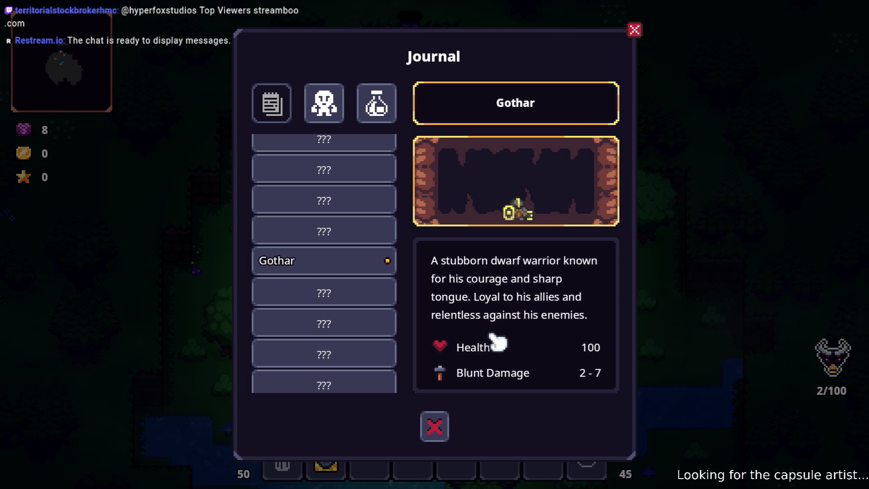
scroll(359, 334, down, 4)
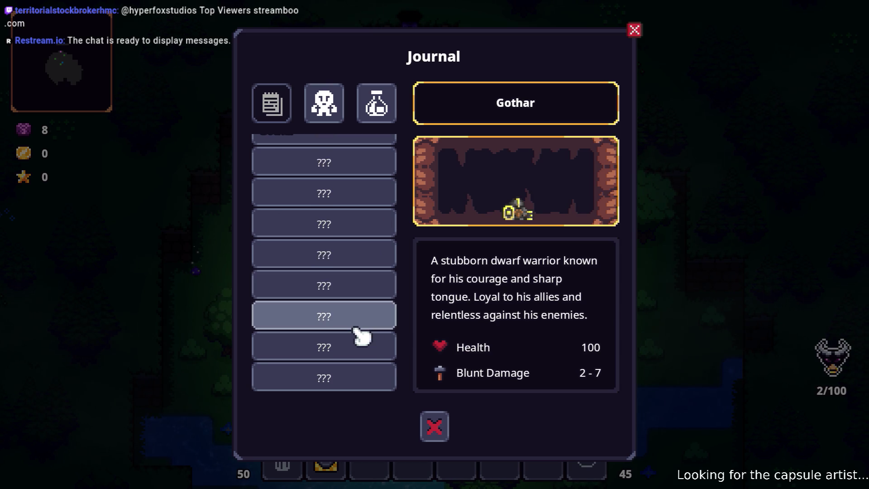
click(435, 425)
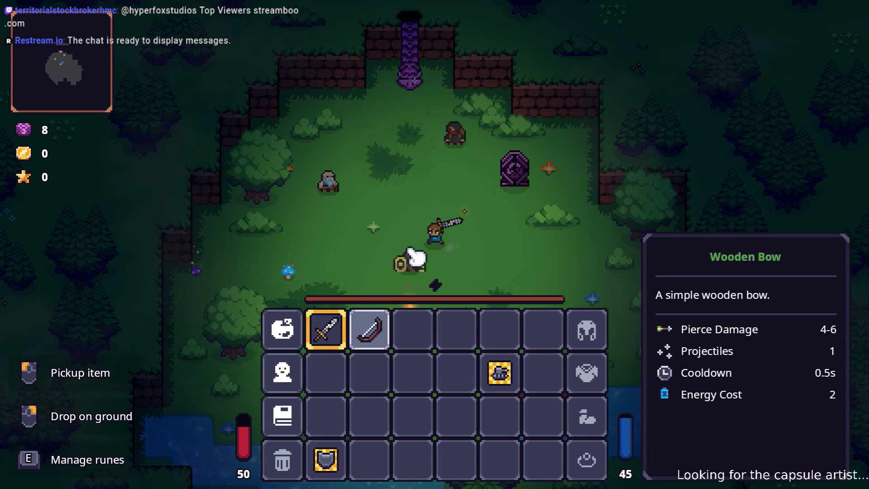
Close the inventory and talk with Anton, answering Nothing
key(Escape)
key(w)
key(a)
key(e)
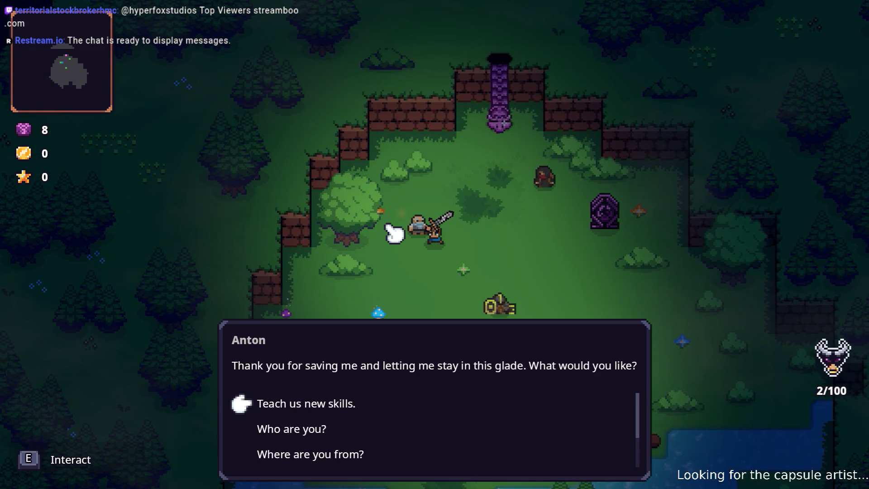
key(s)
key(s)
Talk with the second camp villager and choose Nothing
key(s)
key(s)
key(e)
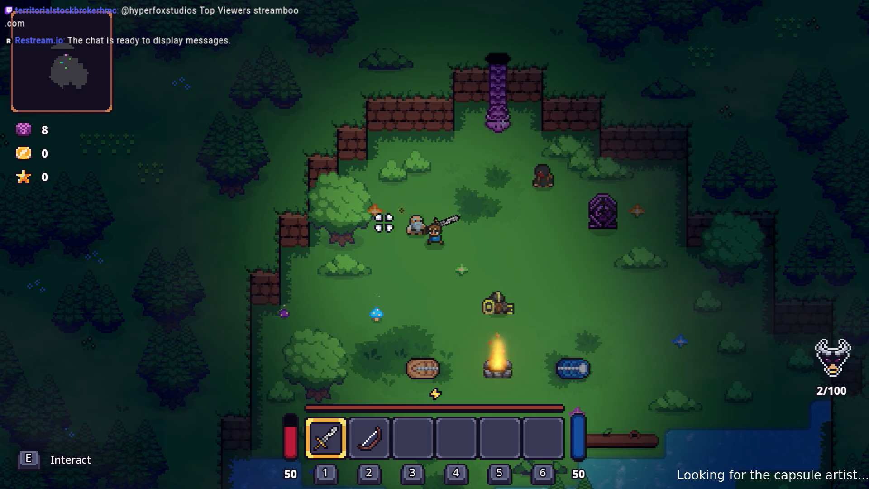
key(w)
key(d)
key(e)
key(s)
key(s)
key(s)
key(s)
key(e)
Walk to the purple portal and enter it
key(w)
key(a)
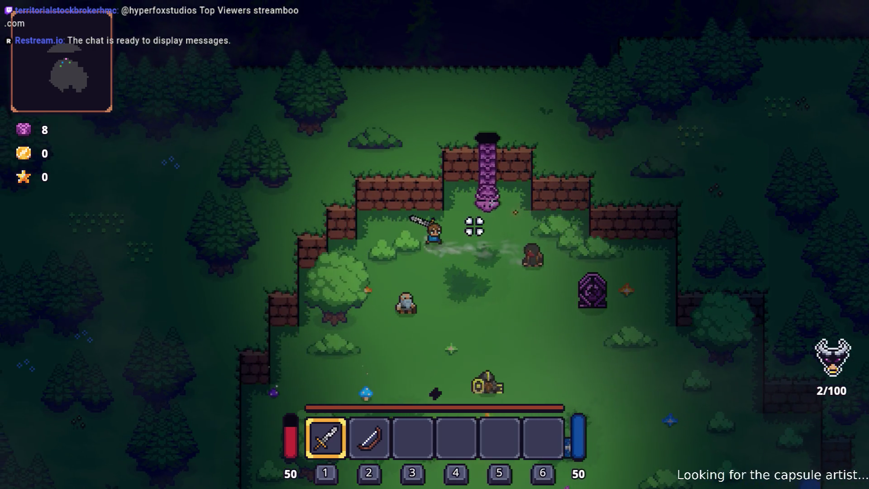
key(e)
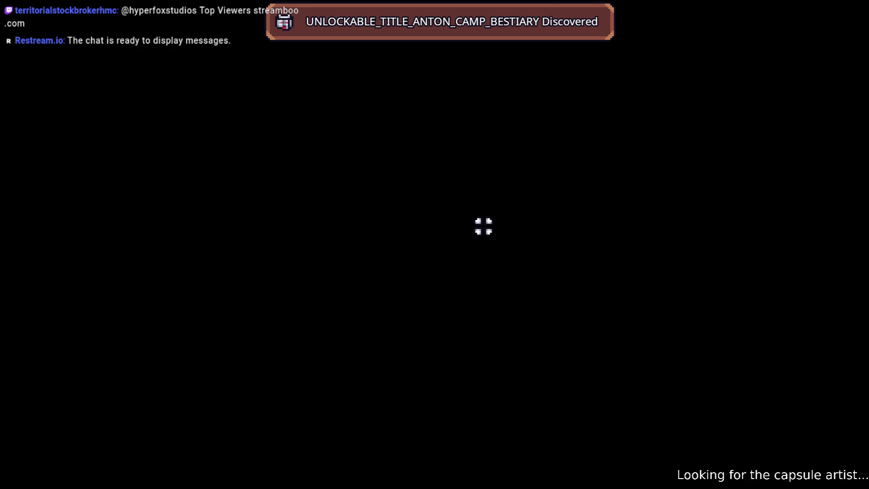
Walk up the forest path and assign Guard Here Command to quick slot 3
key(d)
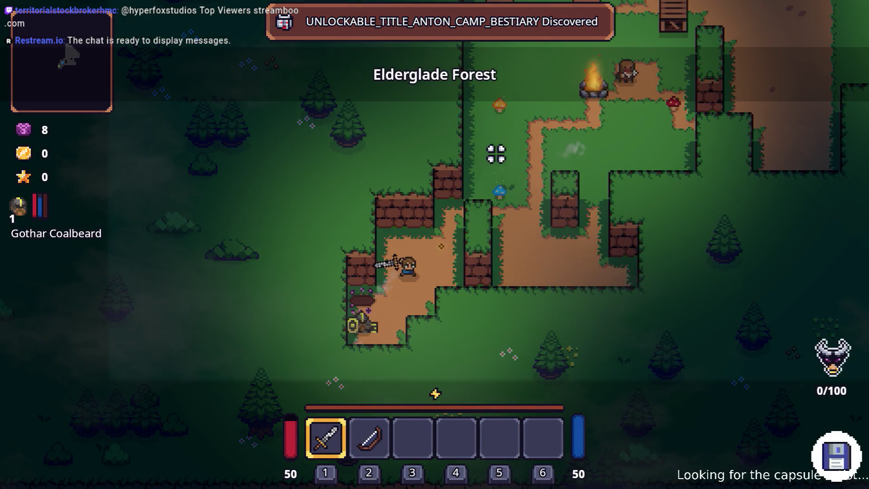
key(d)
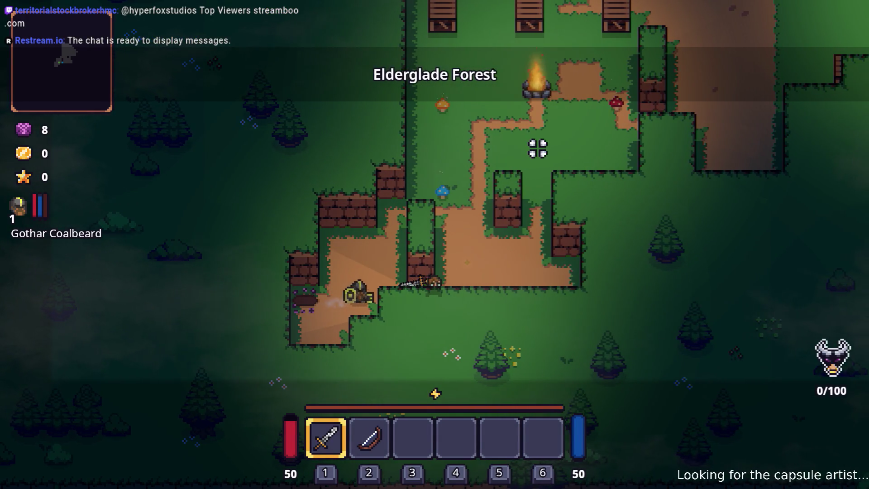
key(i)
click(433, 329)
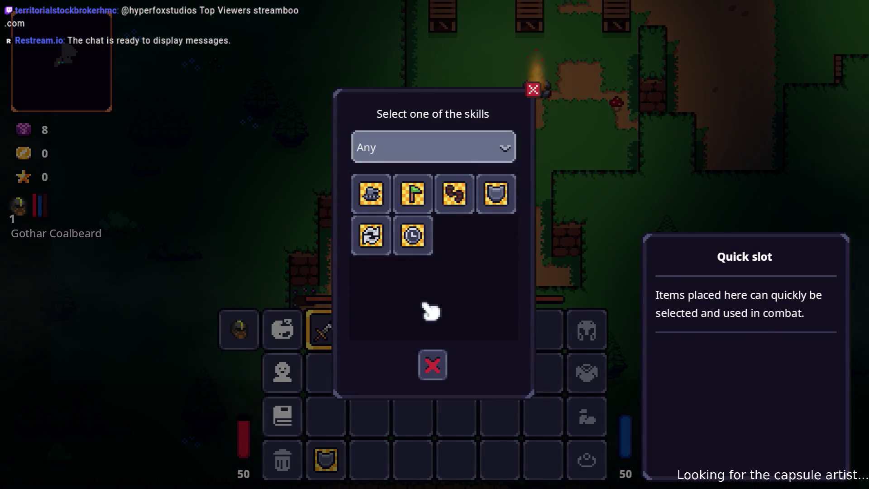
click(372, 194)
click(413, 329)
Put the shield in quick slot 4, then order the guards to hold position
click(343, 456)
click(466, 338)
key(i)
key(3)
key(w+d)
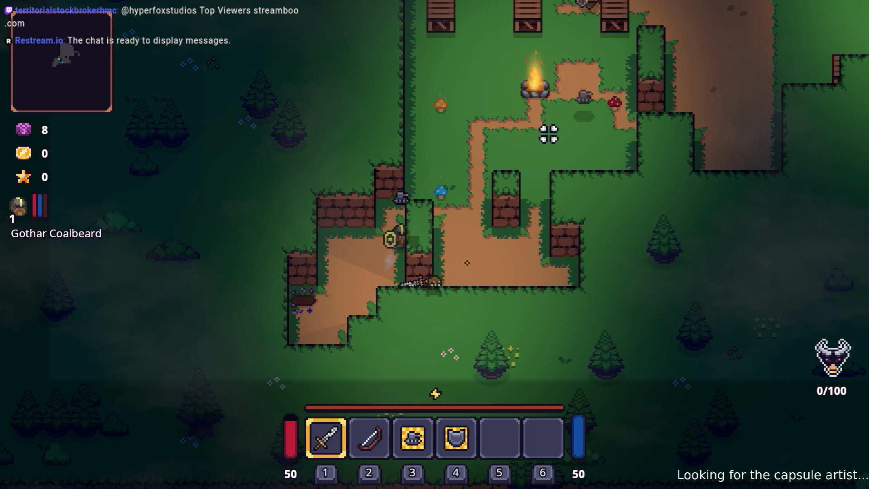
Fight the first enemy wave up the path and pick up the Wooden Stick
key(d)
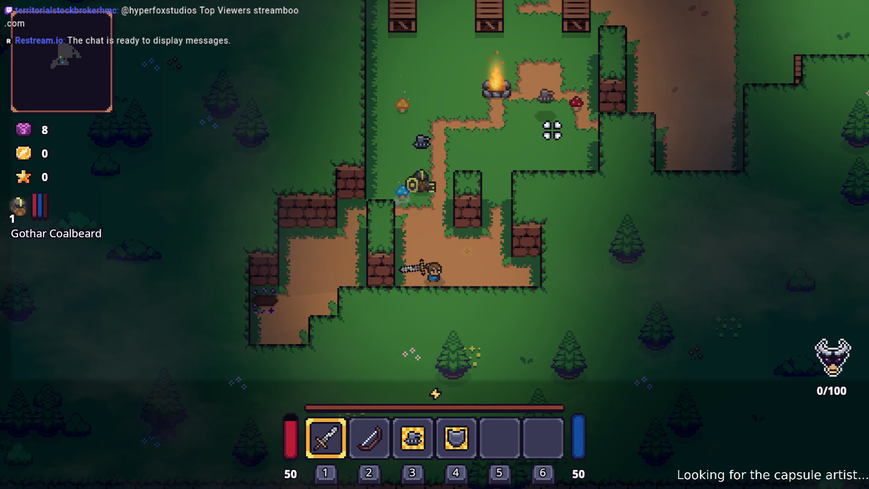
key(w)
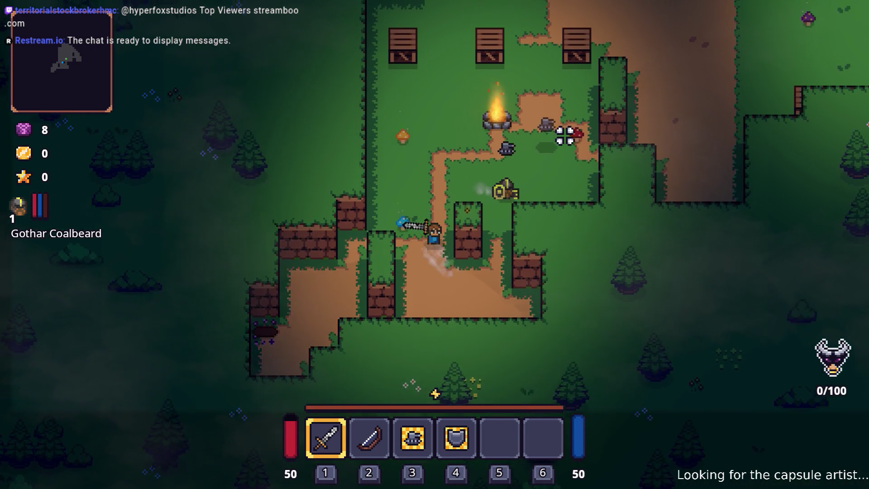
key(w+d)
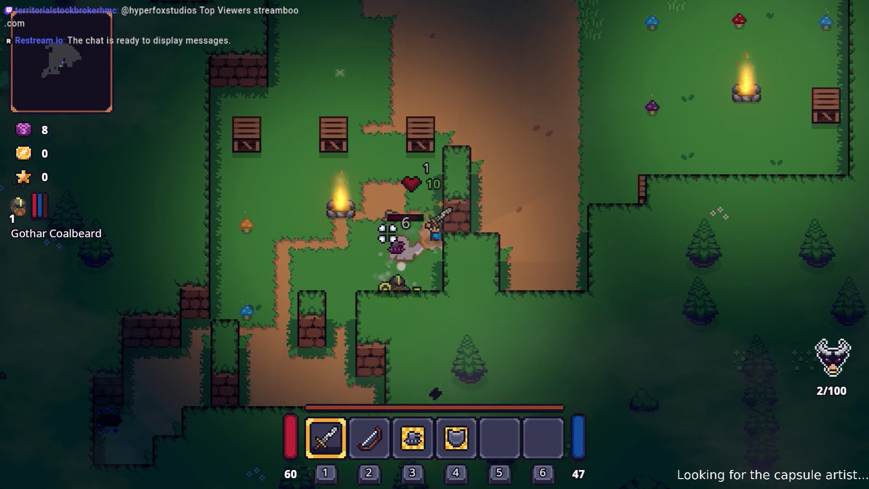
key(a)
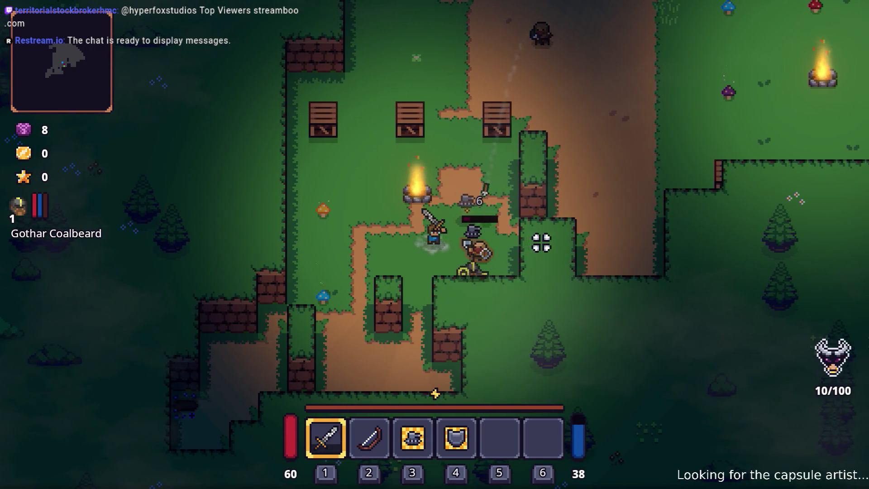
key(w)
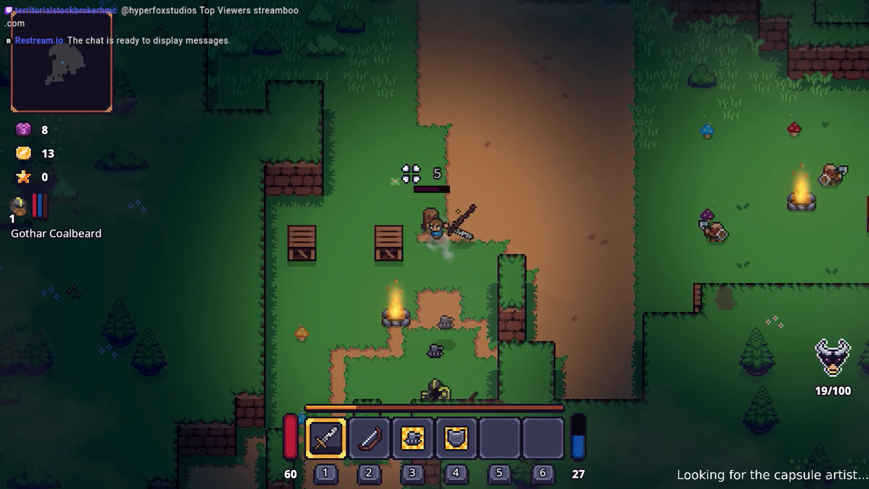
key(e)
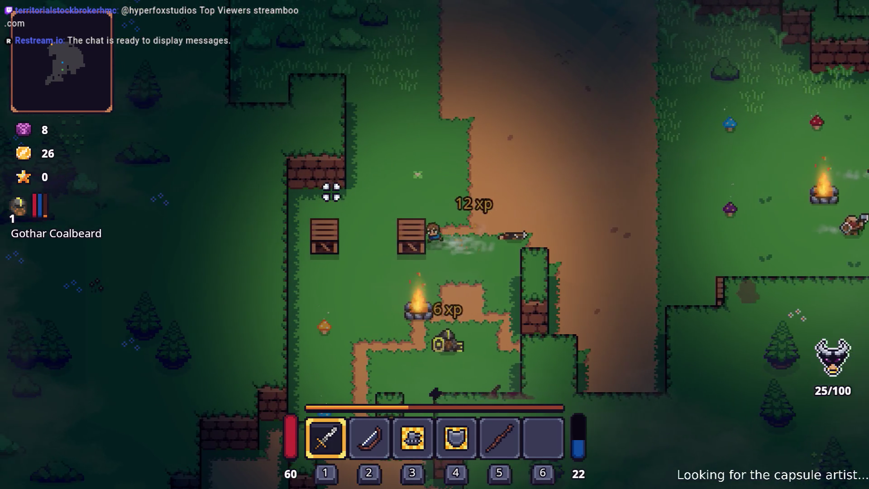
key(a)
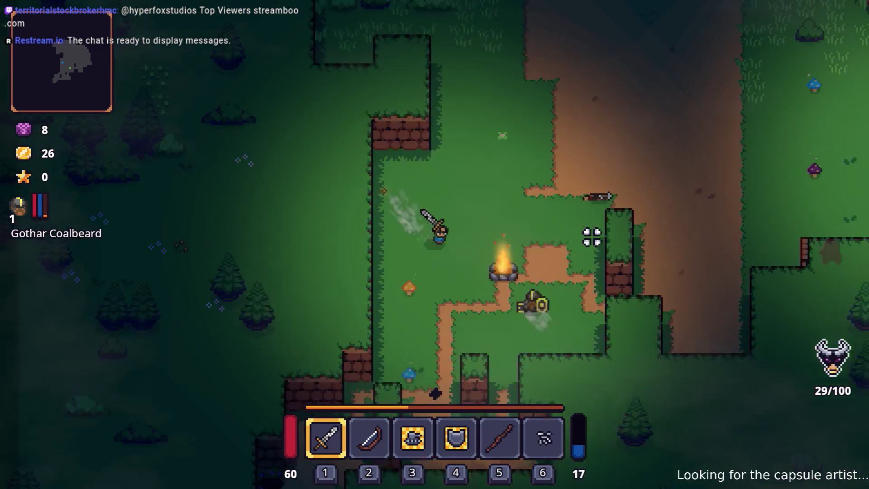
Pull back down-left along the path toward the campfire
key(a)
key(s)
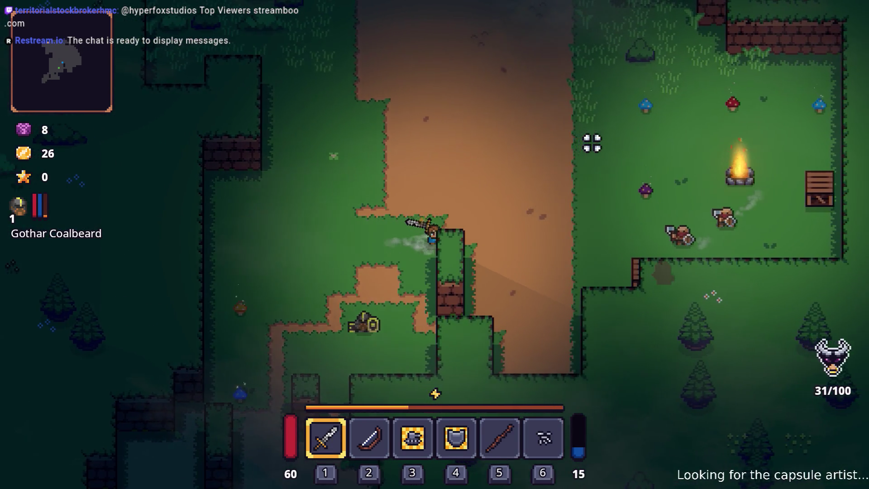
key(d)
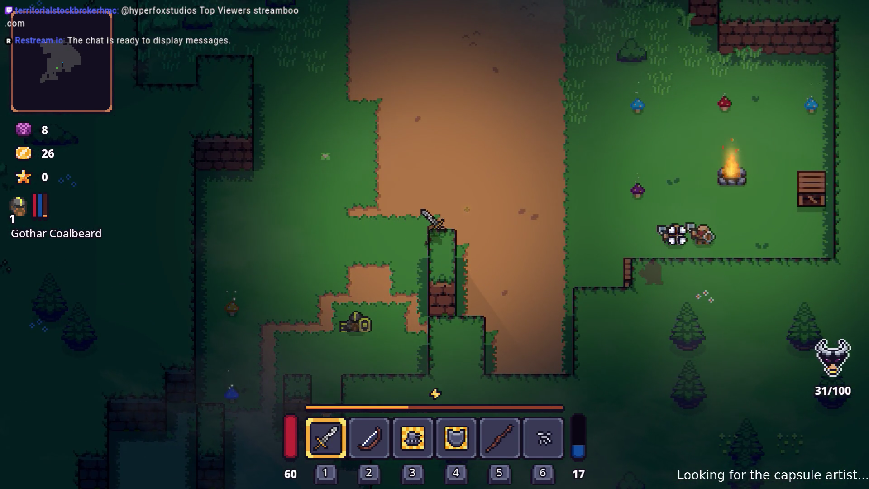
key(s)
key(a)
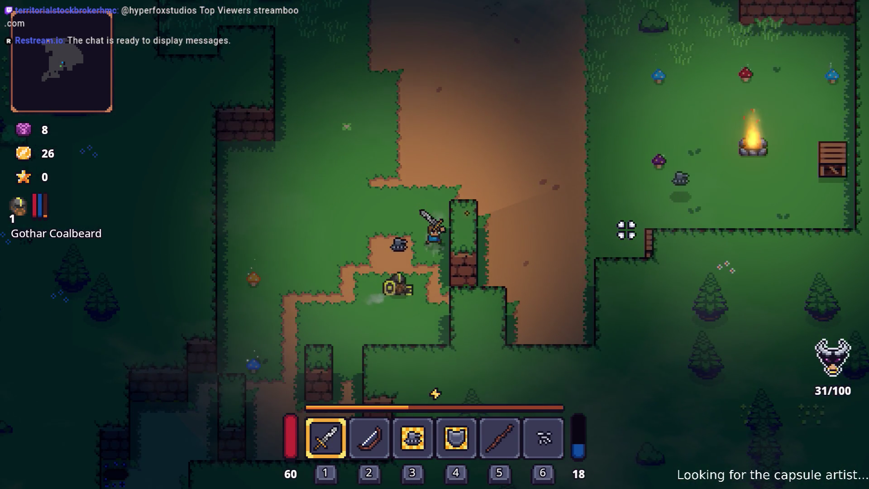
key(a)
key(s)
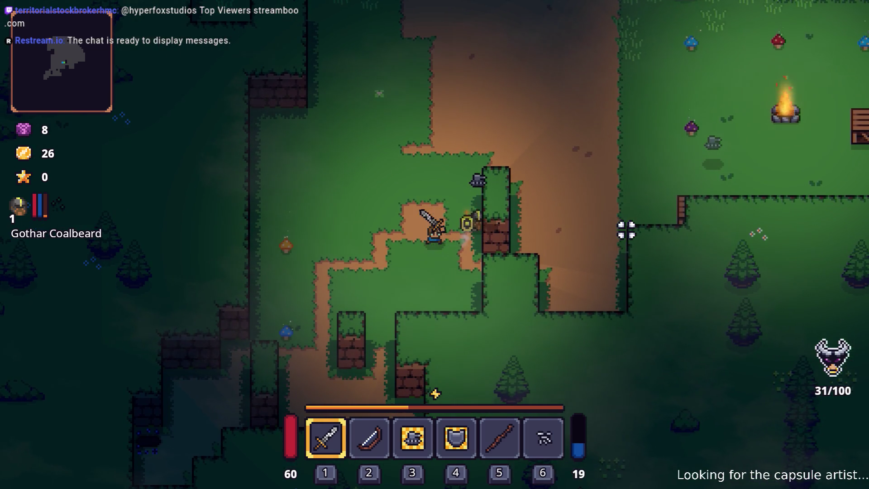
key(d)
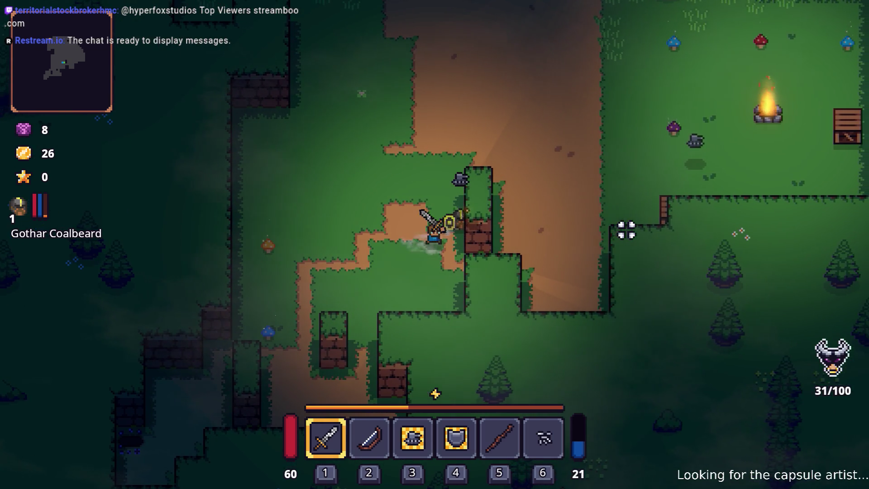
key(s)
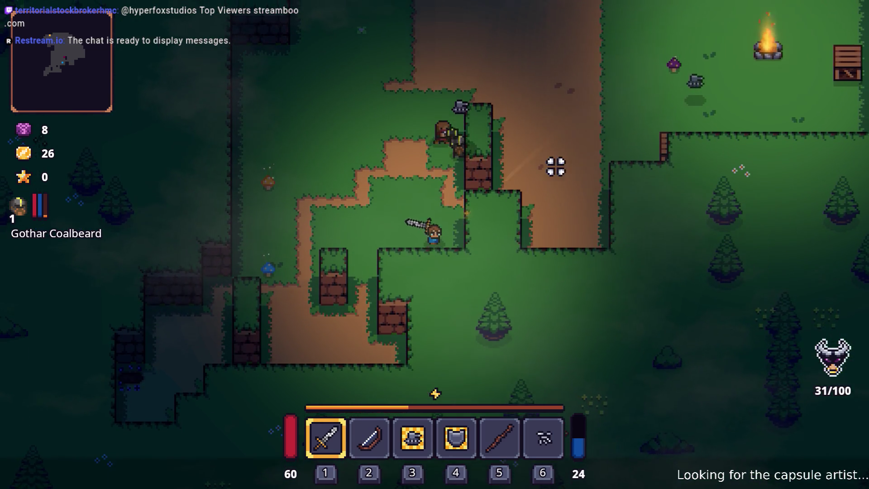
Return up onto the grass and slash the nearby enemies with the sword
key(w)
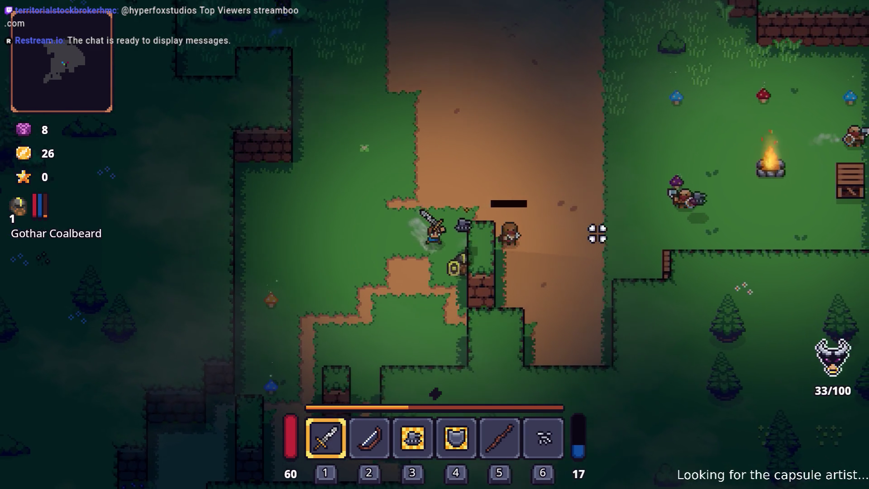
key(s)
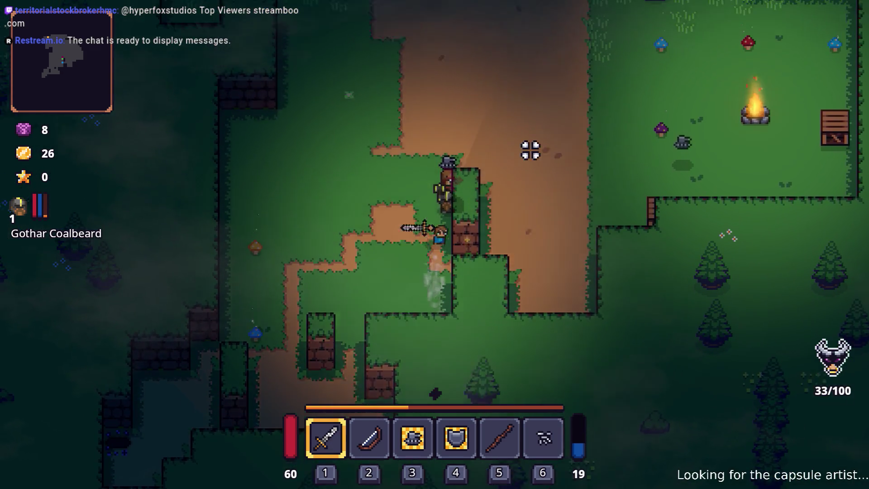
key(w)
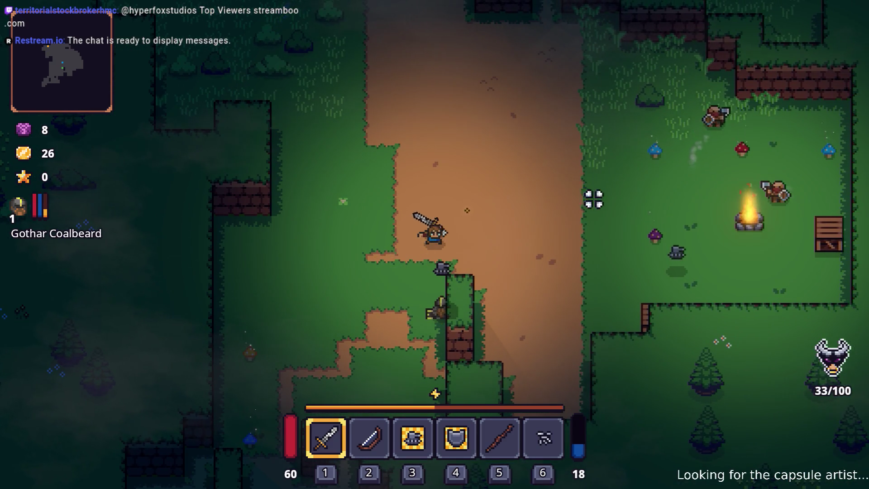
key(a)
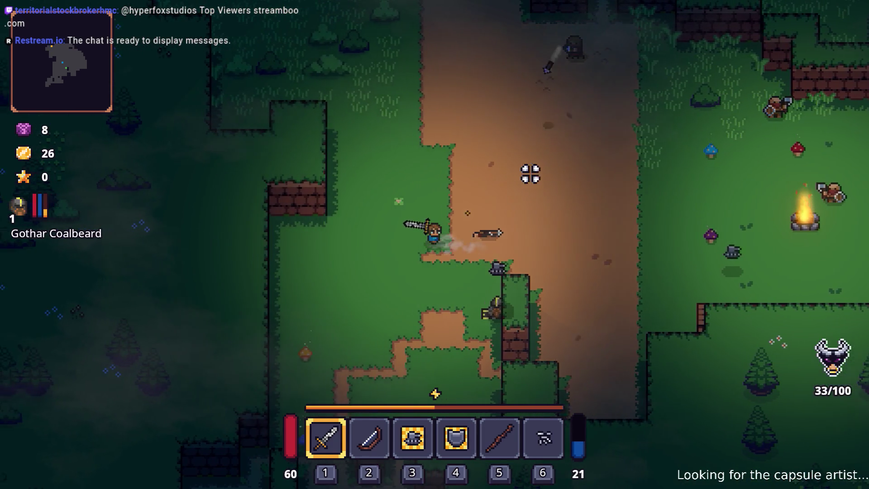
key(w)
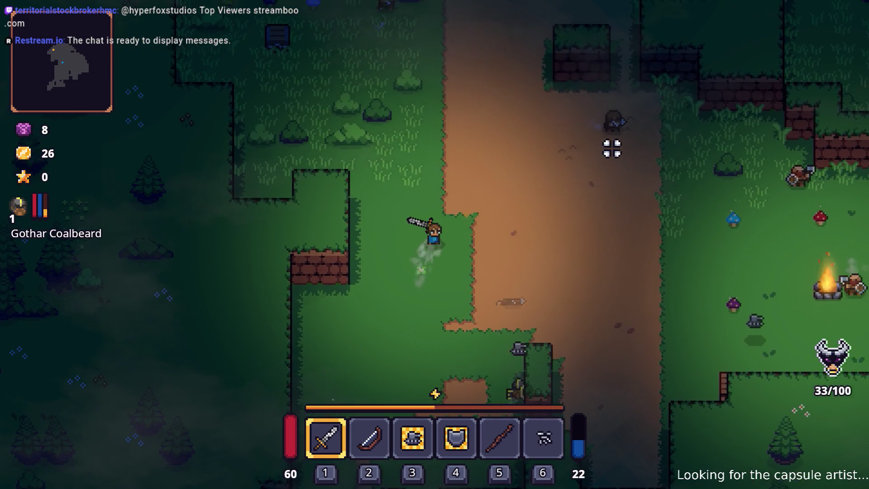
key(w)
key(d)
click(618, 184)
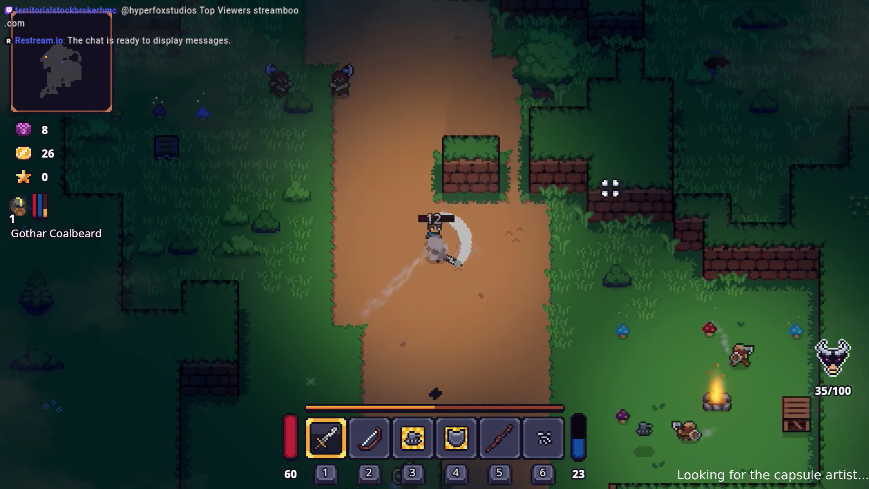
click(380, 306)
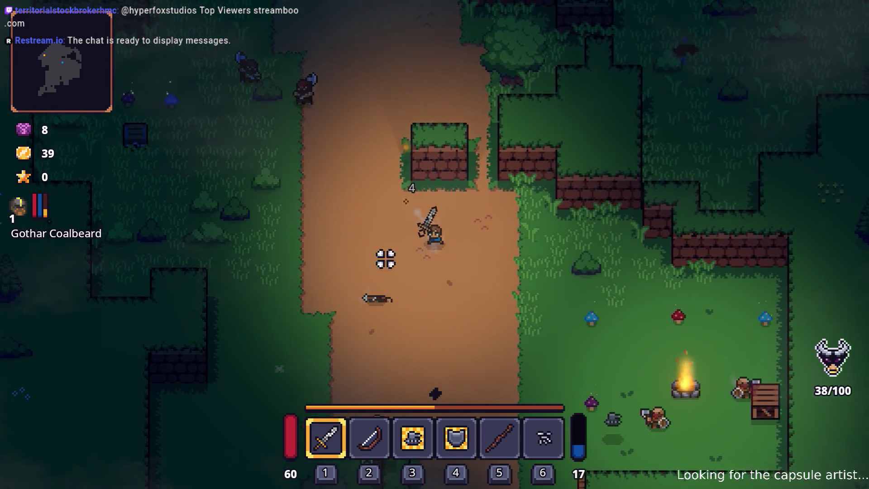
Keep striking enemies with the sword while repositioning around them
key(s)
key(a)
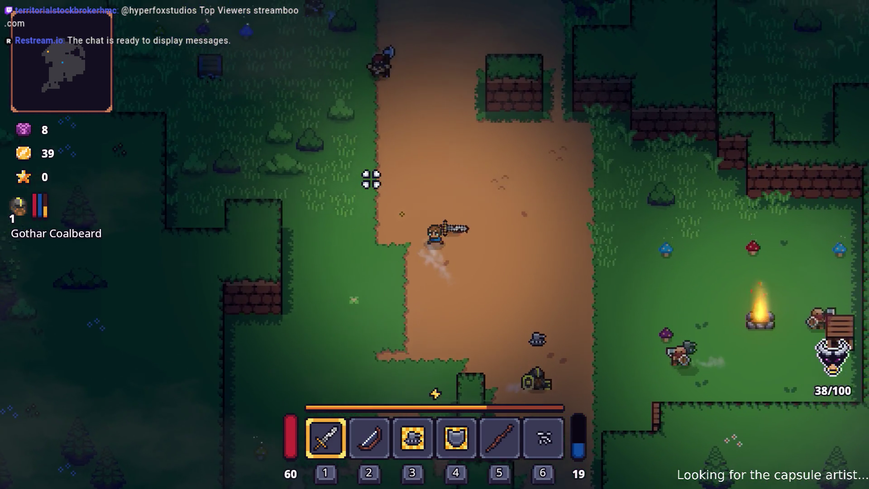
key(w)
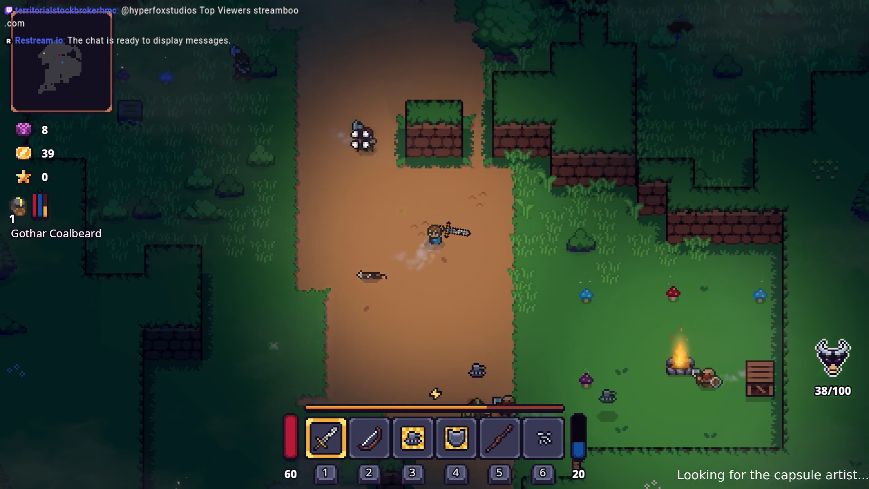
click(355, 127)
key(d)
key(s)
click(458, 129)
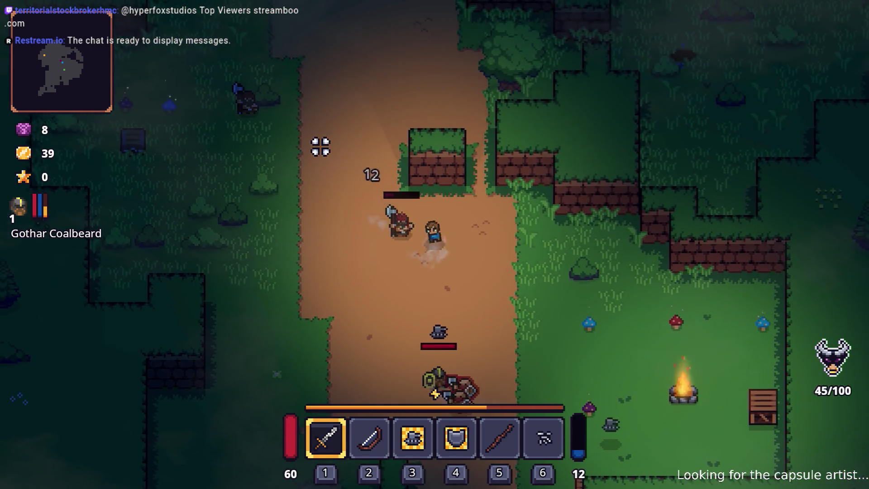
key(a)
Shoot two arrows at distant enemies with the bow, then switch back to the sword
key(2)
click(330, 163)
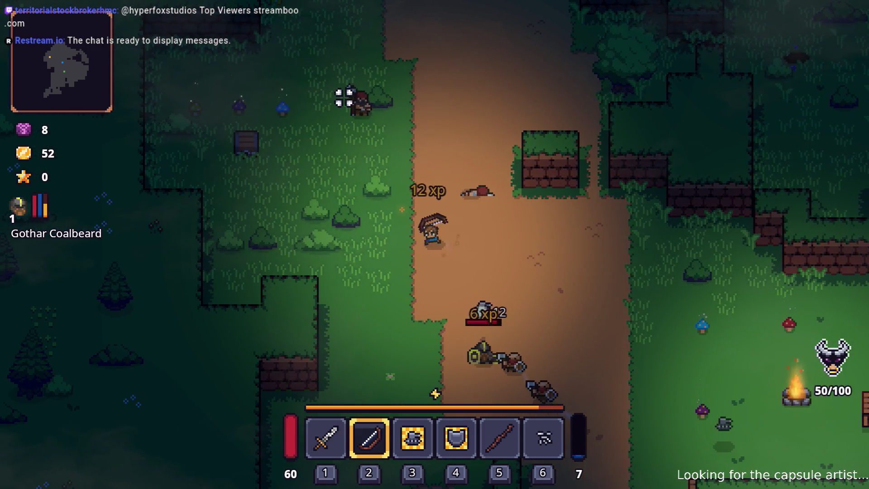
click(346, 97)
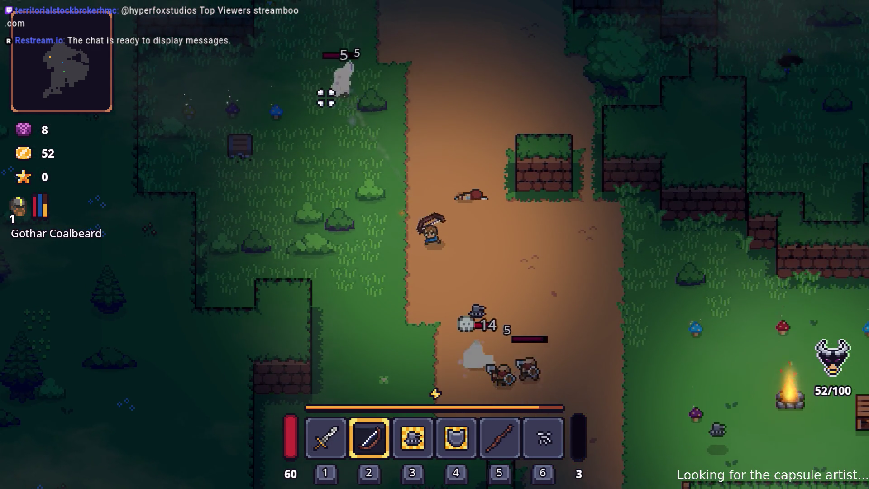
key(s)
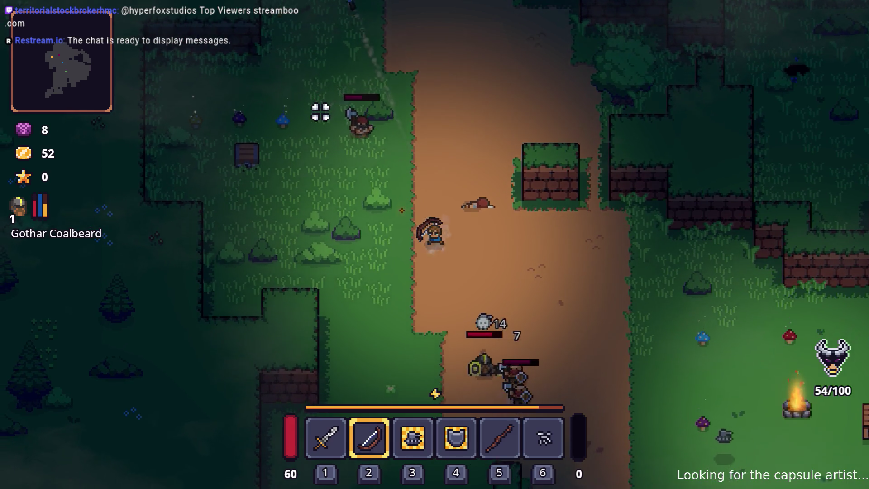
key(1)
Close into melee range and slash until the last enemy is finished off
key(d)
click(471, 283)
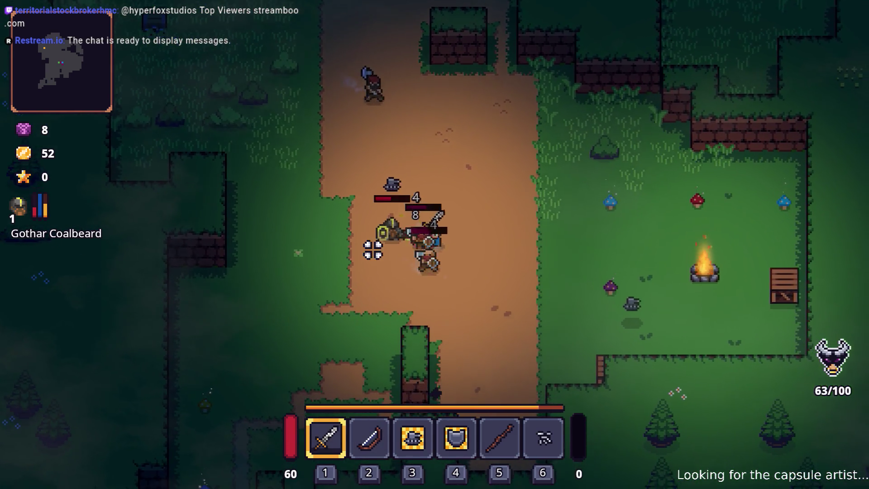
click(373, 249)
key(w)
click(347, 194)
click(355, 201)
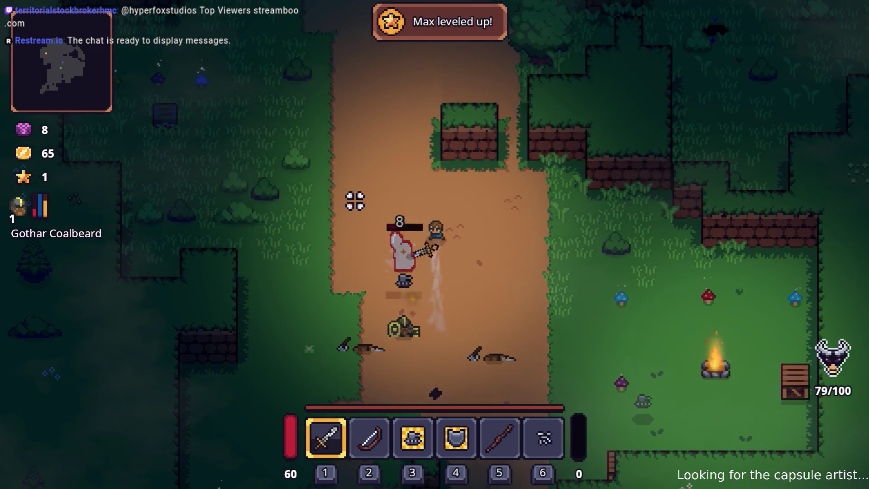
key(s)
click(379, 287)
click(407, 295)
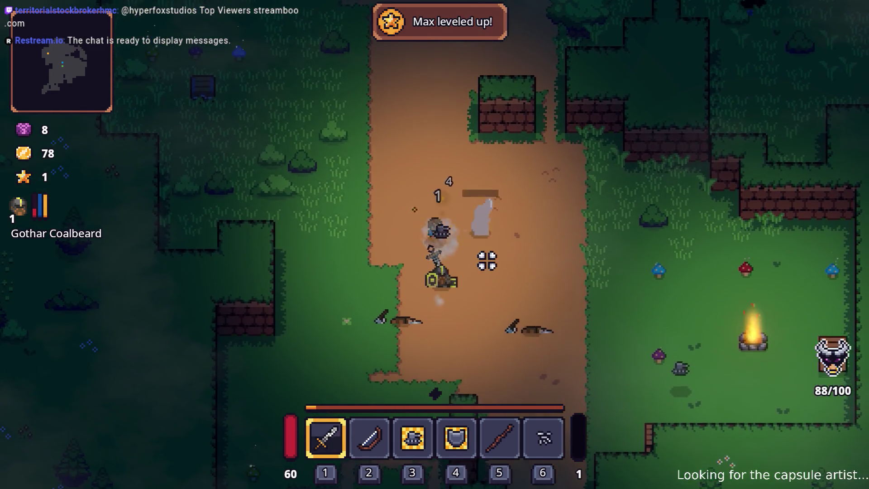
Spend a skill point on Heartroot in the ALMA window and confirm
key(i)
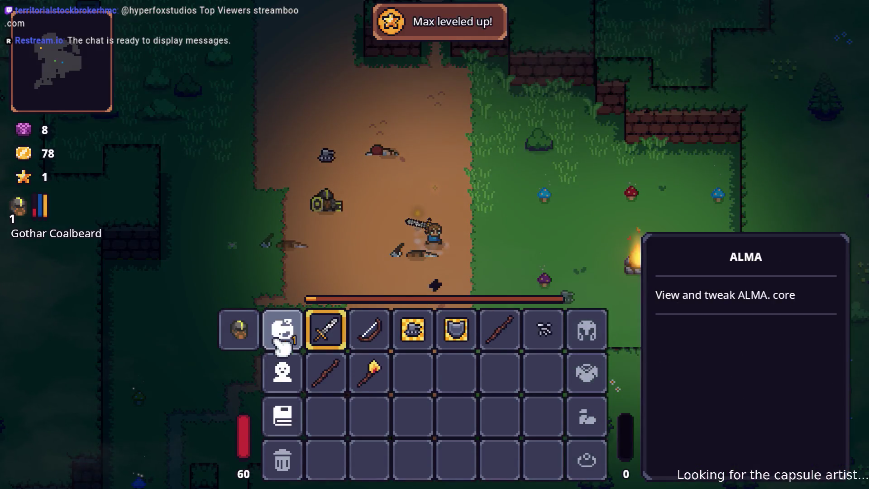
click(285, 335)
click(355, 144)
click(394, 414)
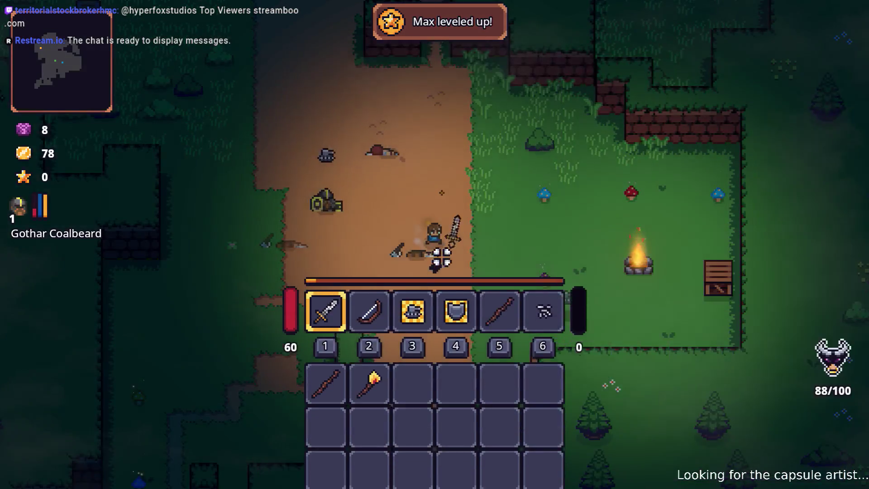
key(i)
Walk up beside the campfire and bring up the program switcher
key(d)
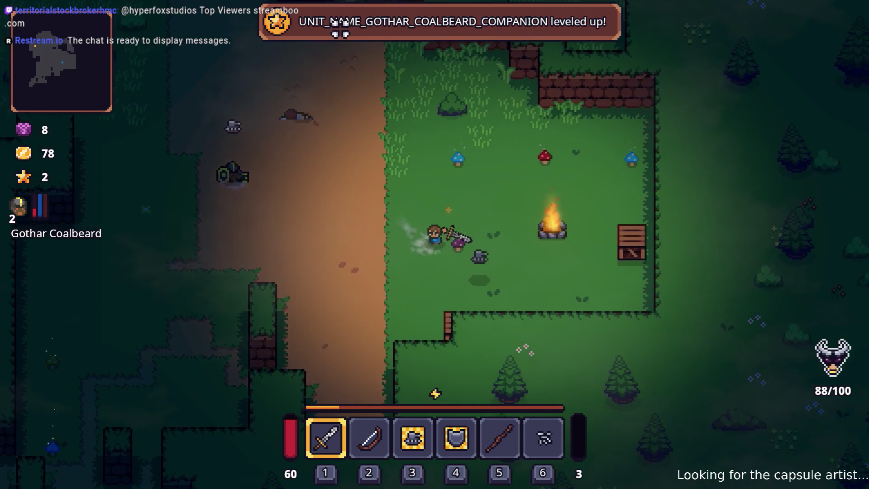
key(d)
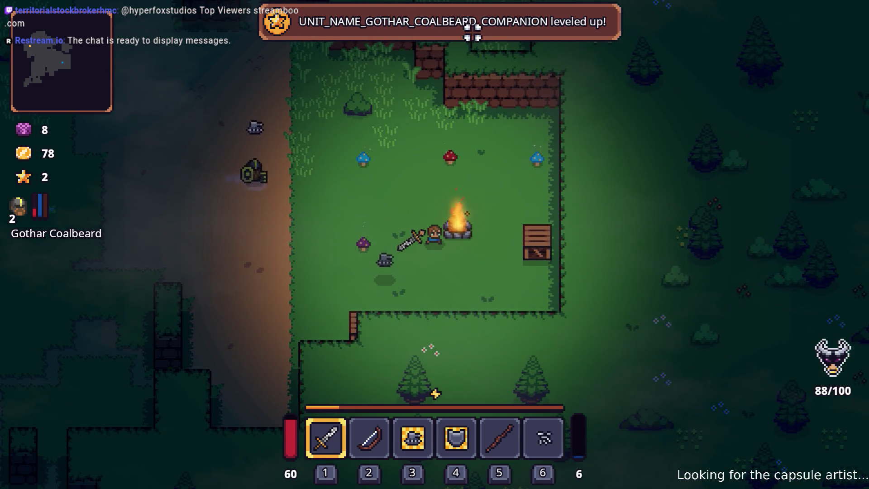
key(alt+Tab)
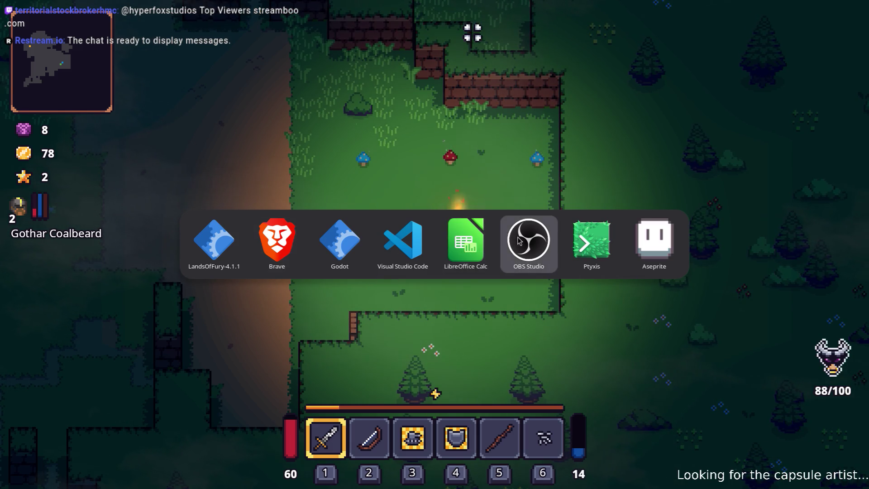
Search Translations.csv for GOTHAR_COALBEARD to find the companion's name entries
click(466, 242)
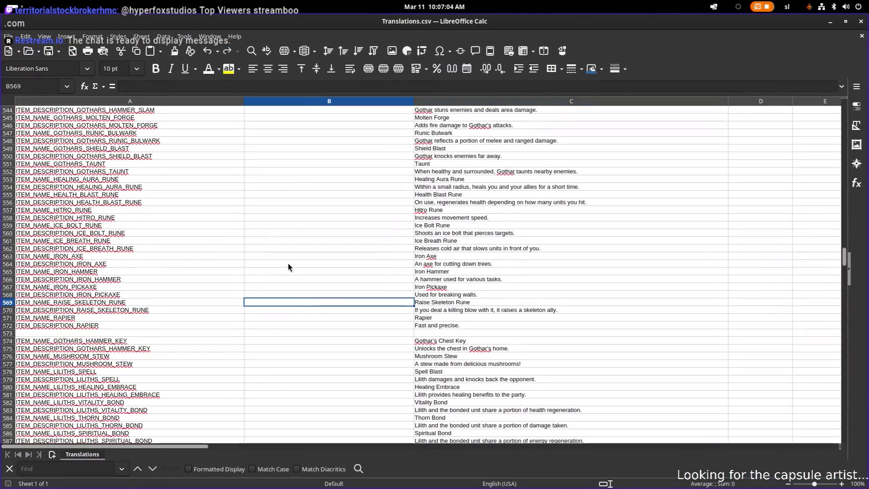
click(186, 244)
text(GOTHAR_COA)
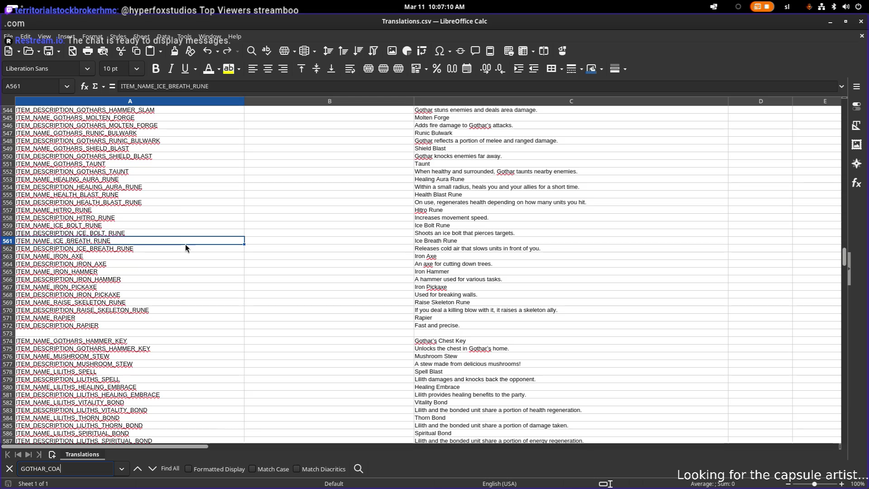
text(LVD)
key(Return)
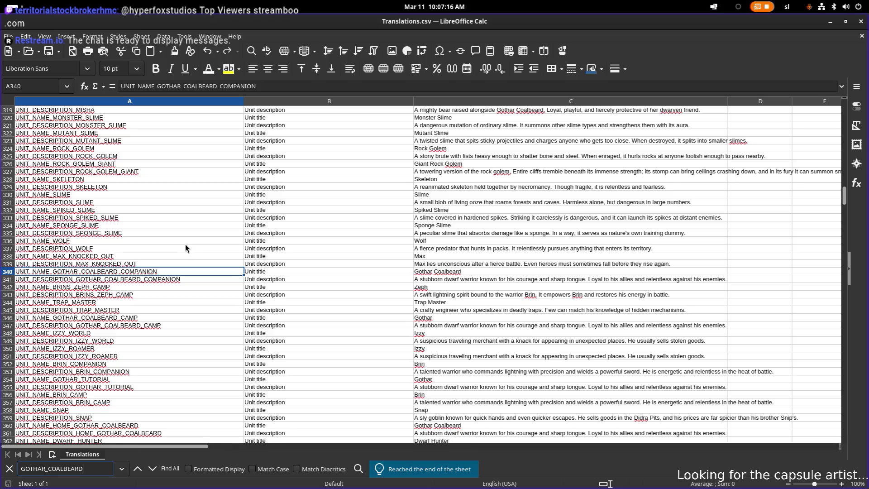
click(188, 244)
Switch over to the Godot editor window
key(alt+Tab)
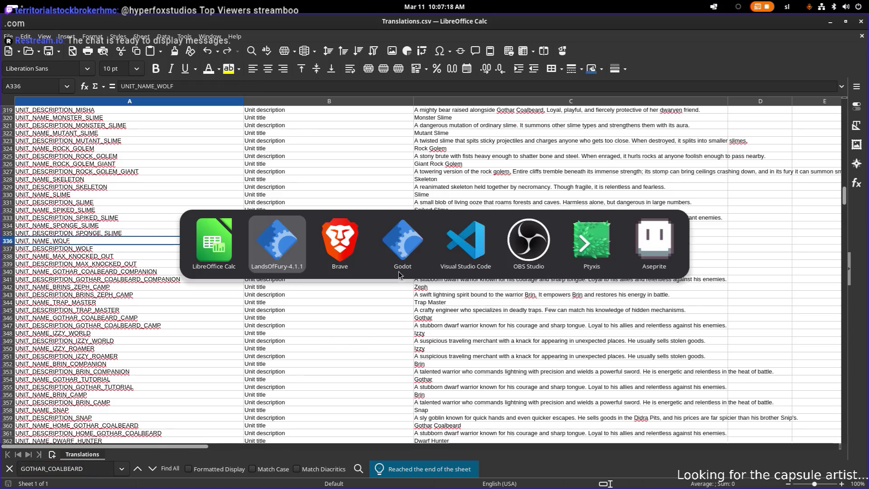
click(399, 271)
key(alt+Tab)
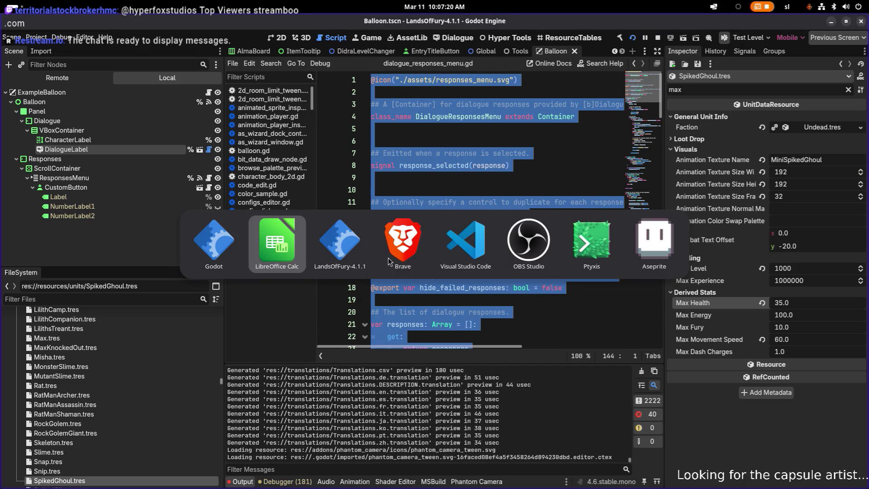
Back in the game, swing the sword across the clearing and grab the blue item
click(350, 244)
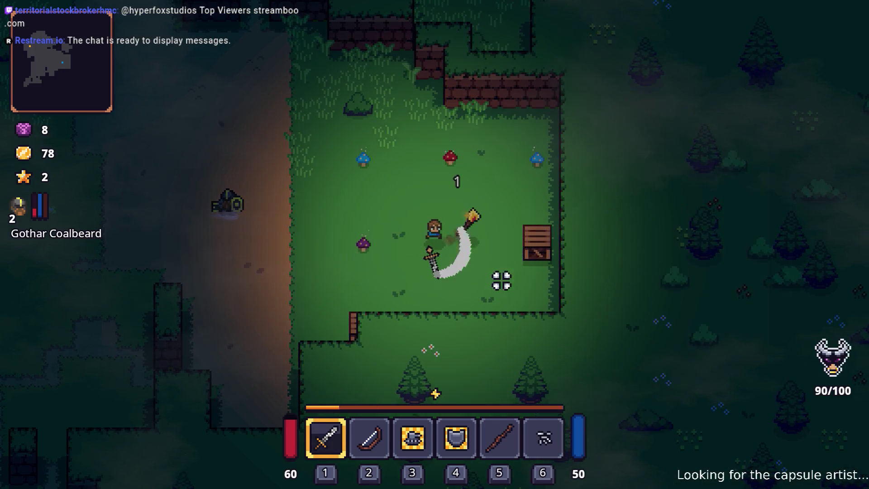
key(d)
click(491, 268)
click(446, 252)
click(505, 256)
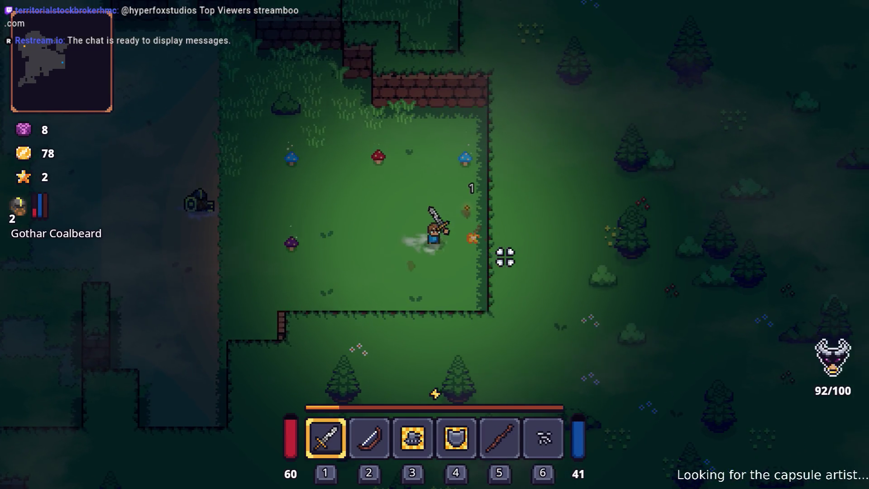
key(a)
key(w)
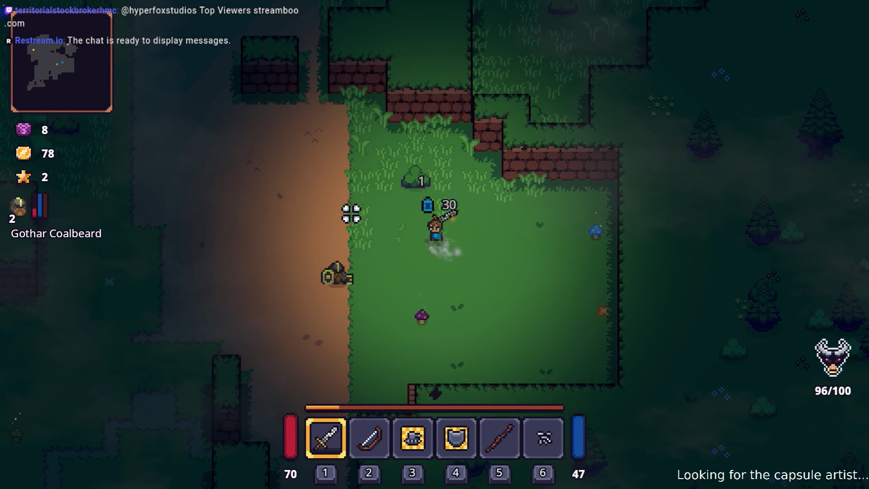
Head up the dirt path, hit the approaching enemy, retreat, then circle back
key(a)
key(w)
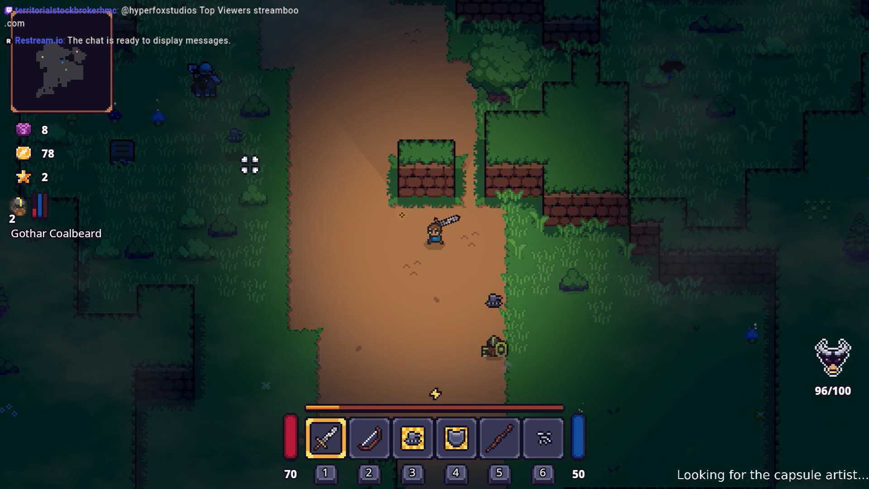
key(a)
key(w)
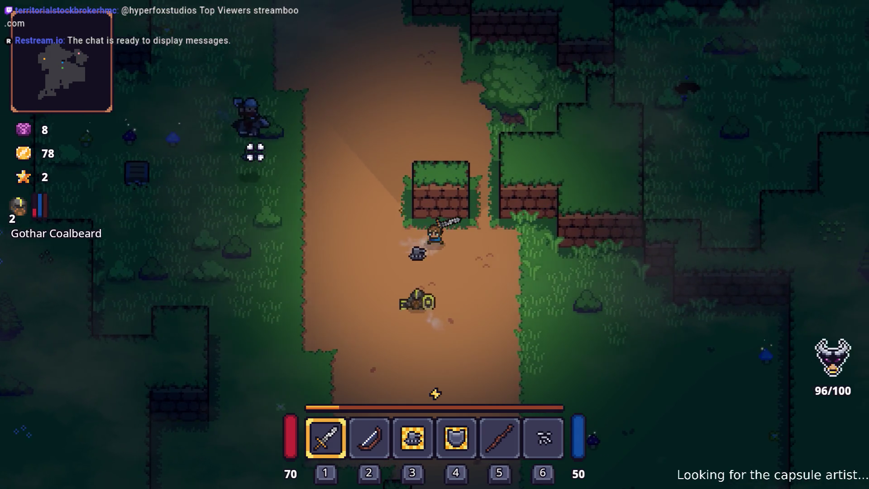
key(d)
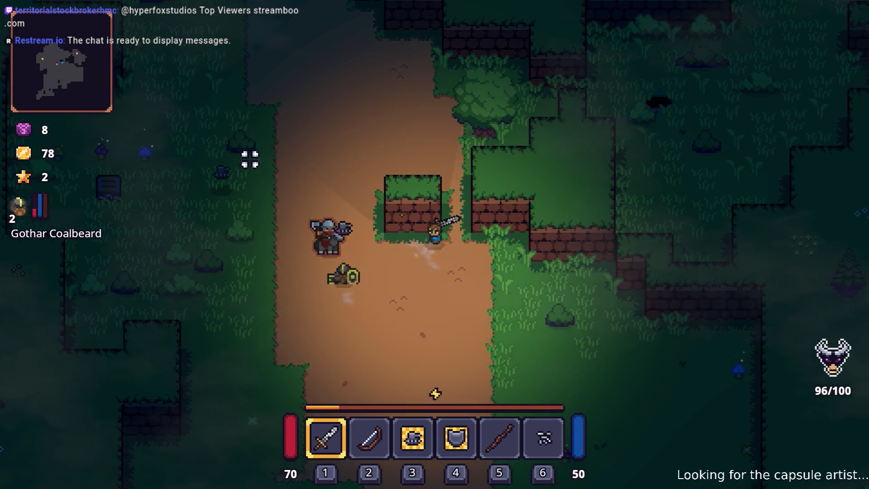
click(247, 172)
key(a)
key(w)
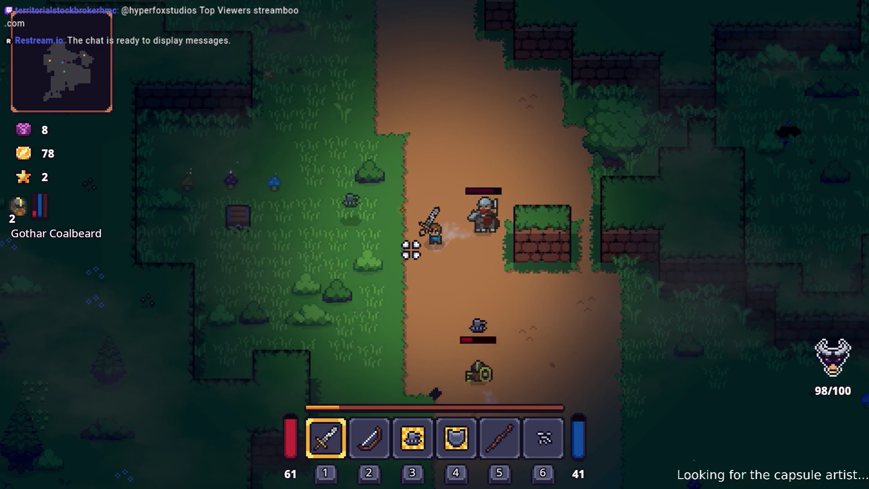
key(a)
key(s)
key(a)
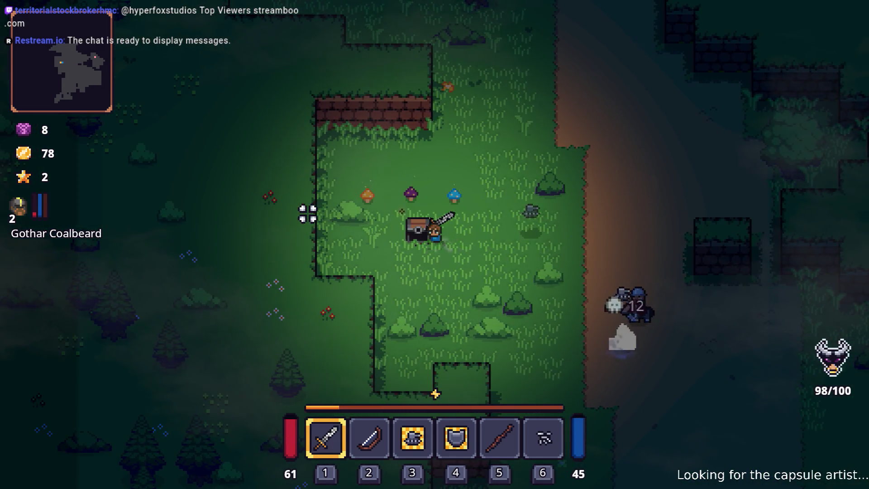
key(d)
key(s)
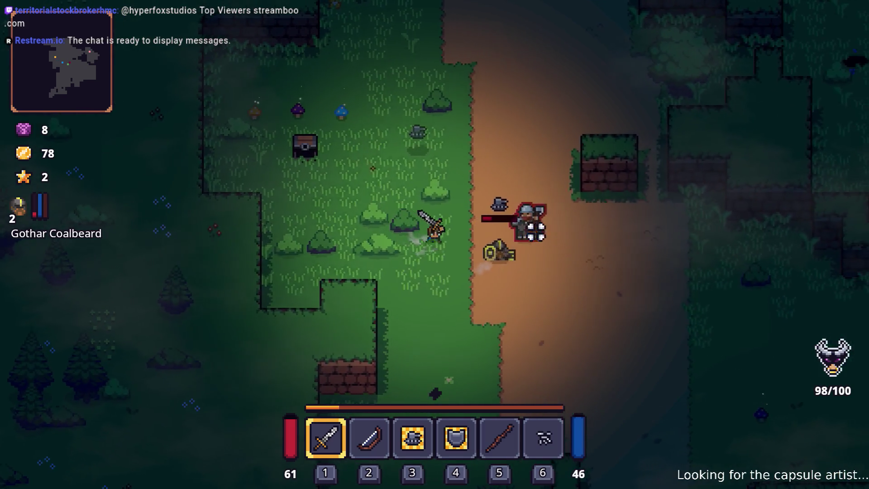
Chase the armored axe enemy and slash it repeatedly until it falls
click(464, 281)
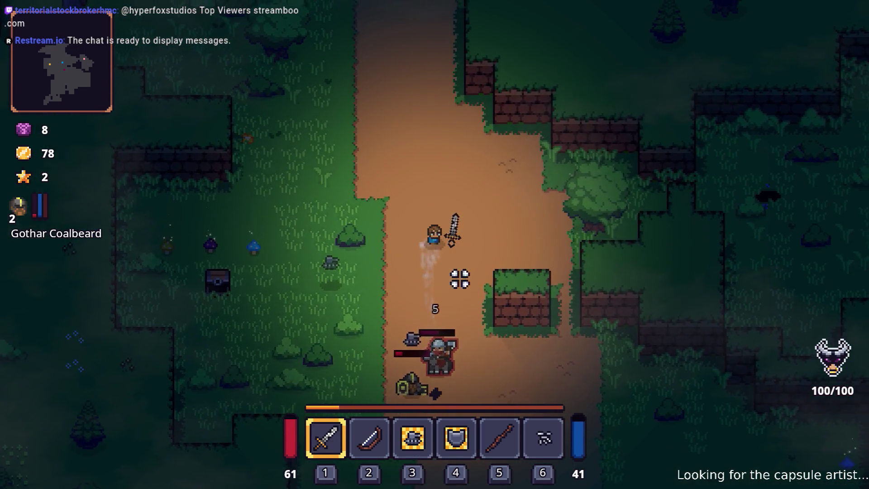
key(s)
key(d)
click(353, 349)
key(a)
click(346, 356)
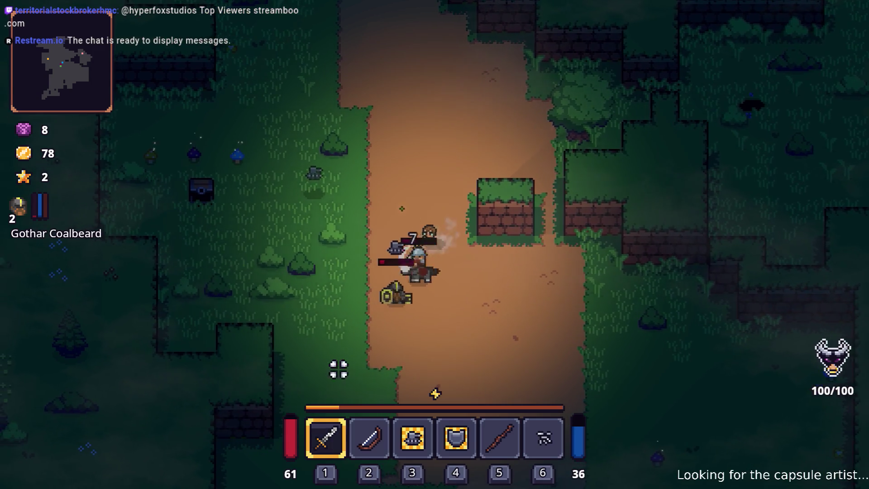
click(335, 365)
click(439, 388)
click(498, 371)
Destroy the bush up and to the right so it drops a Wooden Stick
key(w)
key(d)
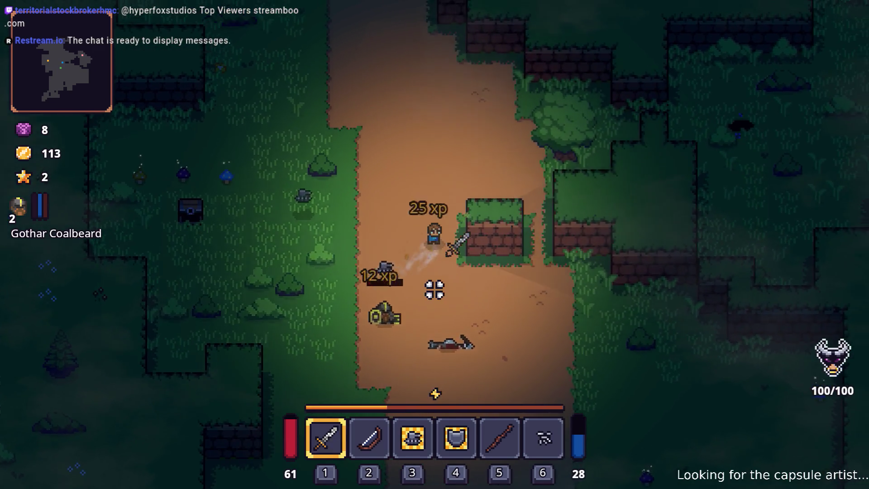
click(484, 272)
click(485, 265)
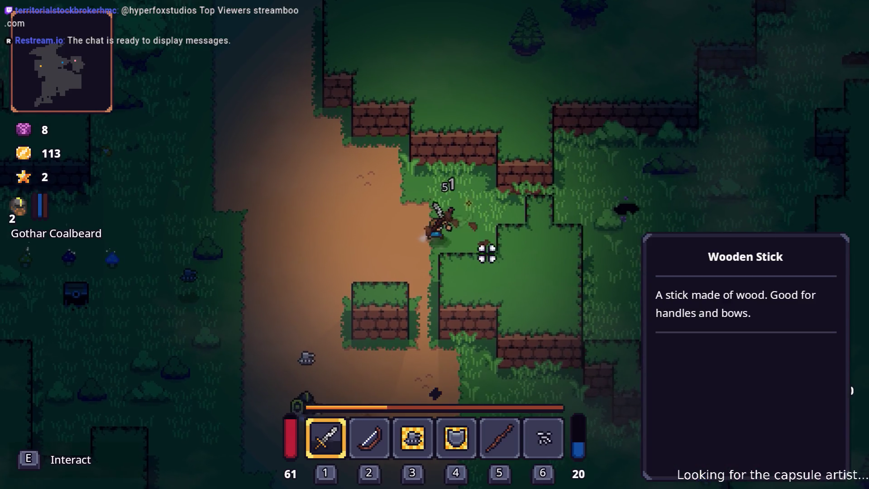
Slash the plants across the clearing to the left with the sword
key(a)
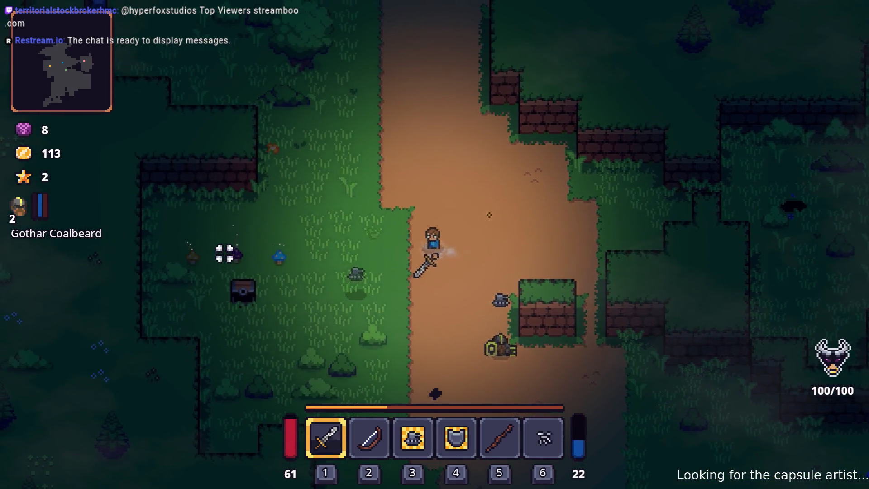
click(223, 254)
key(a)
click(218, 259)
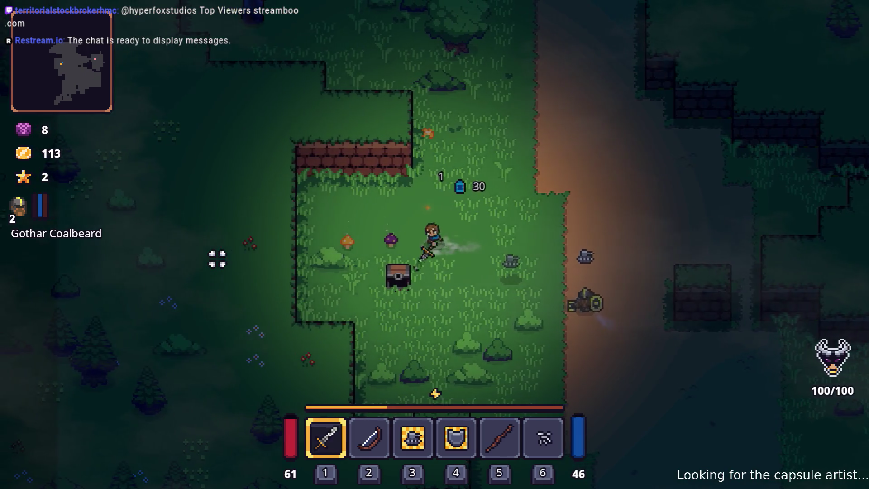
key(a)
click(222, 259)
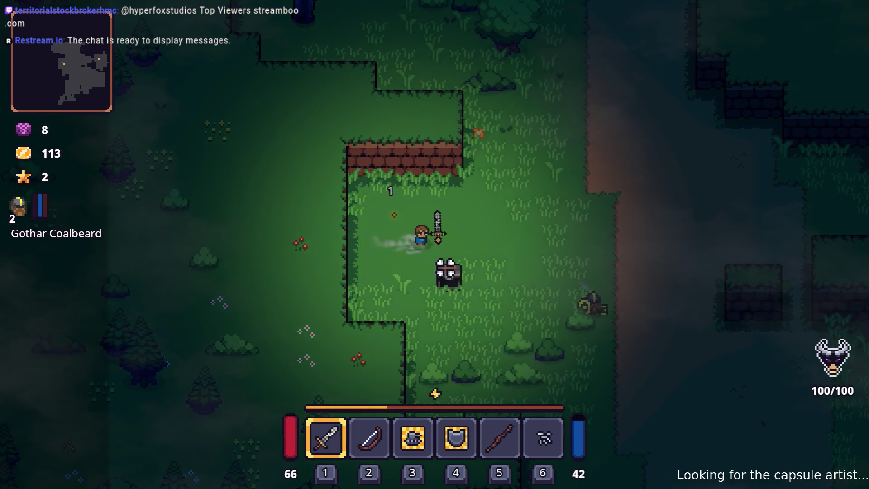
Strike the tree up and to the right with the sword
key(w)
key(d)
click(394, 153)
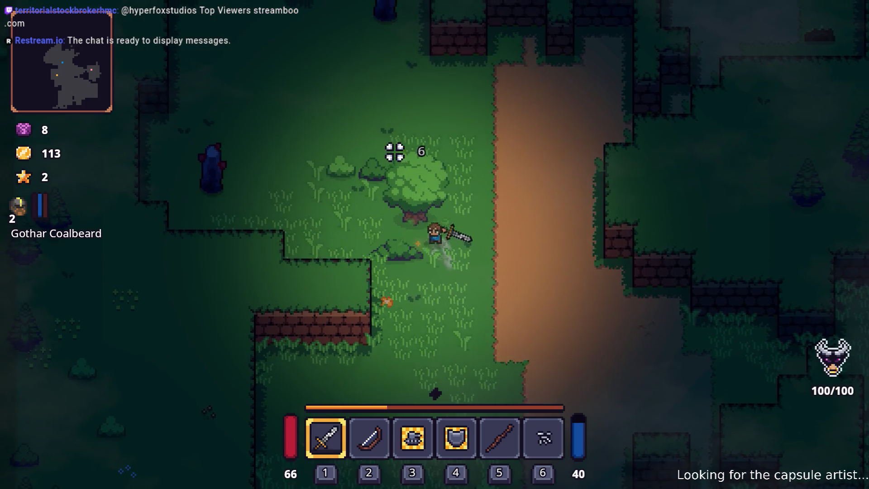
key(a)
key(w)
click(399, 157)
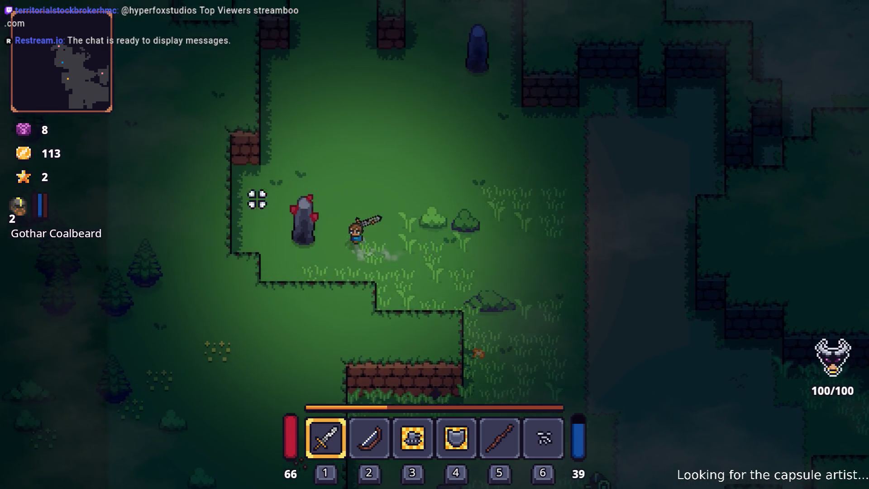
Break the stone pillar on the left so it drops Dyno Ore
key(a)
click(185, 248)
click(183, 250)
click(184, 259)
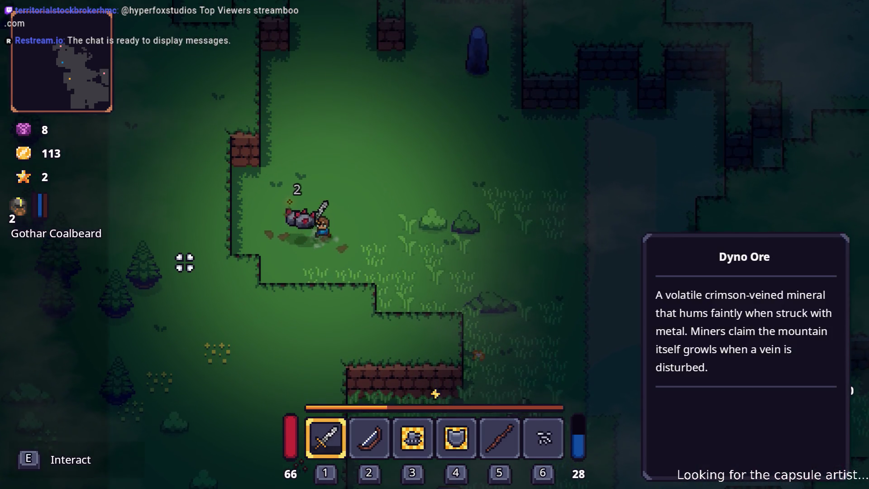
Smash the dark pillar up and to the right until it breaks
key(w)
key(d)
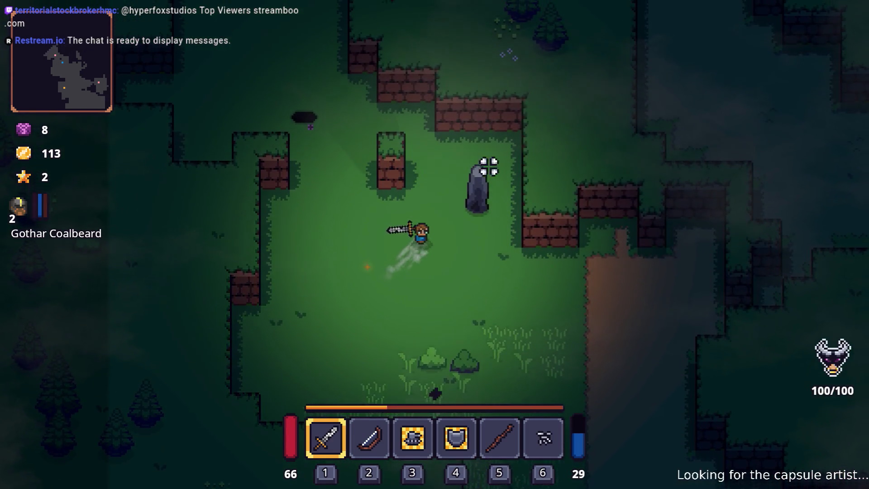
click(517, 172)
click(512, 184)
click(512, 184)
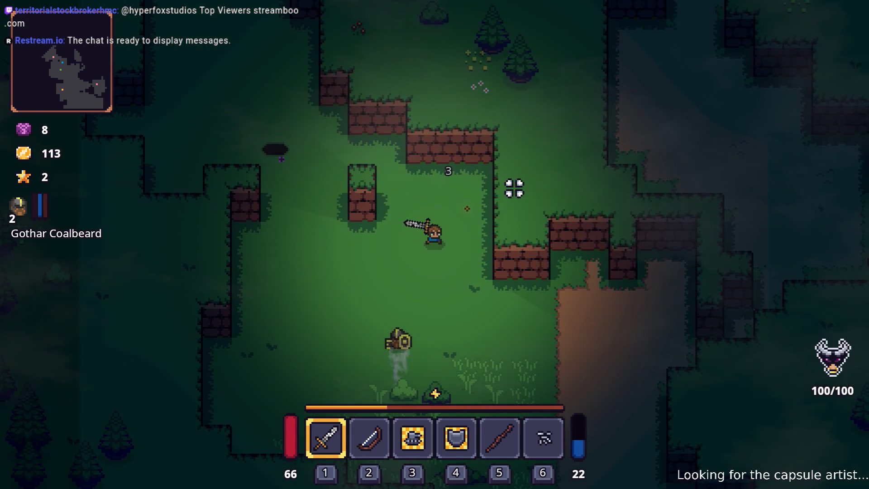
Slay the ghost and break the ore rock it was guarding
key(w)
key(w)
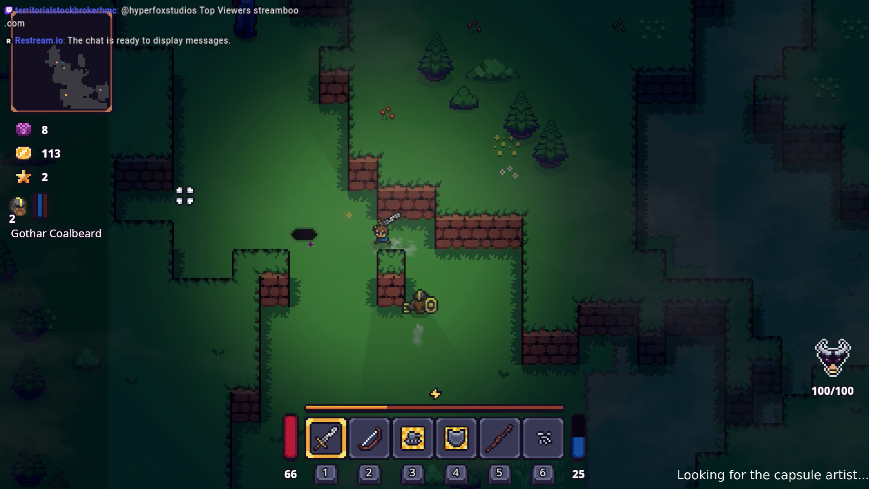
key(a)
key(w)
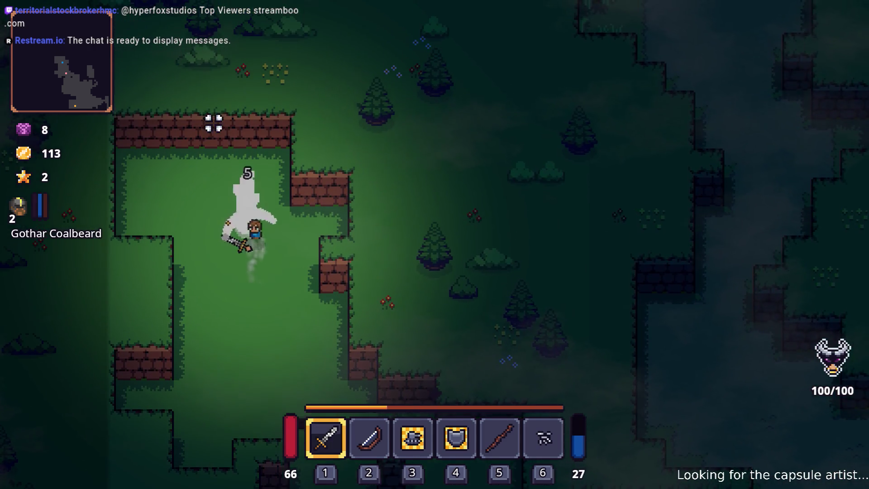
click(307, 225)
click(252, 242)
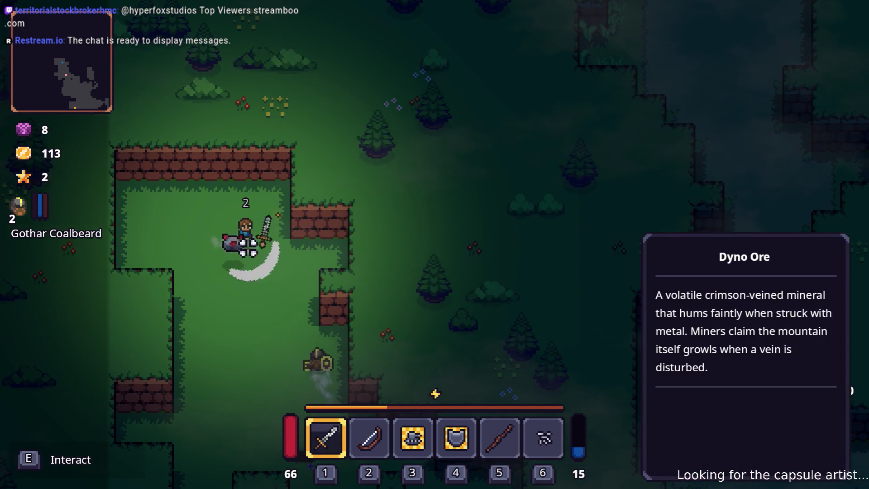
click(256, 246)
Travel down and right along the dirt path into the grassy area
key(s)
key(d)
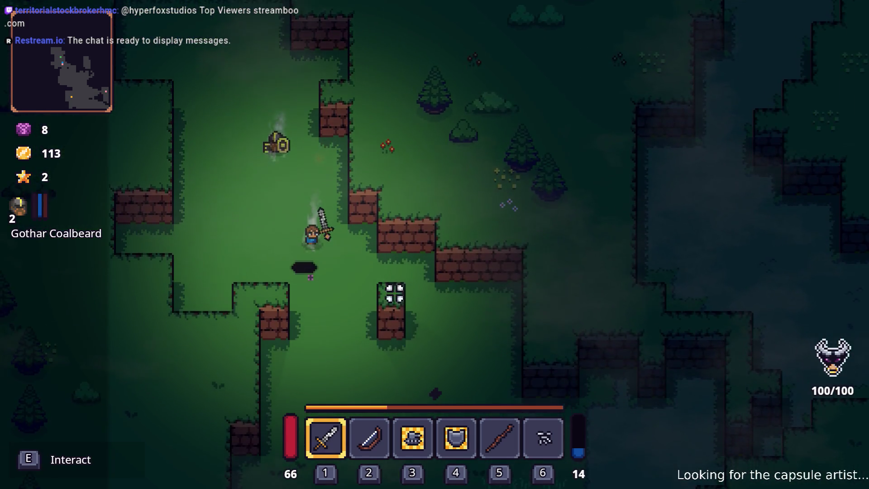
key(s)
key(d)
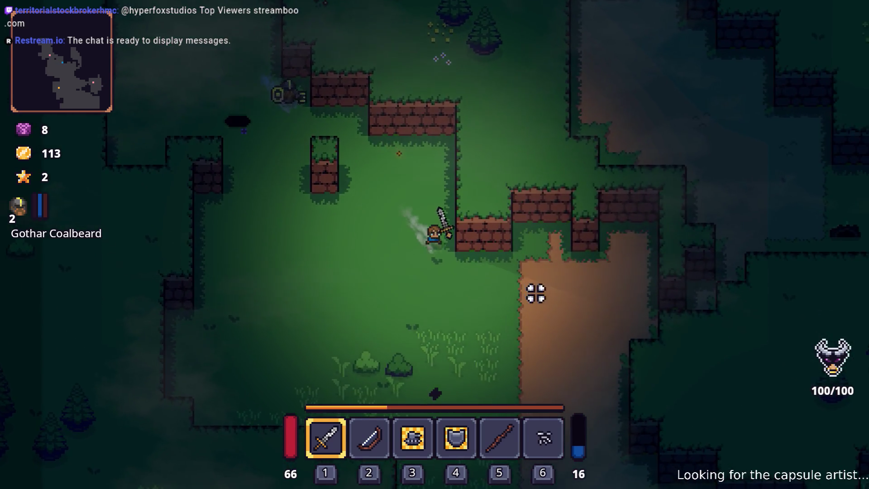
key(w)
key(d)
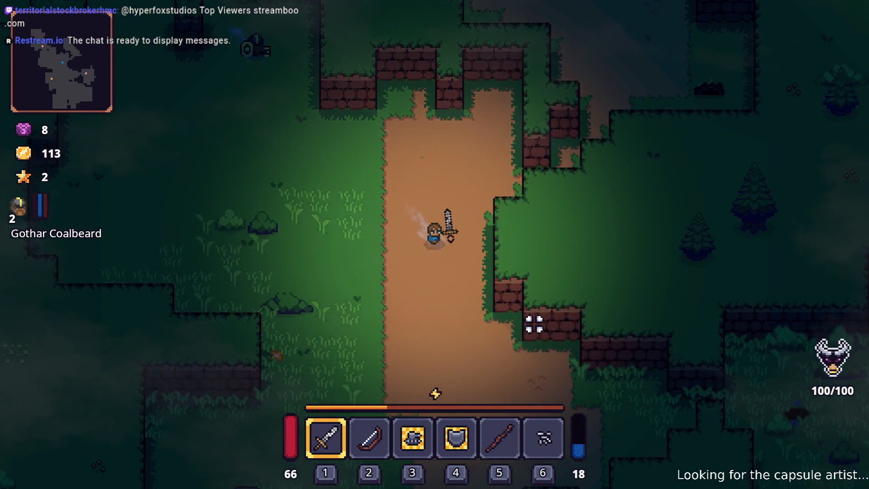
key(d)
key(s)
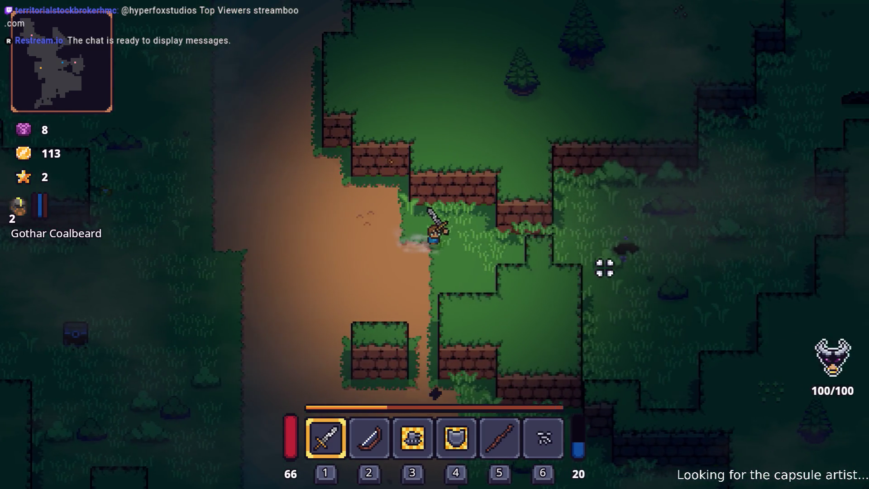
key(d)
key(w)
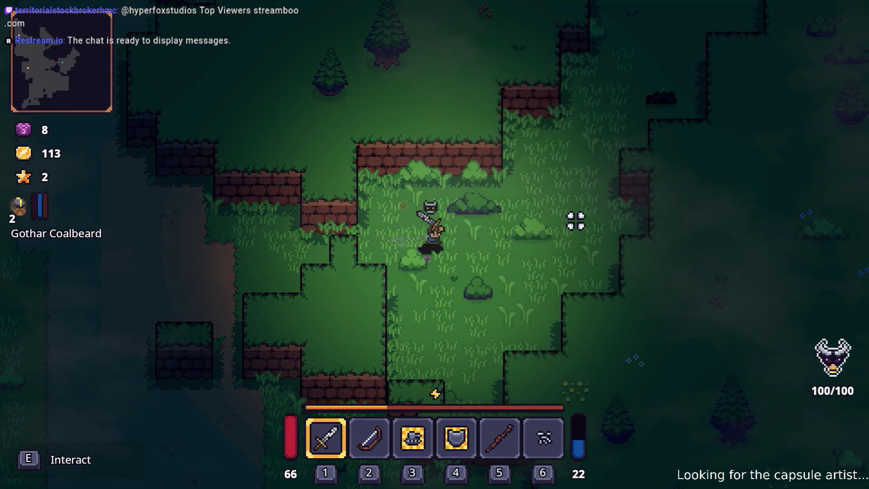
key(d)
key(w)
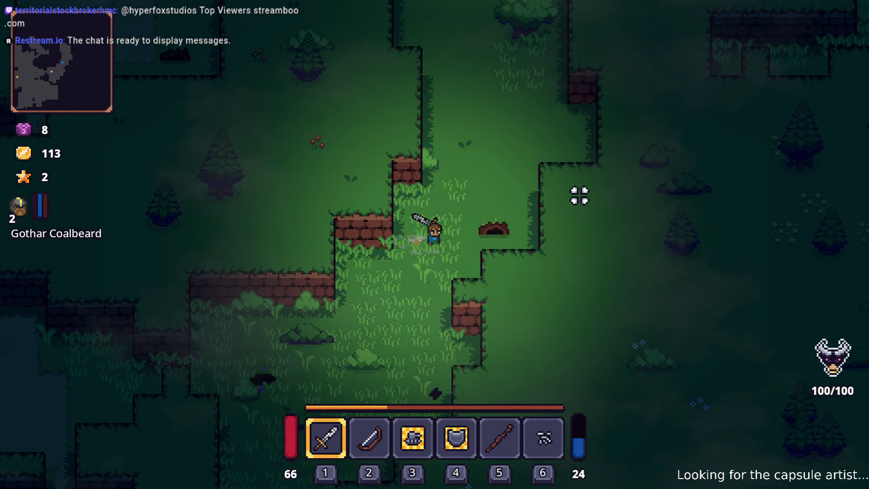
Slash the nearby targets for gold, then knock loose the Dark Hive
click(542, 183)
click(531, 181)
key(w)
click(528, 179)
click(520, 200)
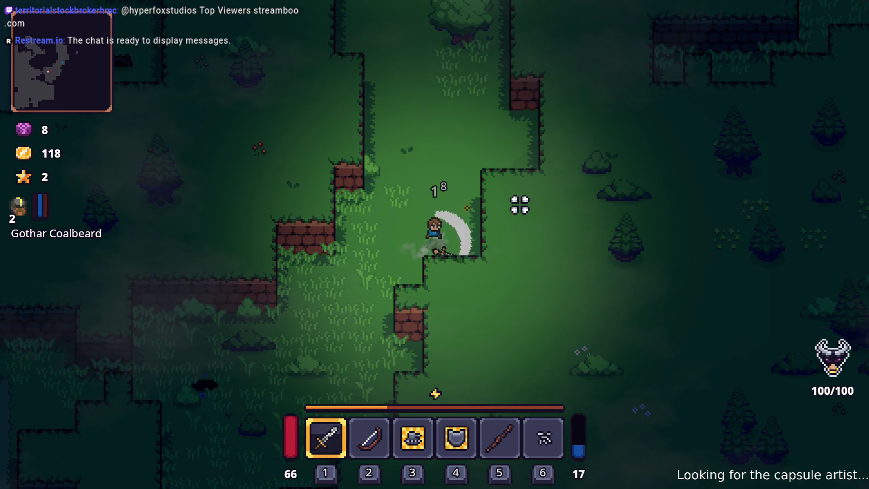
key(w)
click(468, 140)
click(485, 143)
Put the Dark Hive in hotbar slot 5 in place of the Wooden Stick
key(w)
key(a)
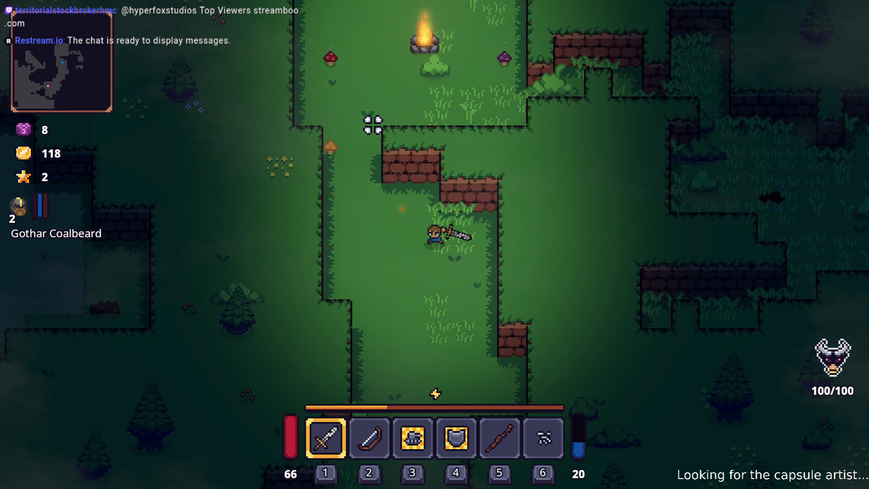
key(Tab)
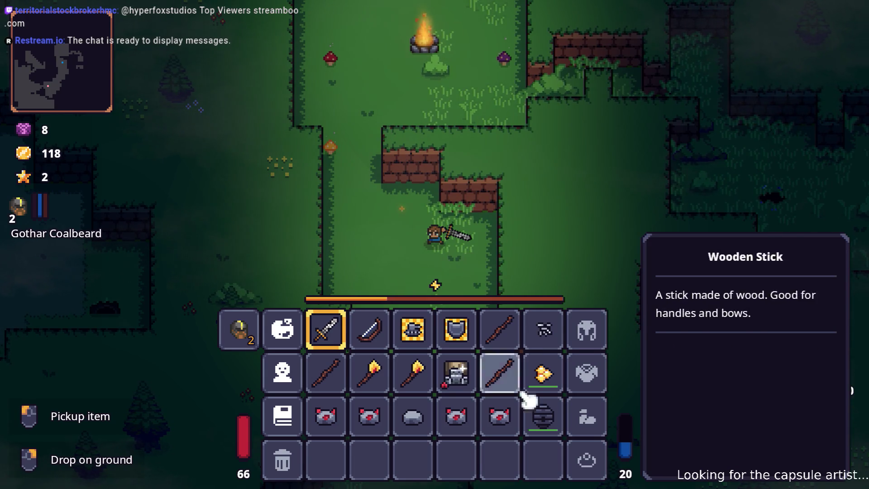
mouse_move(545, 424)
mouse_down()
mouse_move(471, 351)
mouse_move(499, 329)
mouse_up()
key(Tab)
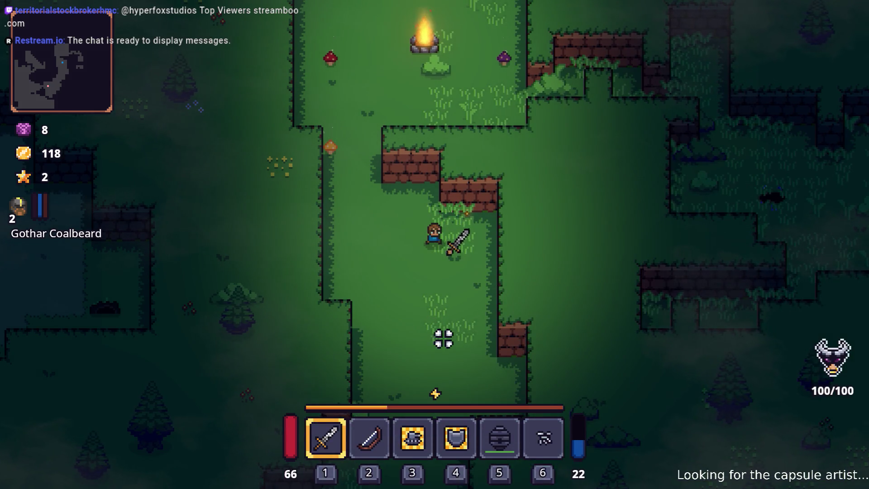
Use the Dark Hive from slot 5, then switch back to the sword approaching the campfire
key(5)
key(s)
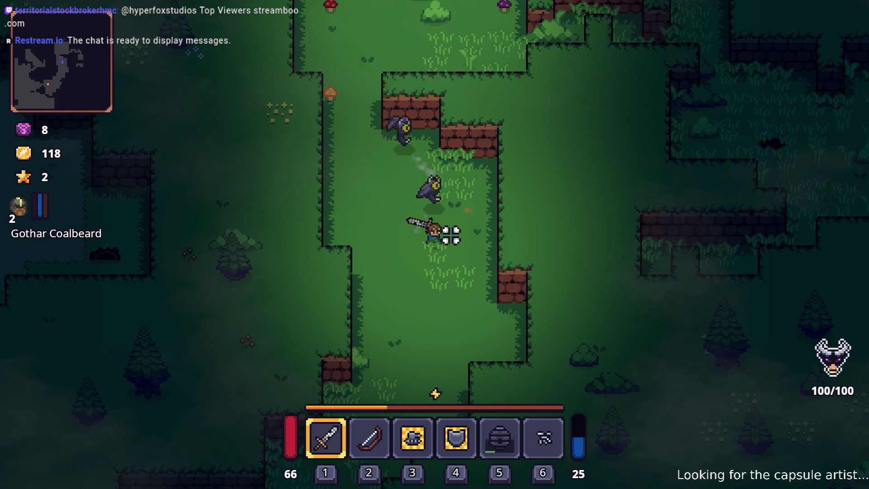
key(a)
key(5)
key(w)
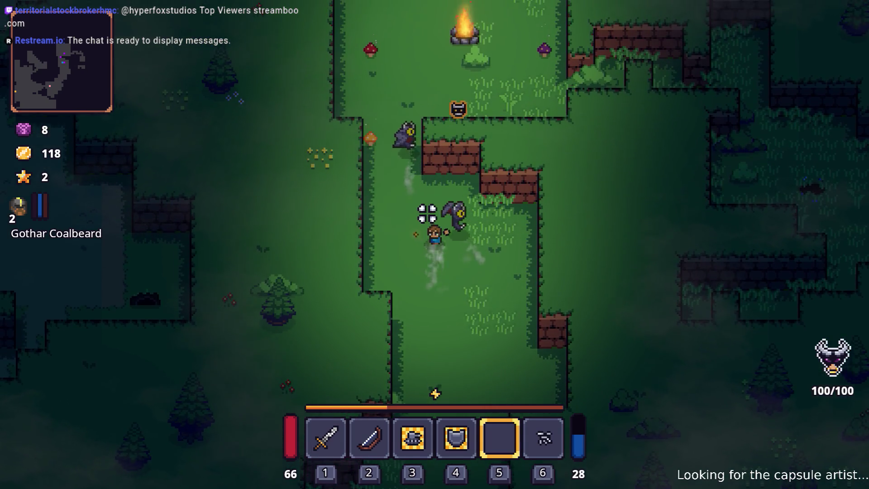
key(a)
key(w)
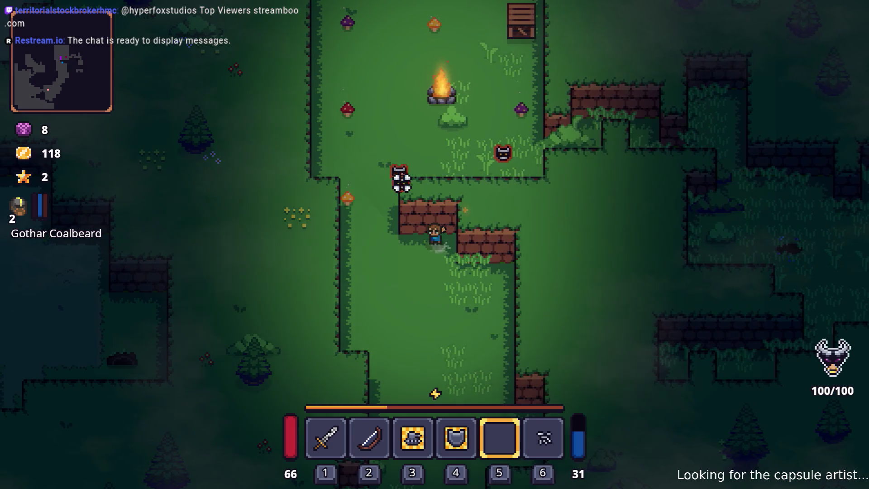
key(a)
key(w)
key(1)
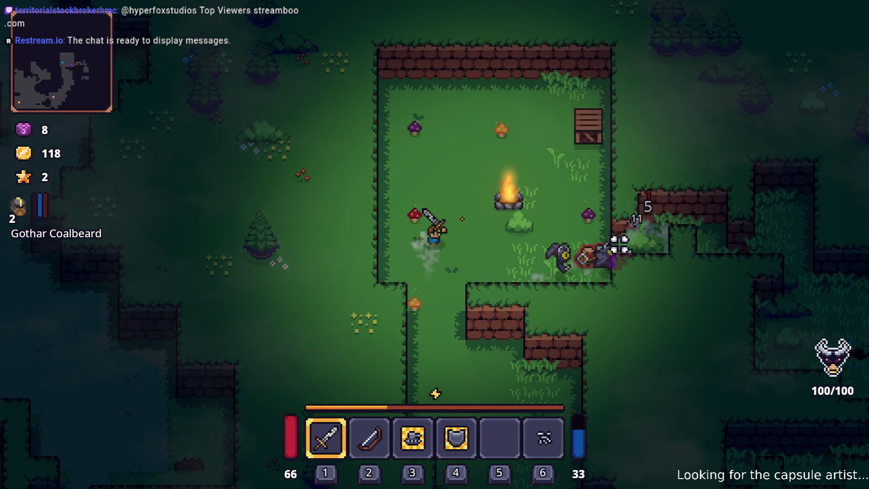
key(d)
Attack the enemies beside the campfire until one is defeated
click(590, 229)
click(602, 249)
click(602, 255)
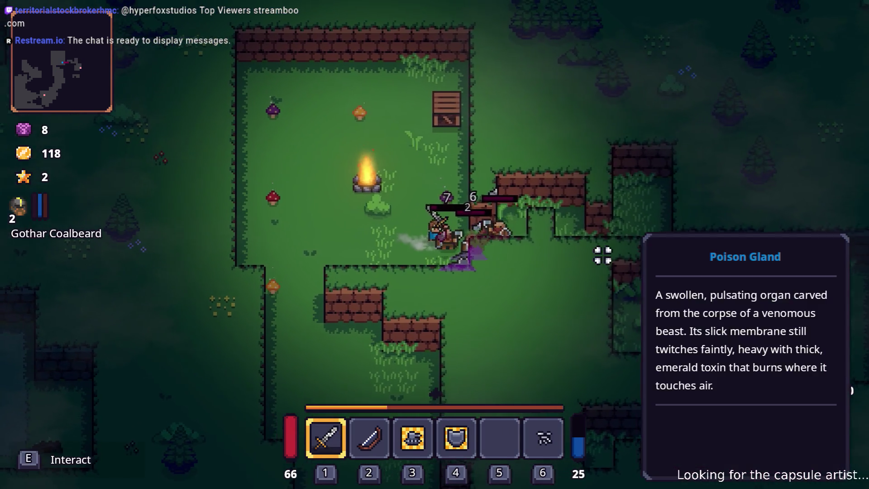
click(602, 255)
click(603, 251)
Finish off the remaining enemies and the axe wielder, then collect their dropped loot
key(a)
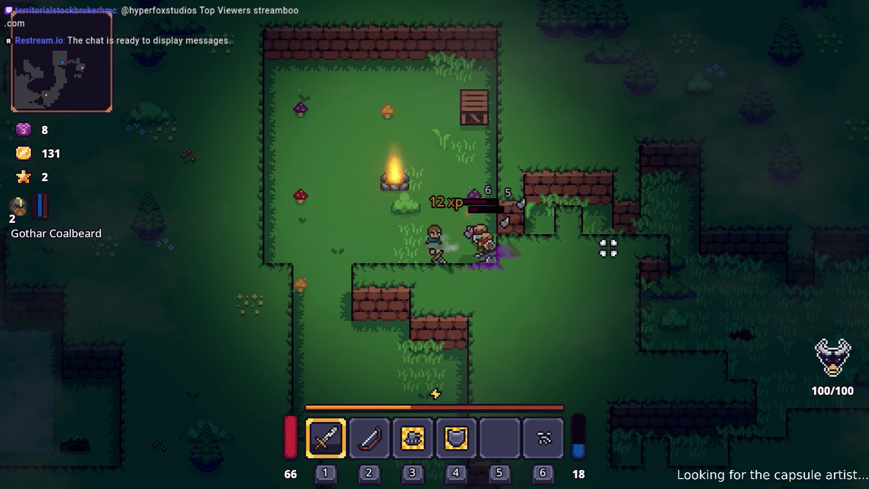
key(a)
click(608, 248)
click(607, 247)
click(604, 247)
click(607, 249)
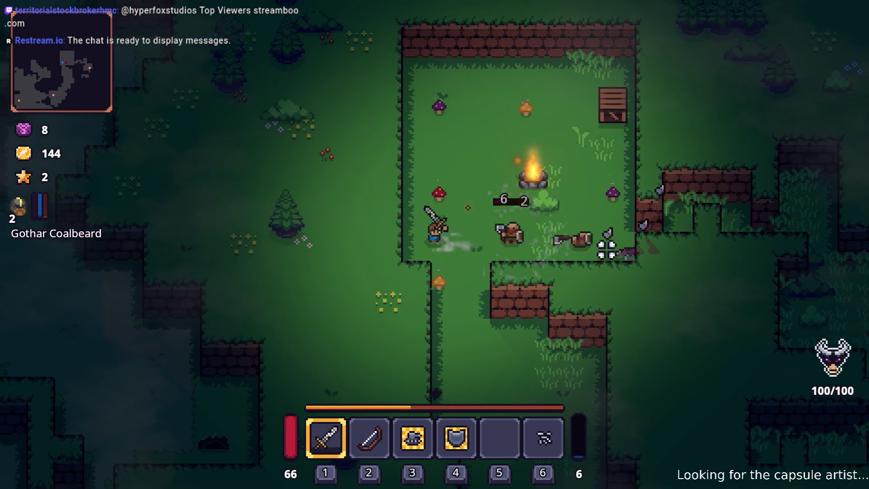
key(d)
click(475, 231)
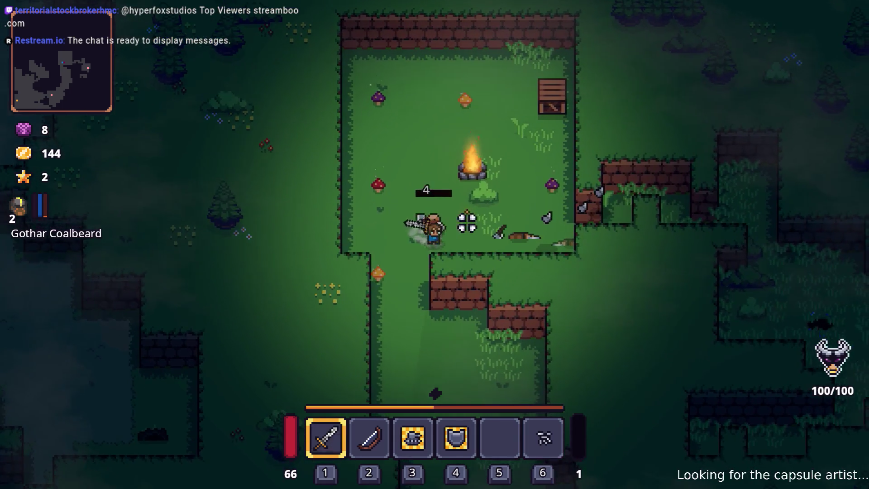
key(d)
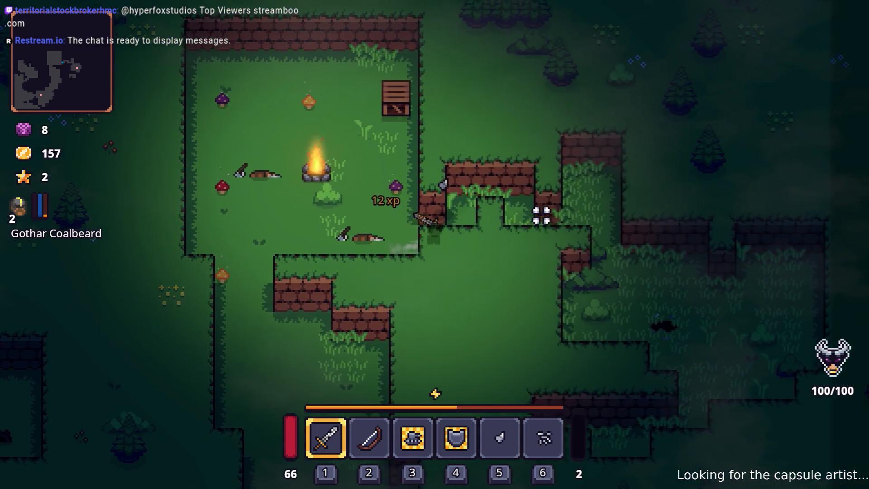
key(w)
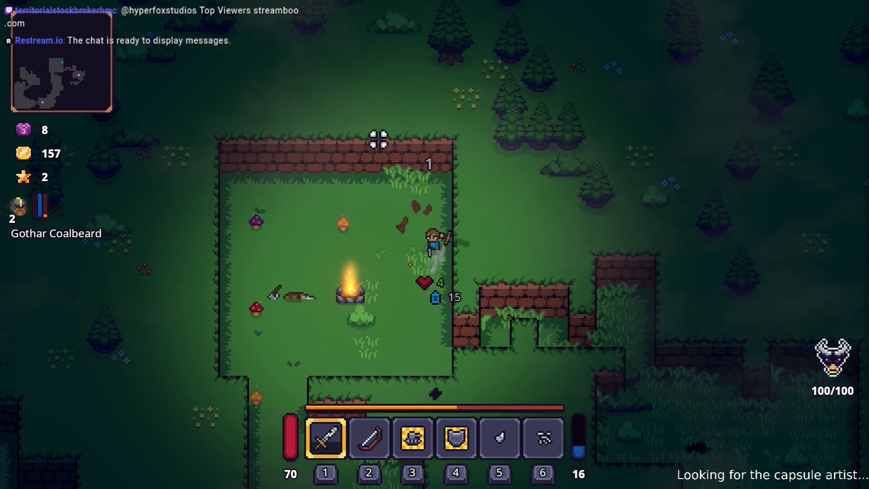
Smash the campfire and attack the shielded enemy while leaving the camp
key(s)
key(a)
click(382, 288)
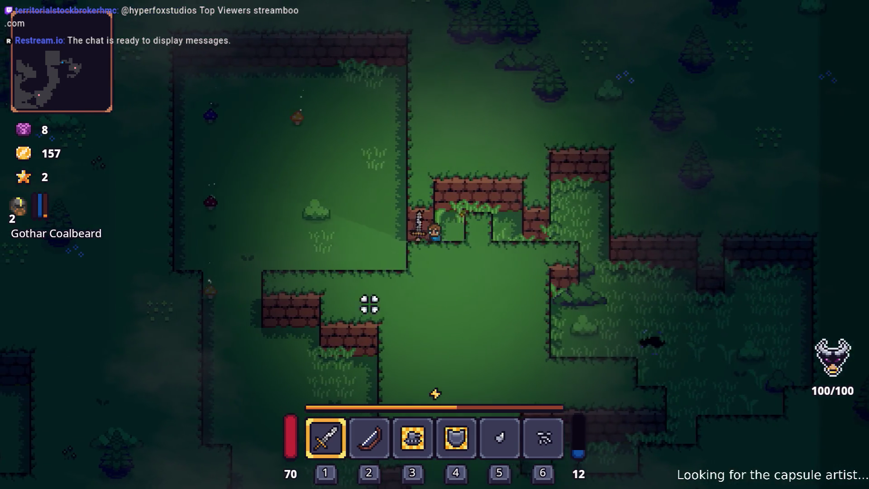
key(s)
key(a)
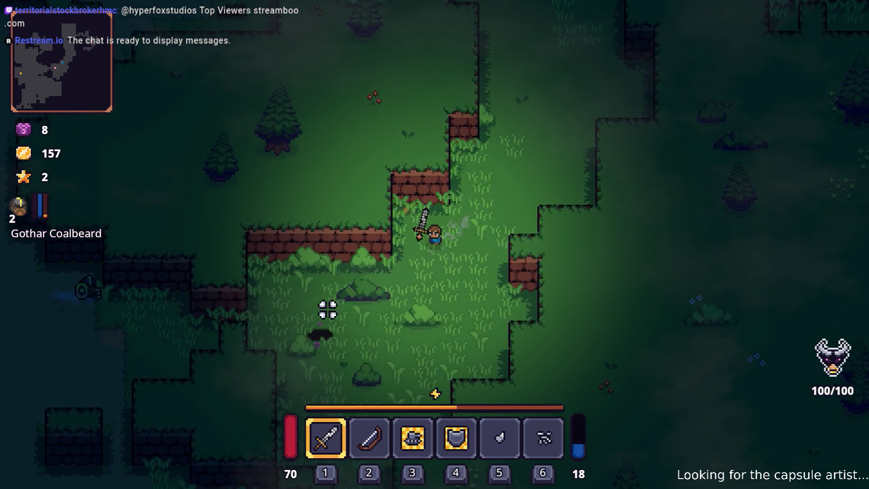
key(a)
click(286, 279)
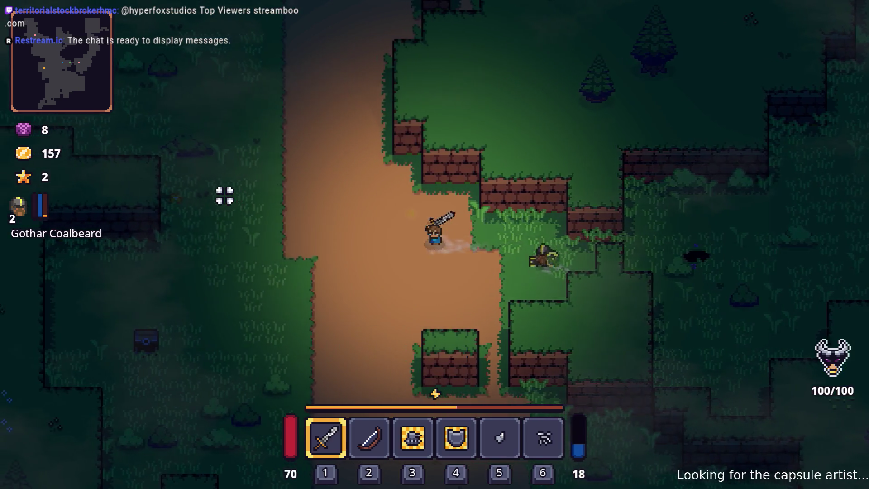
Follow the dirt path south and east, then head north-west toward the brick ledges
key(w+a)
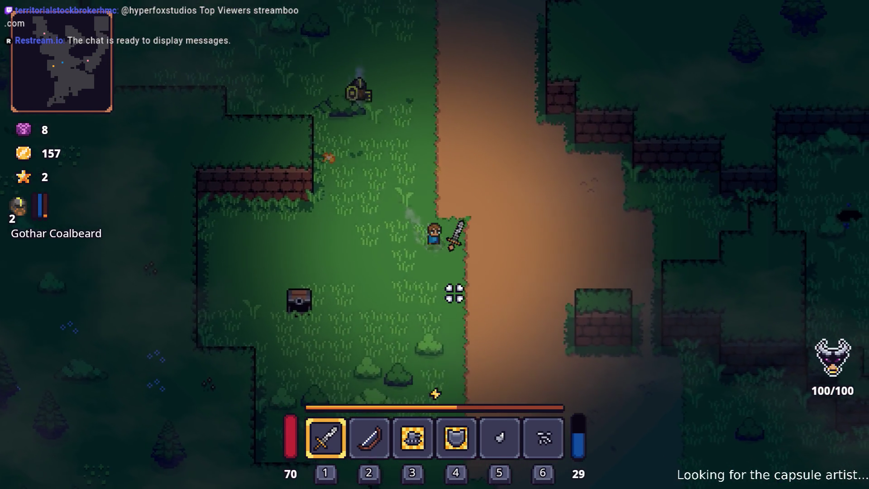
key(s+d)
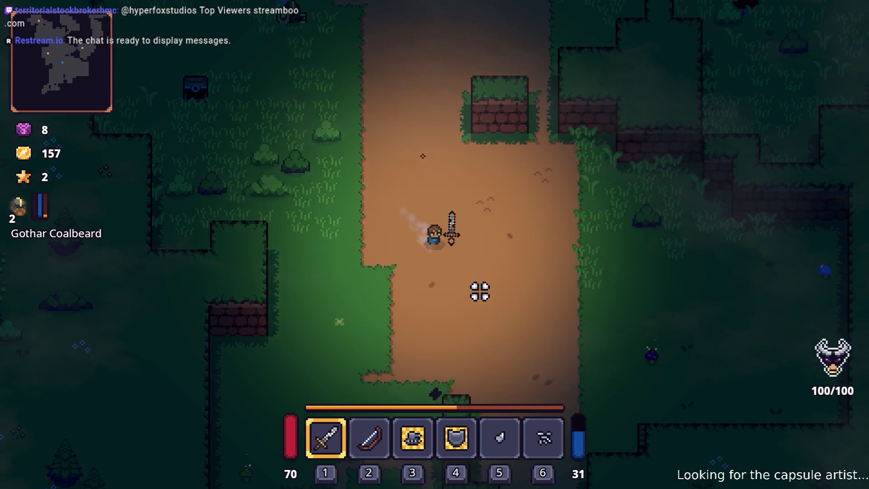
key(s)
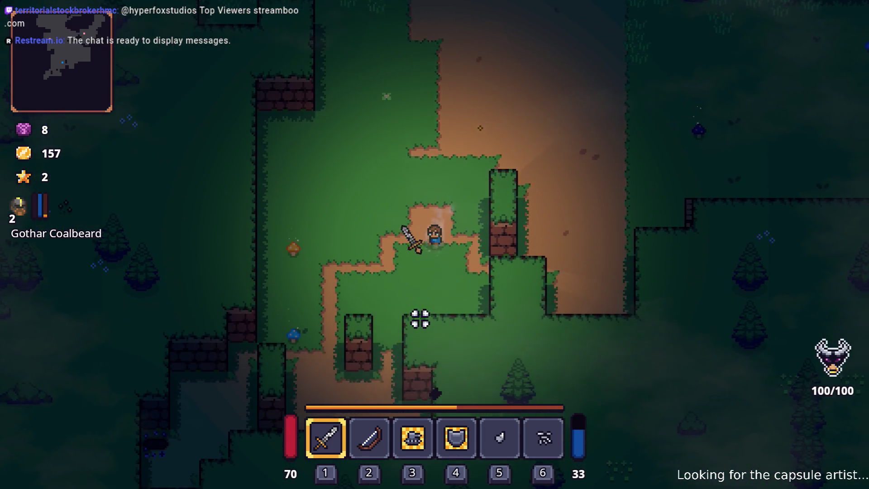
key(s)
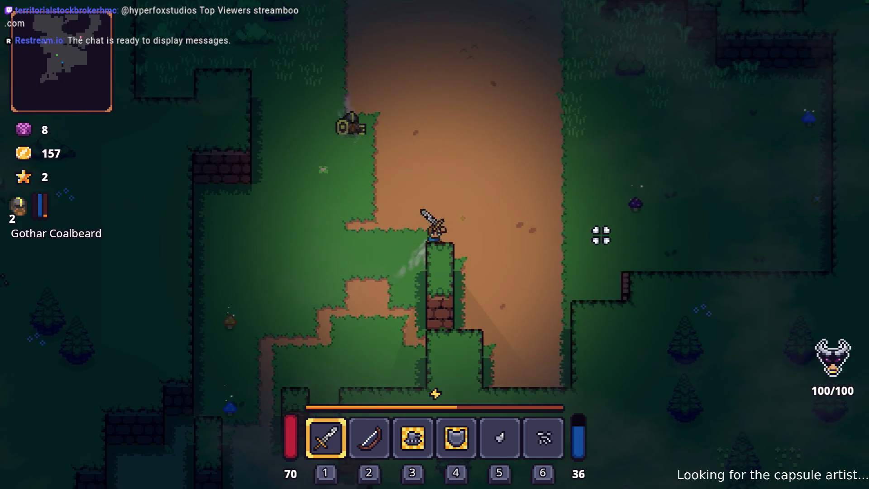
key(d)
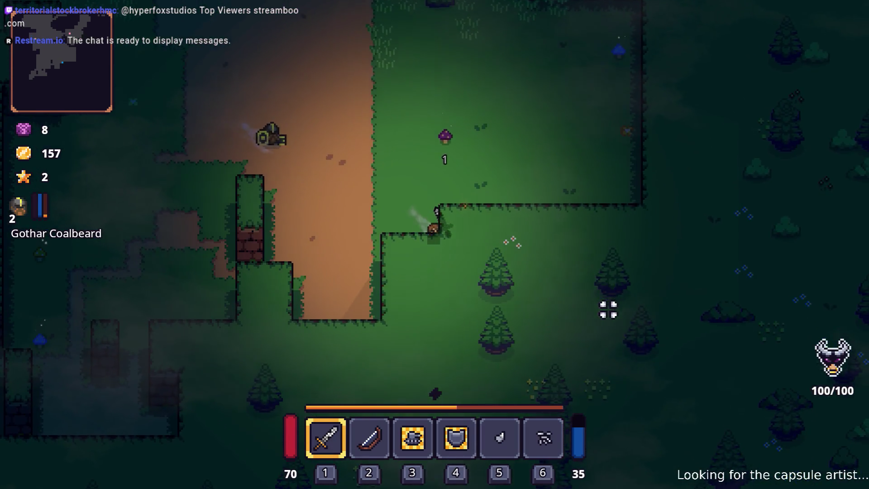
key(w)
key(w)
key(a)
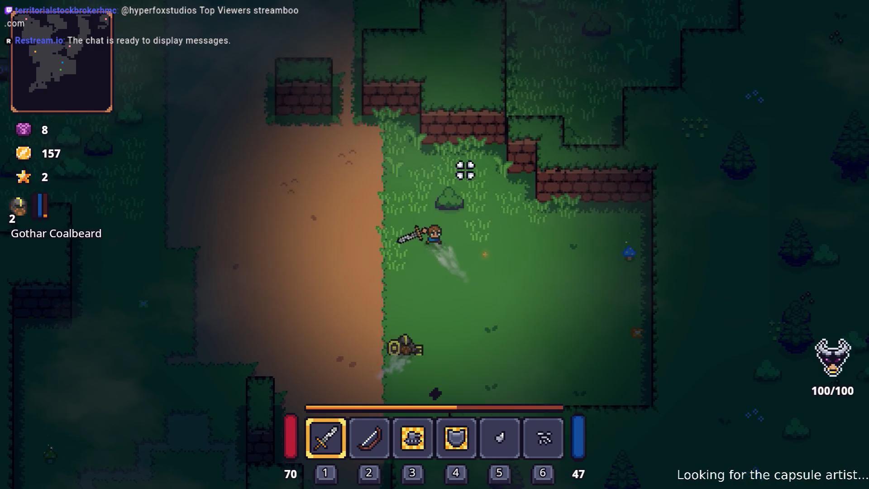
key(w)
key(a)
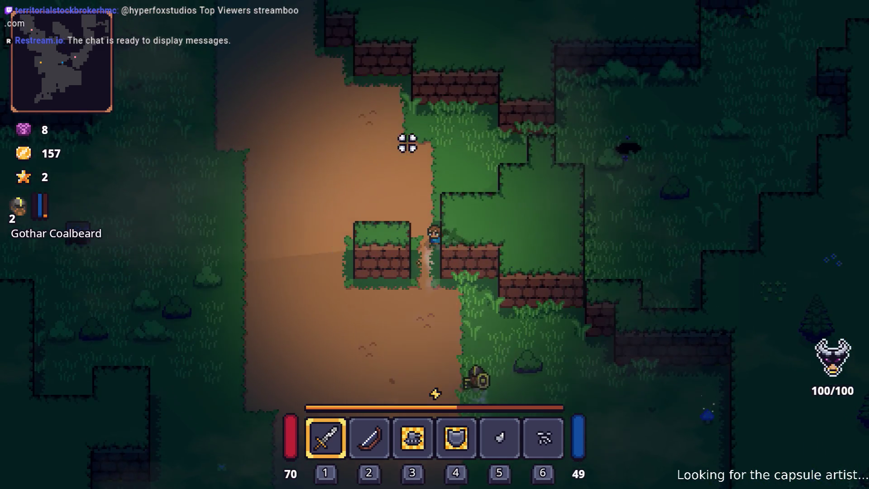
Cross the grass north-east and north-west, then back south past a small creature
key(w)
key(d)
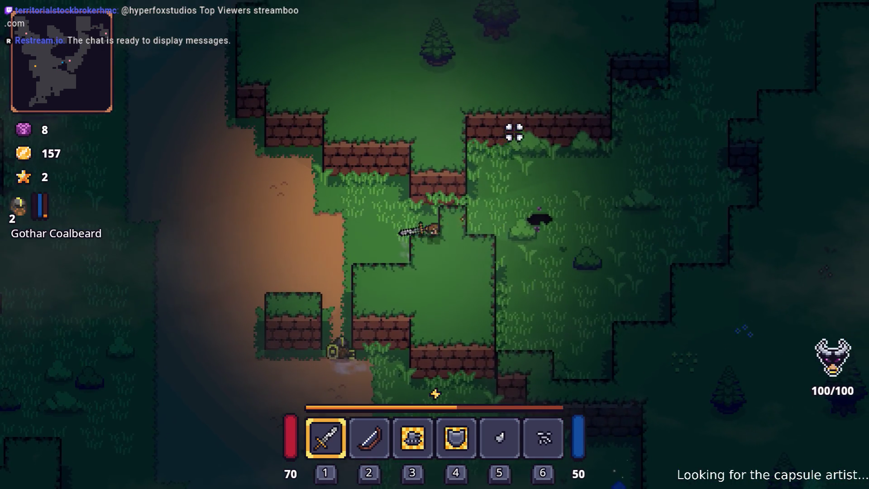
key(w)
key(d)
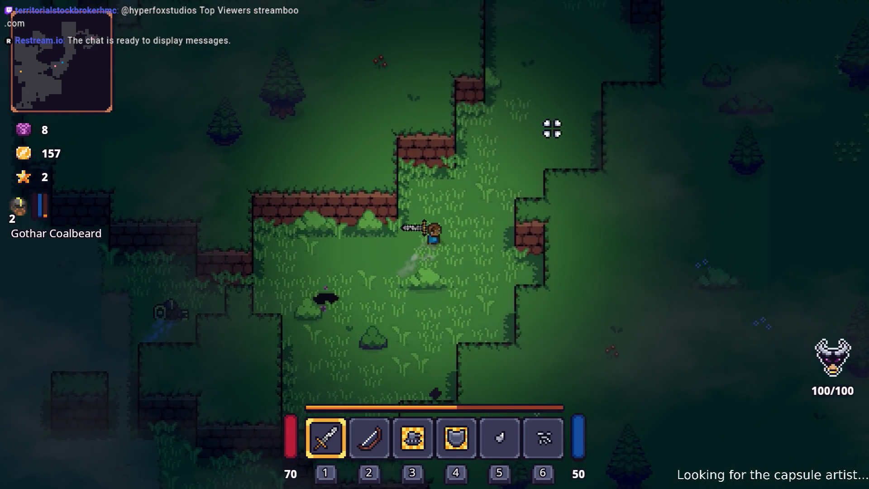
key(w)
key(d)
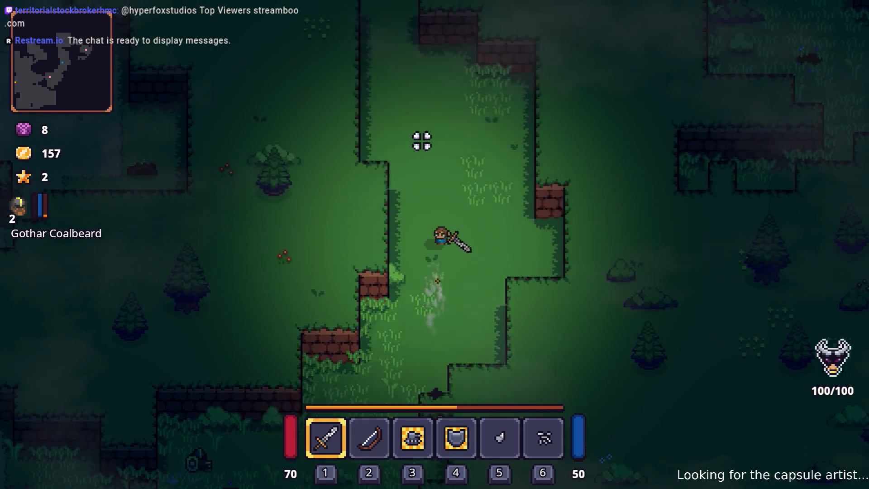
key(w)
key(a)
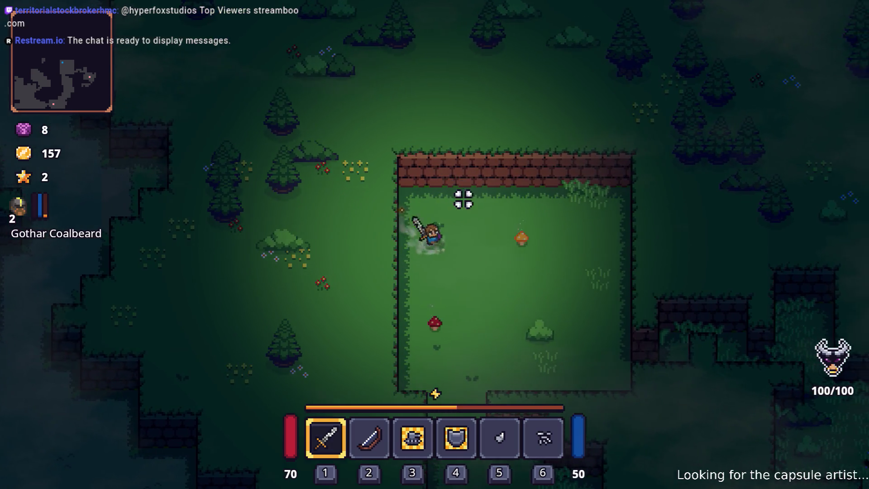
key(s)
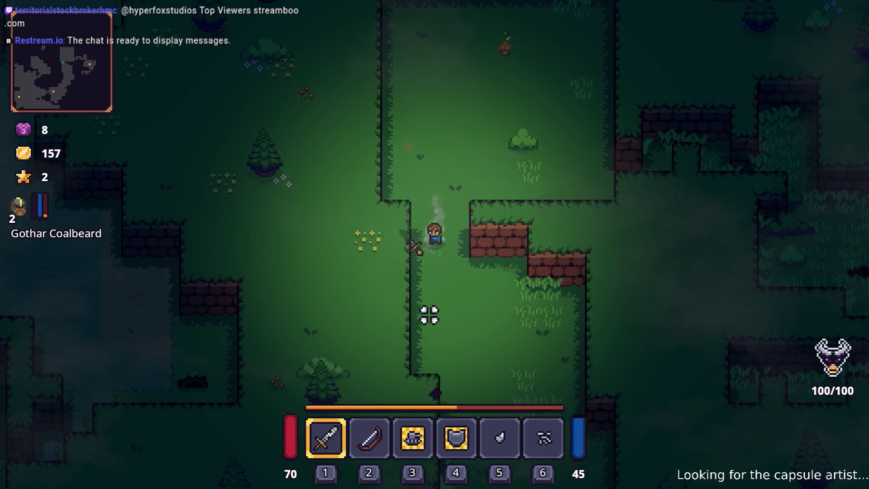
key(s)
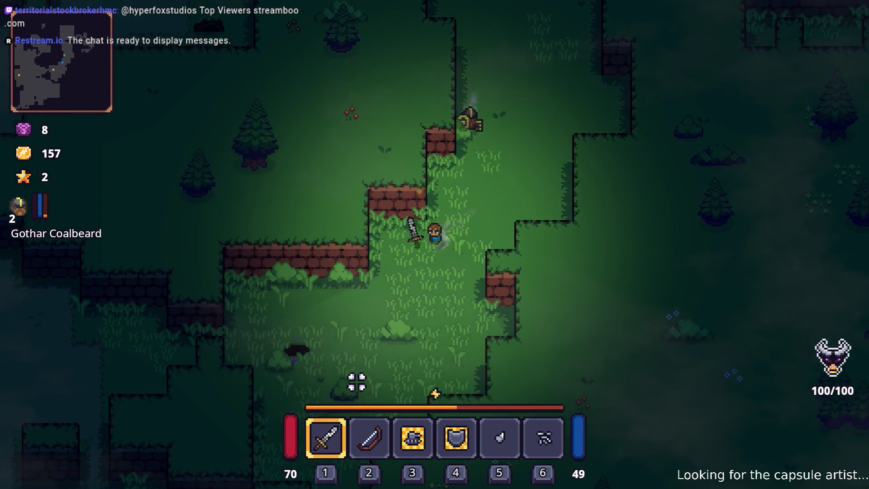
key(a)
key(s)
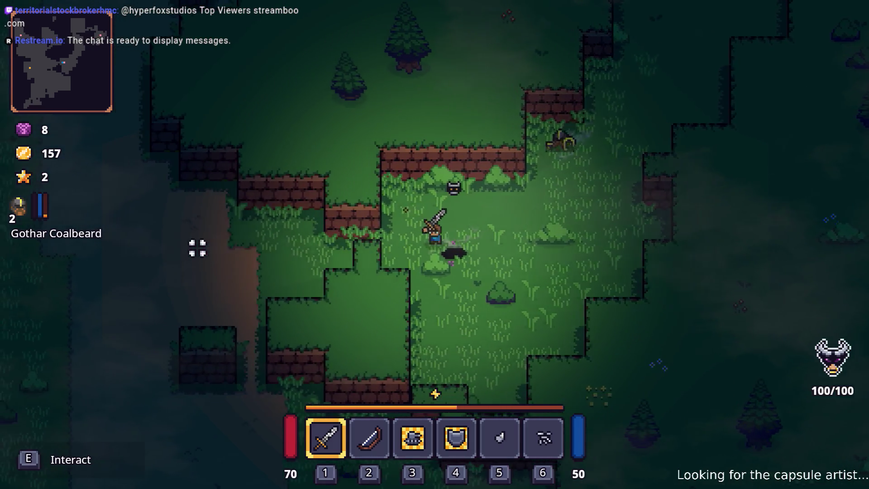
Follow the dirt path north past the brick walls to the clearing with the goblin
key(a)
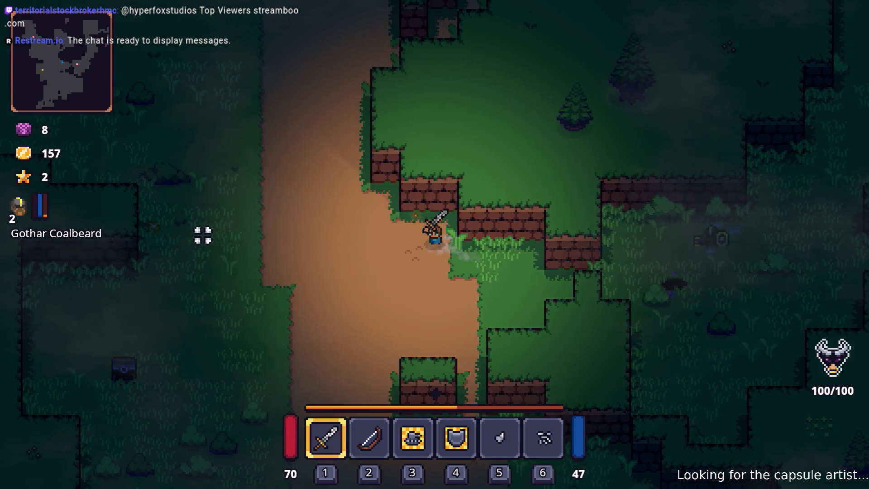
key(w)
key(w)
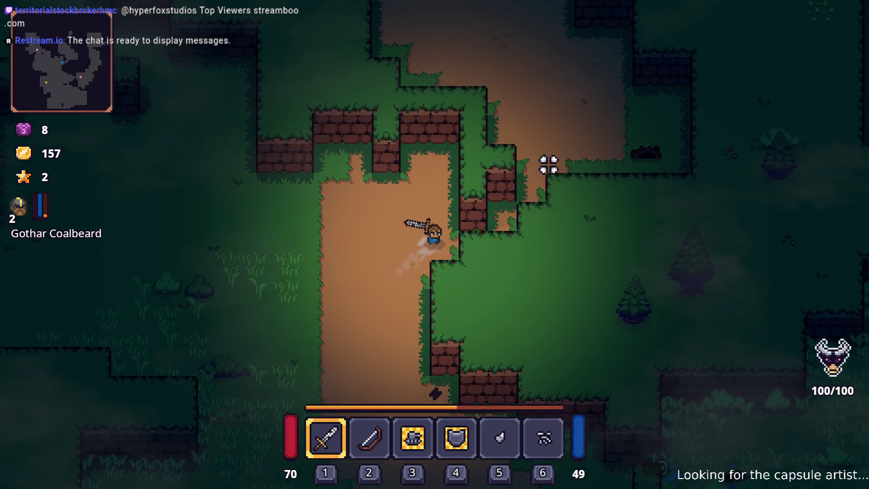
key(d)
key(w)
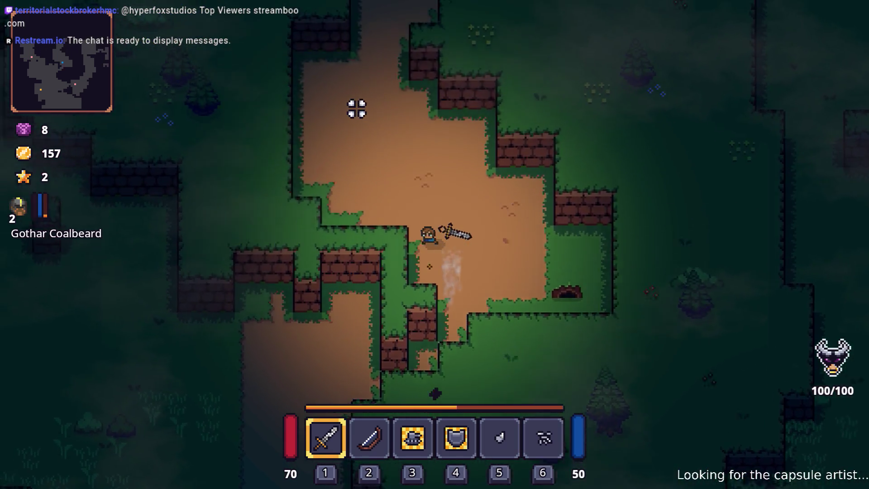
key(w)
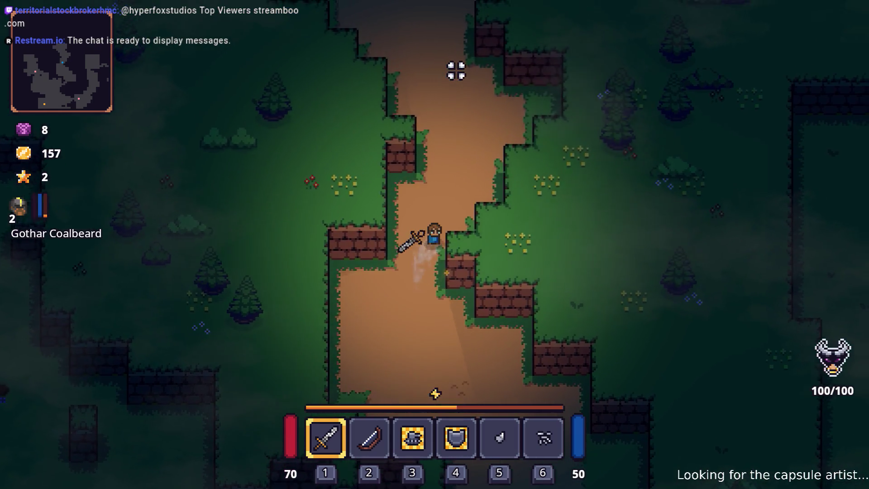
key(w)
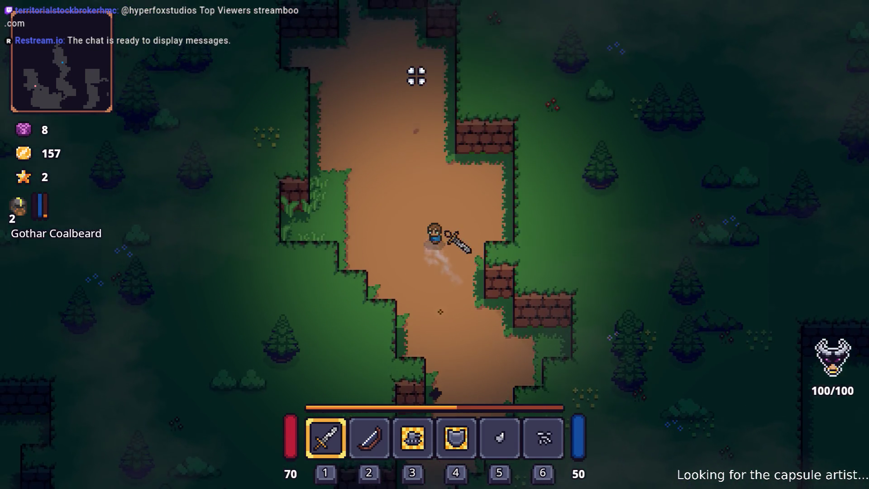
key(w)
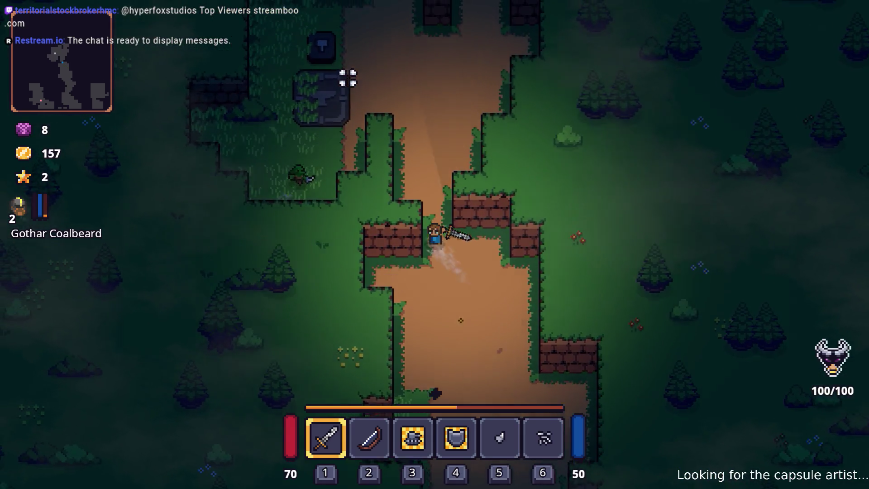
Talk to the goblin merchant Snip and buy the Yellow Bandana
key(a)
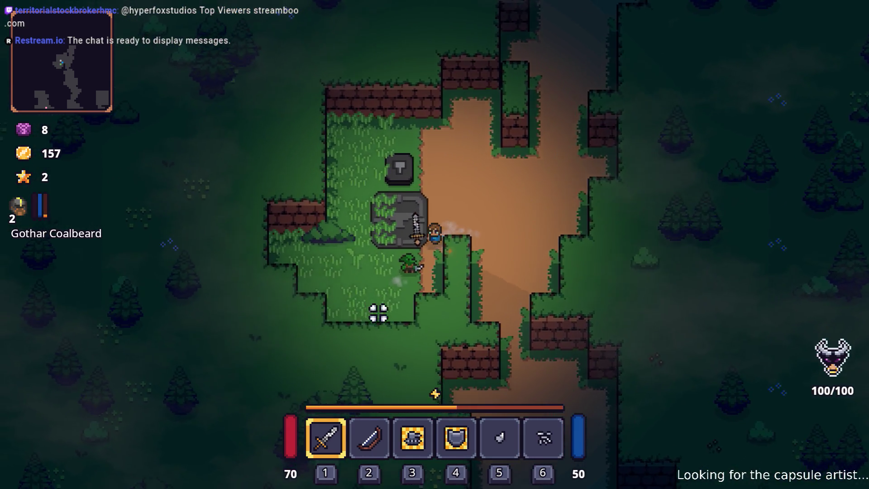
key(e)
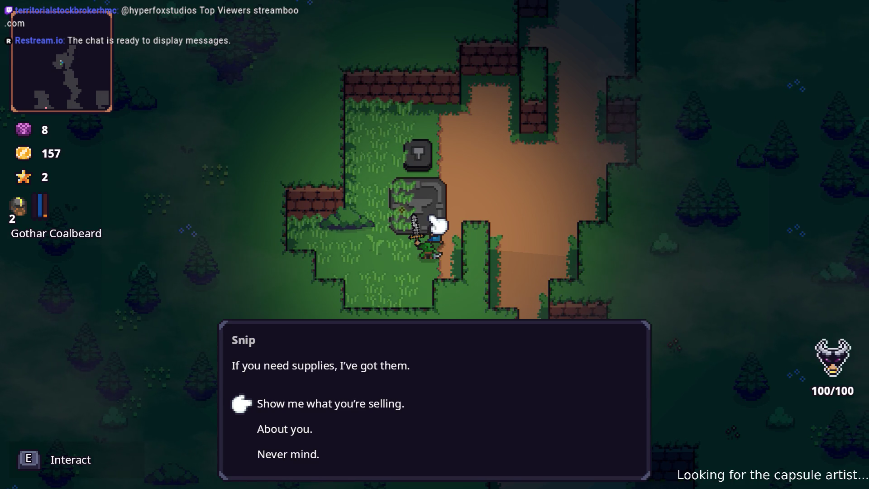
key(e)
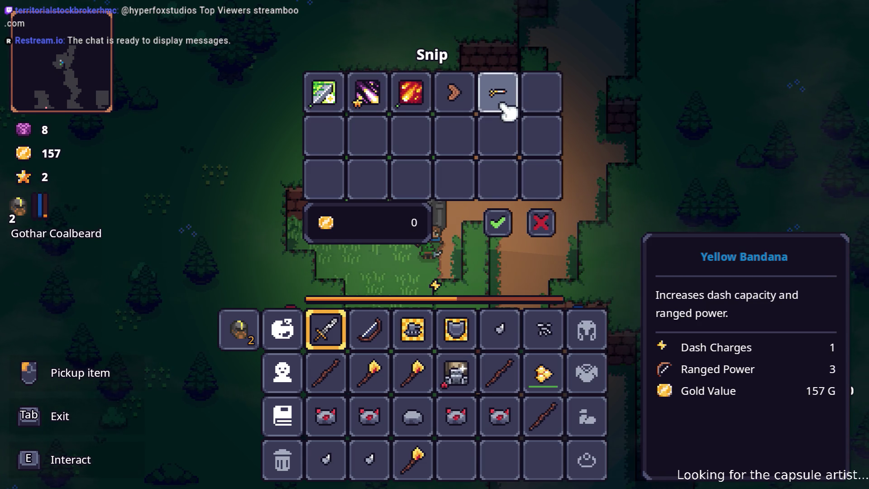
click(503, 105)
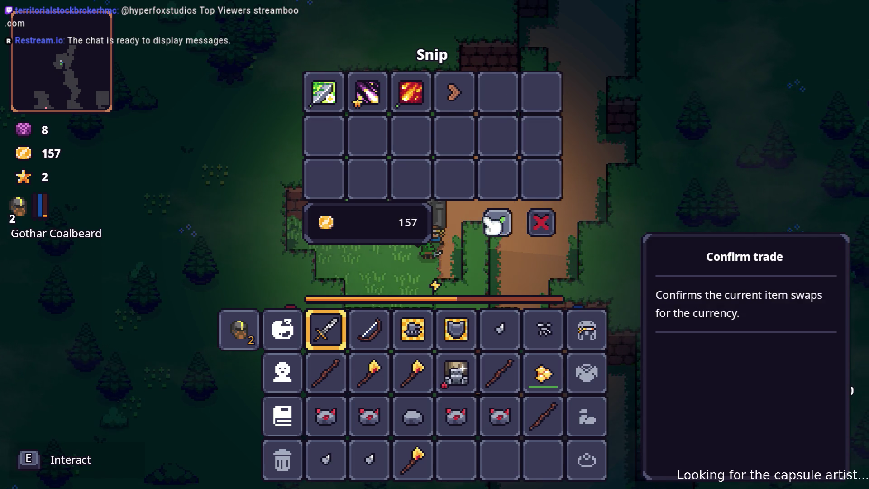
click(493, 219)
Drop an unwanted item and rearrange the poison glands in the full inventory
key(w)
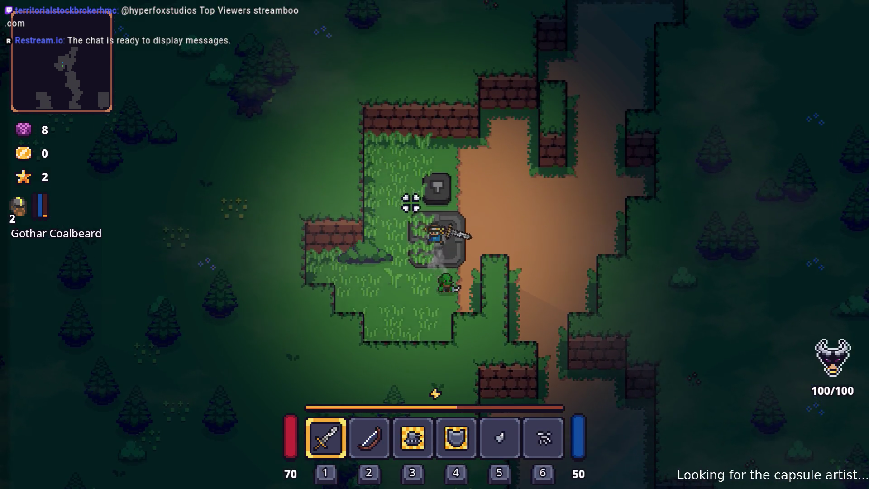
key(i)
right_click(369, 330)
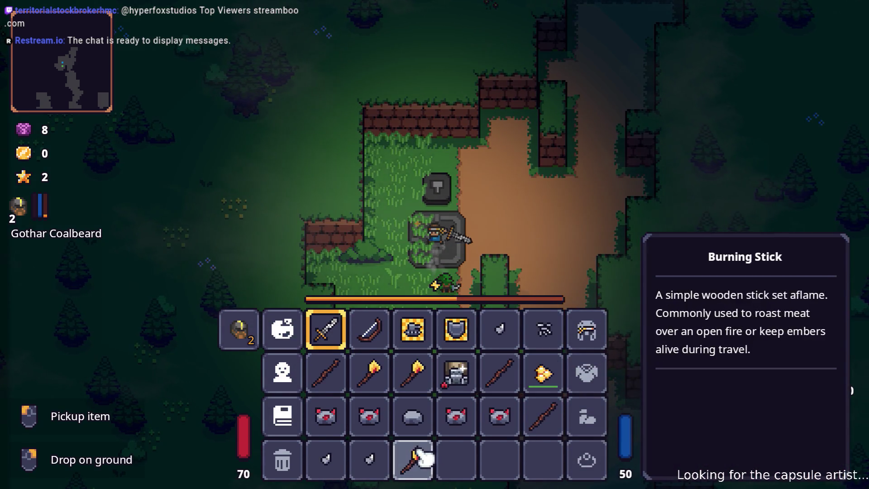
mouse_move(370, 460)
mouse_down()
mouse_move(330, 458)
mouse_move(530, 350)
mouse_move(514, 339)
mouse_up()
key(i)
key(i)
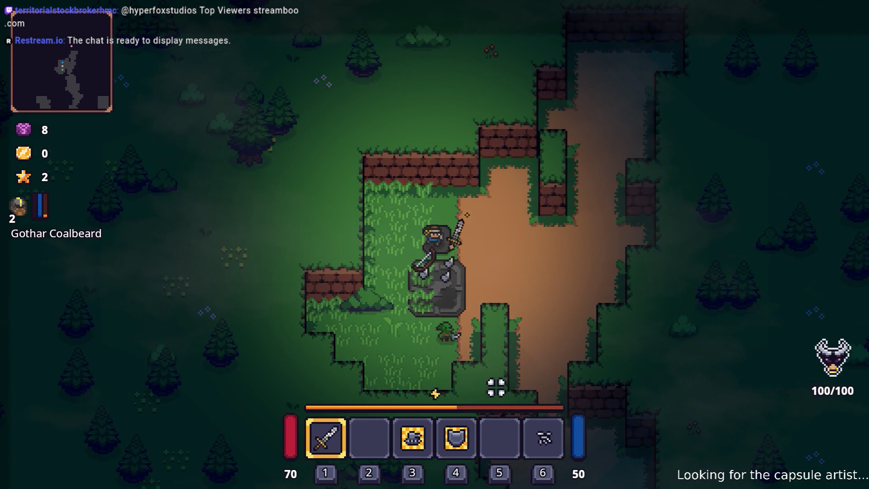
key(i)
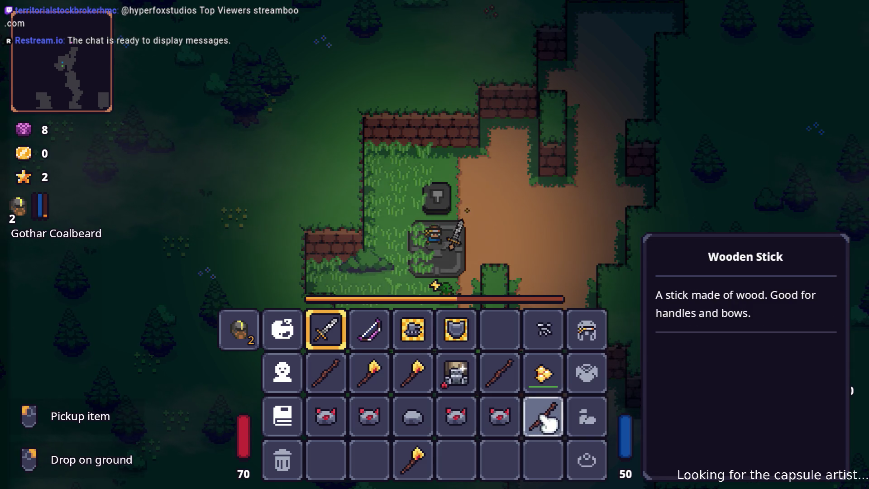
Move the Wooden Stick to an empty second-row slot, then break the stone block
drag(545, 424, 510, 383)
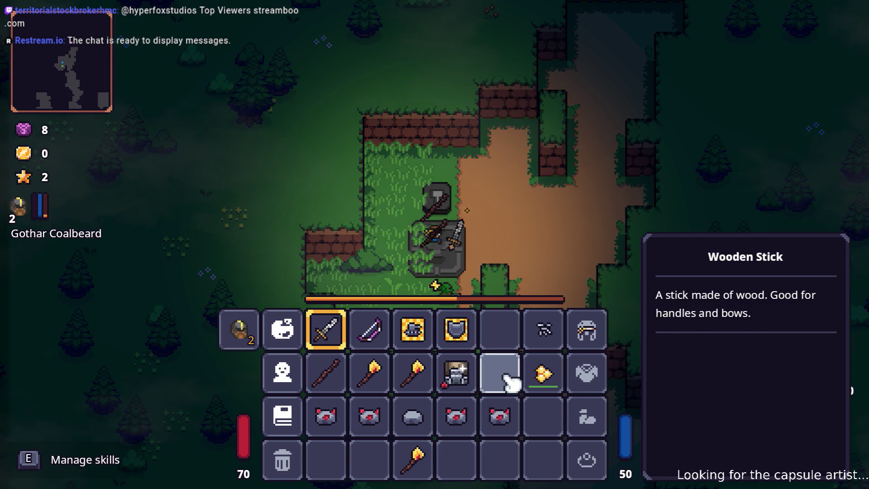
click(552, 334)
key(Tab)
key(w)
click(541, 331)
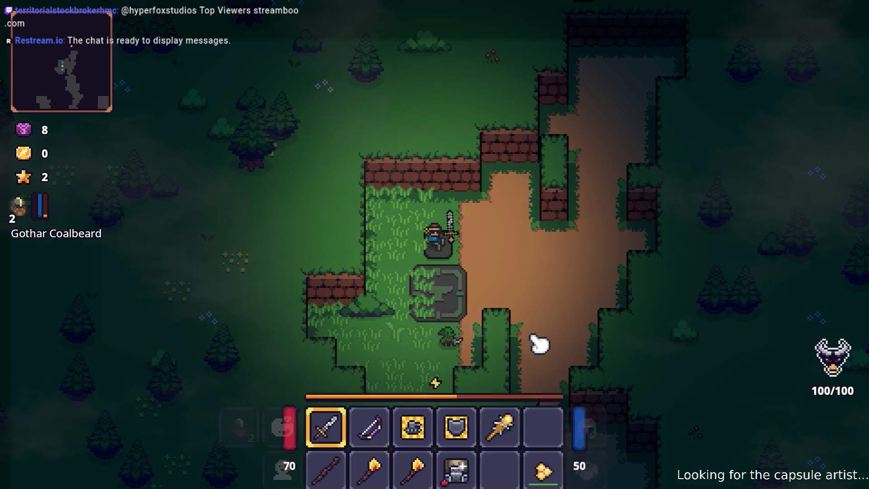
Pick up the club and place the Nailed Club in hotbar slot 1
key(Tab)
key(e)
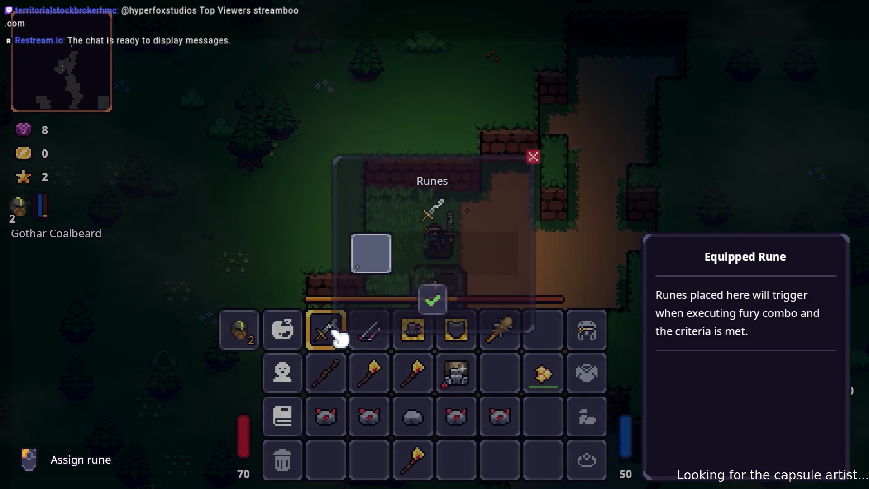
key(e)
click(498, 336)
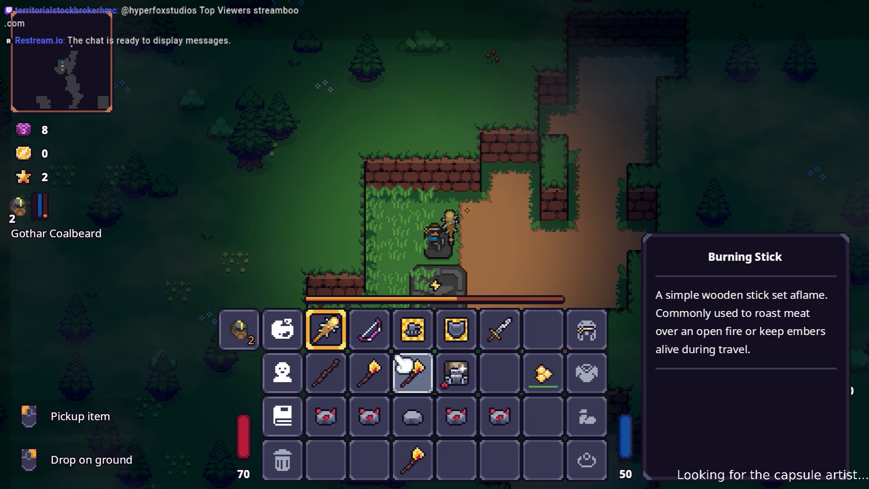
key(Tab)
Head down the path toward the Lesser Didra Pit, briefly checking the inventory
key(2)
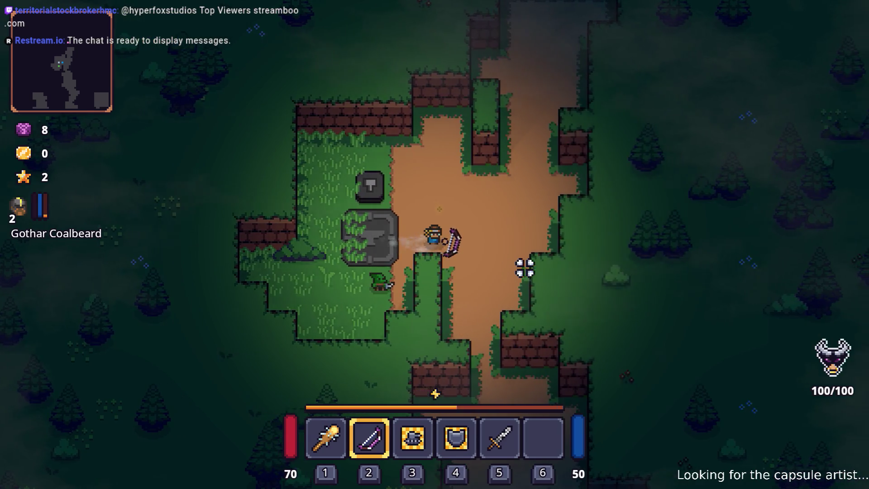
key(Tab)
key(Tab)
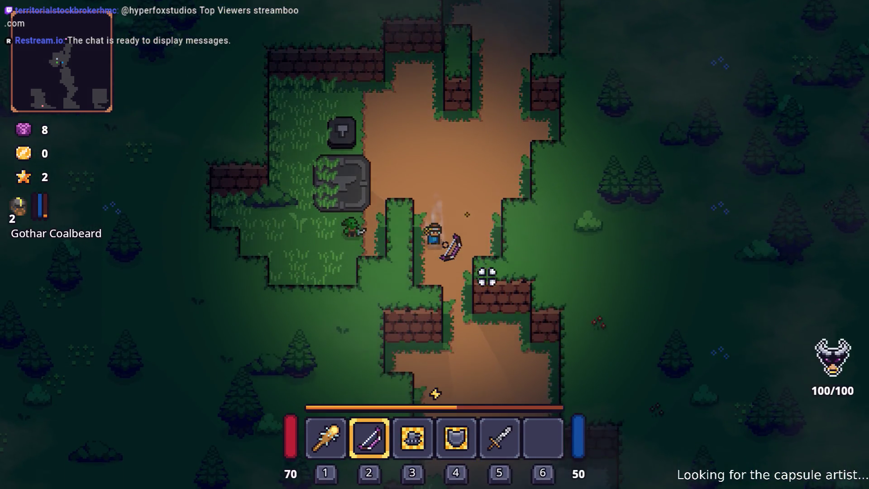
Walk down the dirt path, past the shield enemy, and enter the Lesser Didra Pit
key(s)
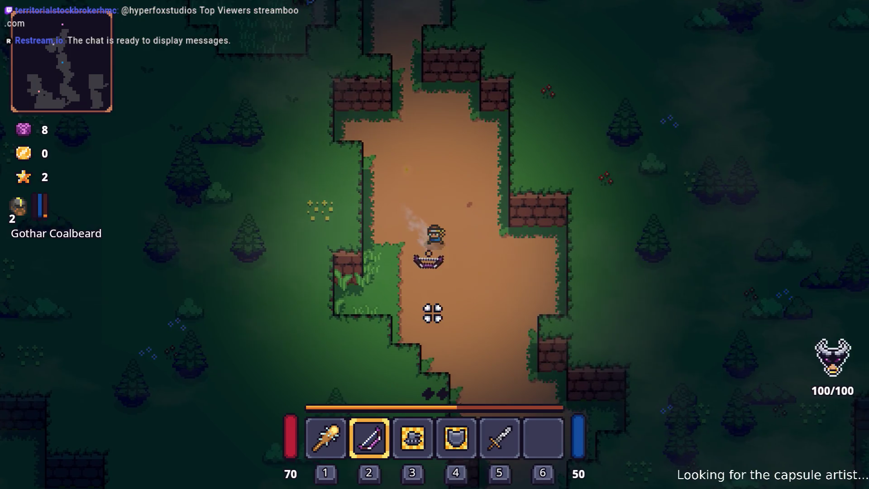
key(s)
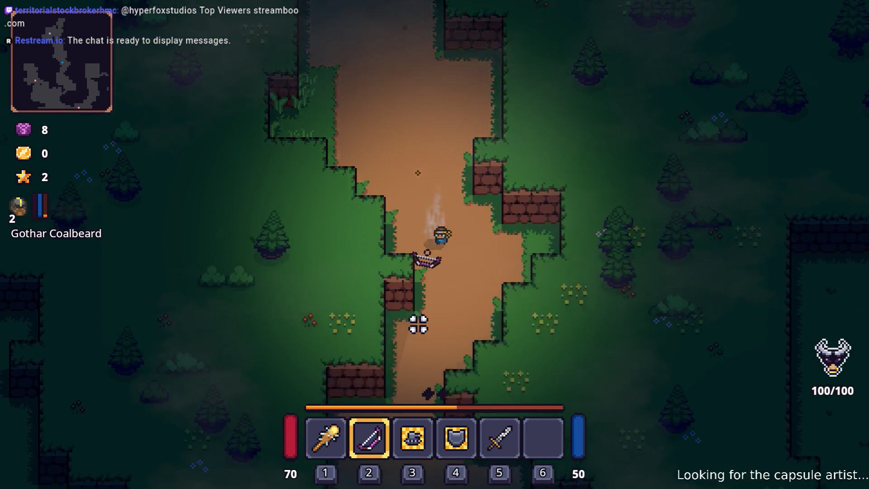
key(s)
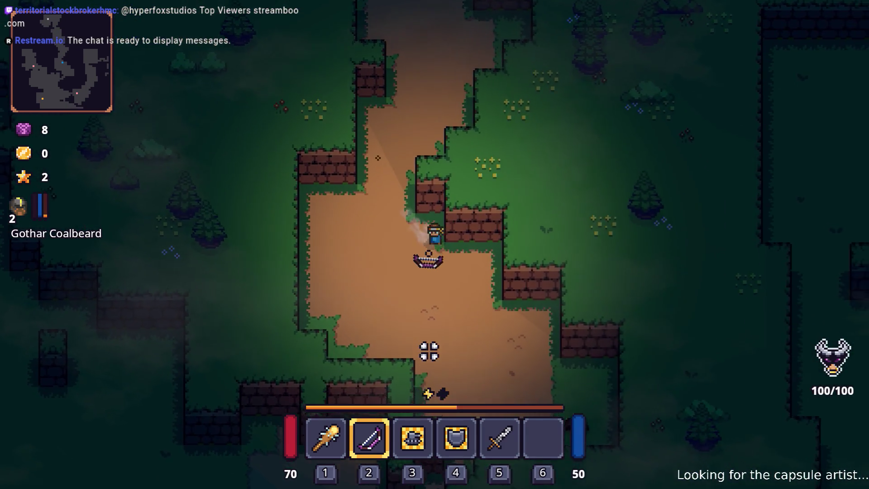
key(s)
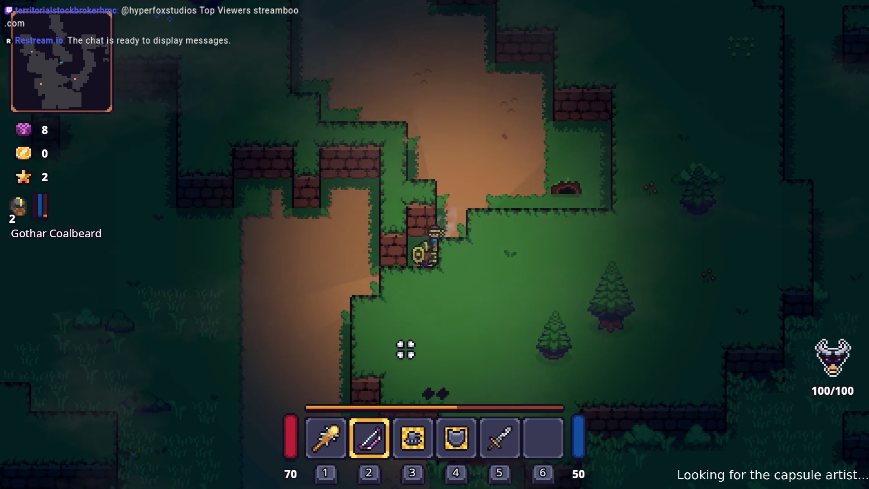
key(a)
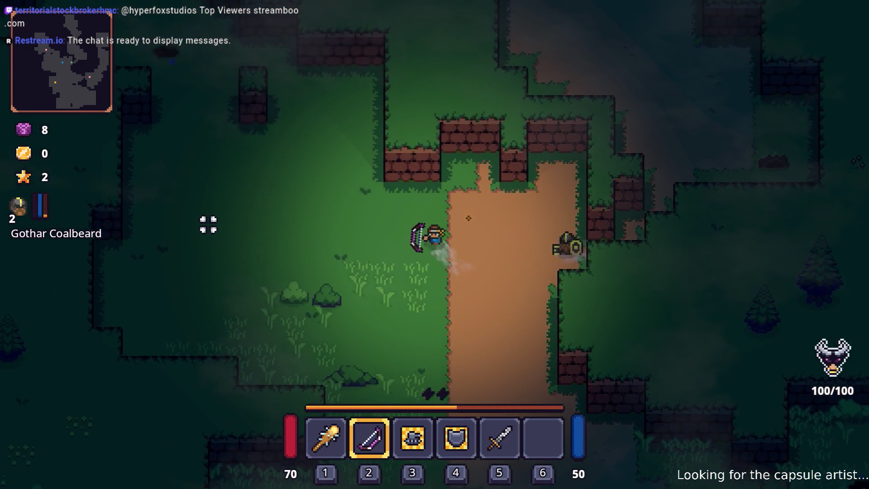
key(w)
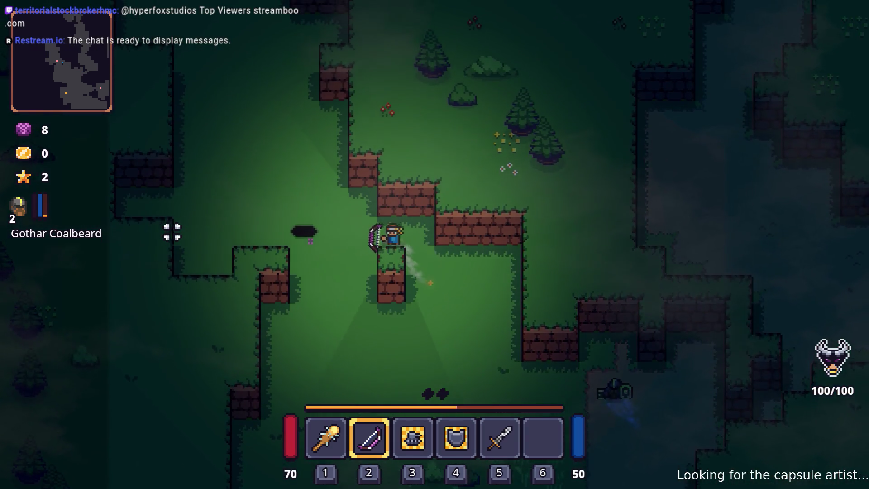
key(a)
key(e)
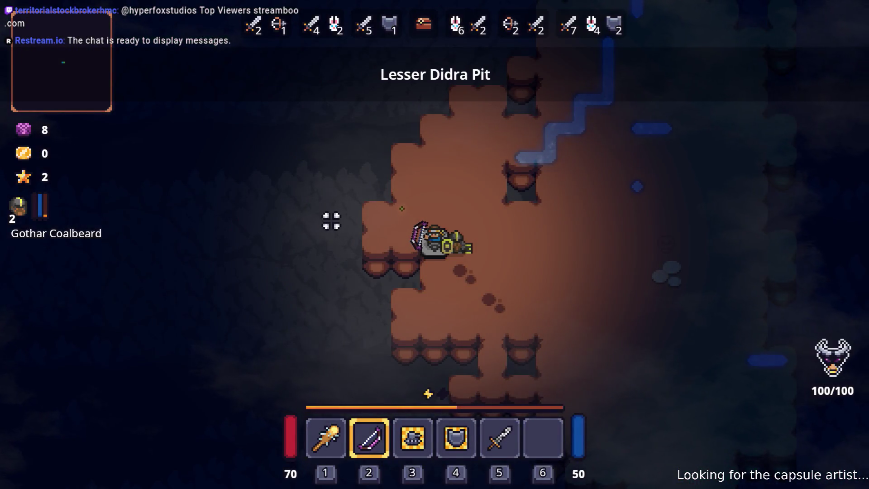
Clear wave 1 with the bow, finishing the green enemy
key(d)
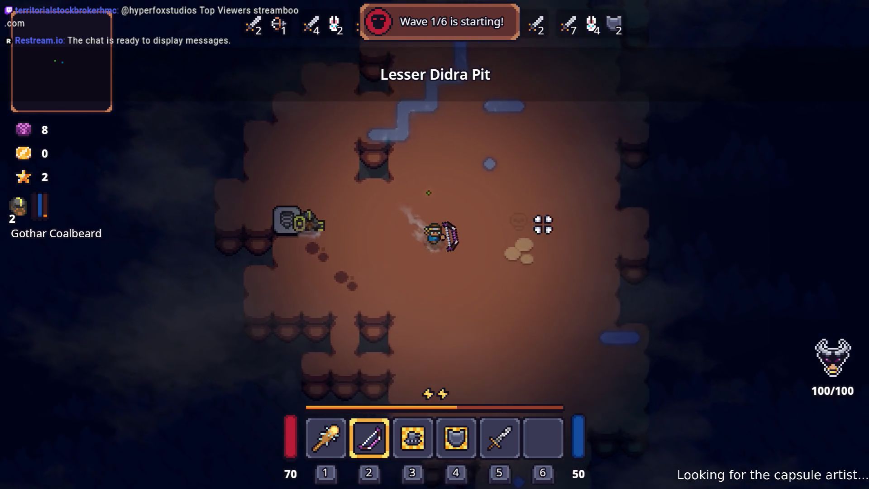
key(w)
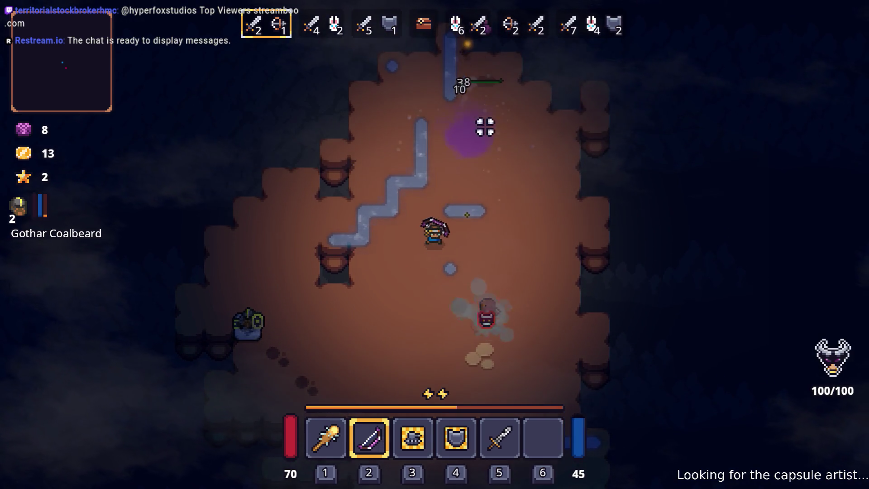
key(s)
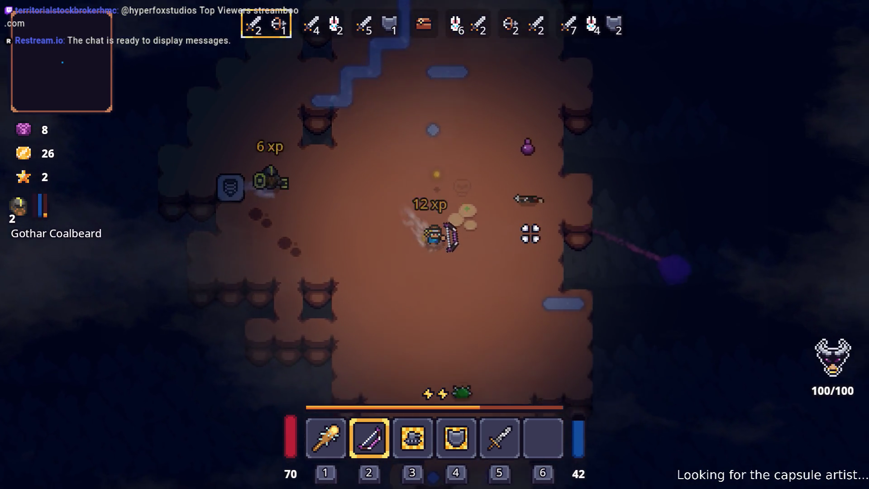
key(s)
key(a)
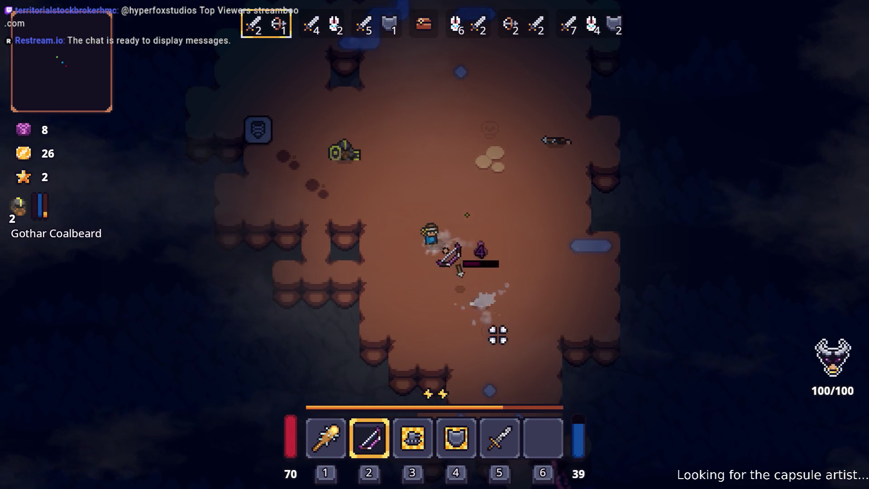
Fight through wave 2, circling the pit while shooting the enemies
key(d)
key(w)
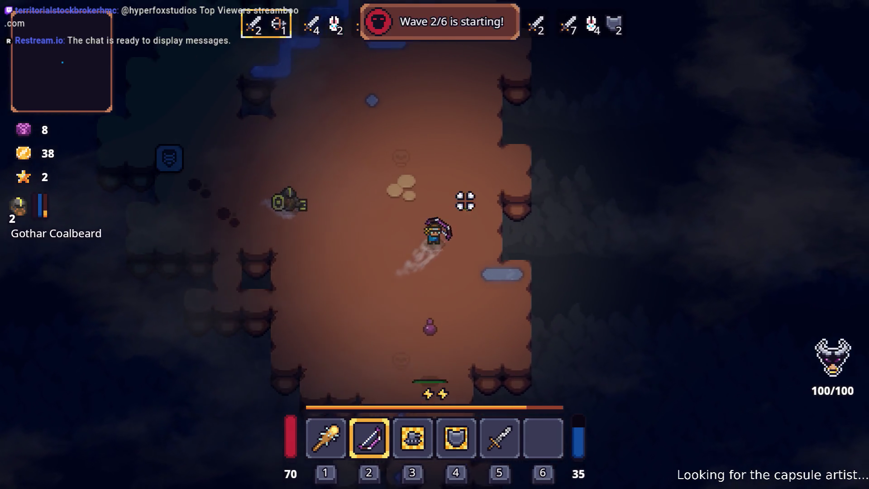
key(w)
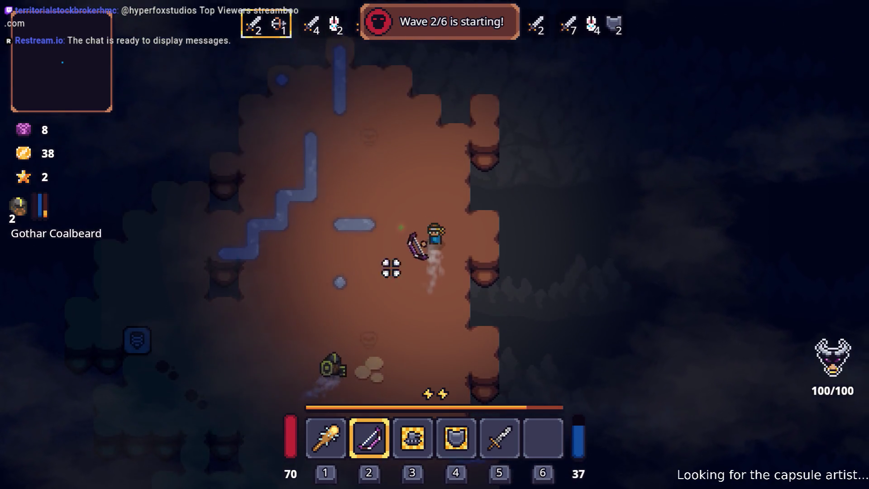
key(s)
key(a)
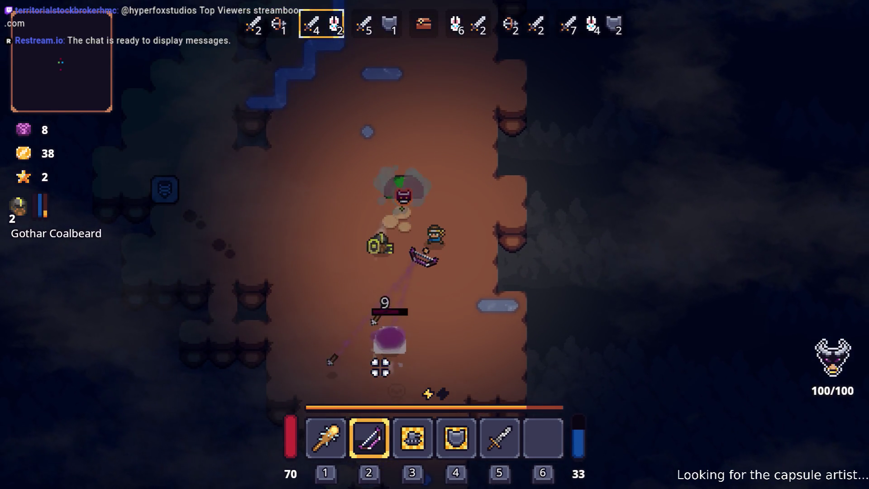
key(s)
key(a)
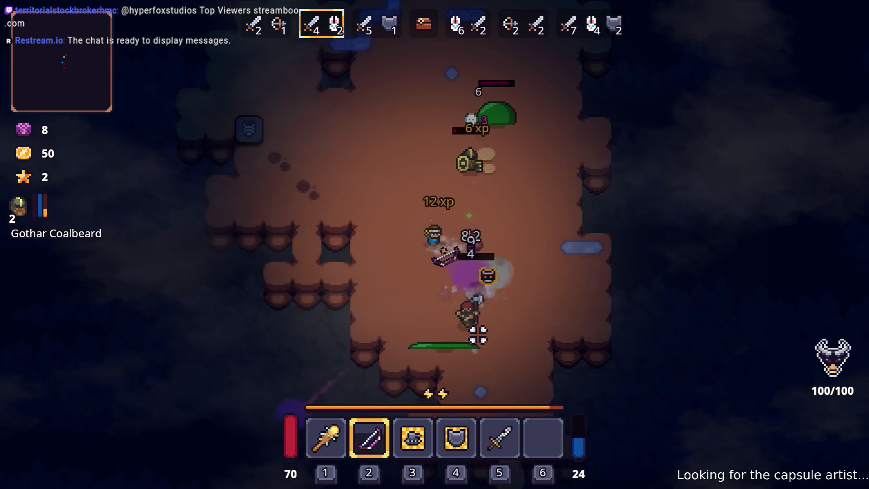
key(a)
key(w)
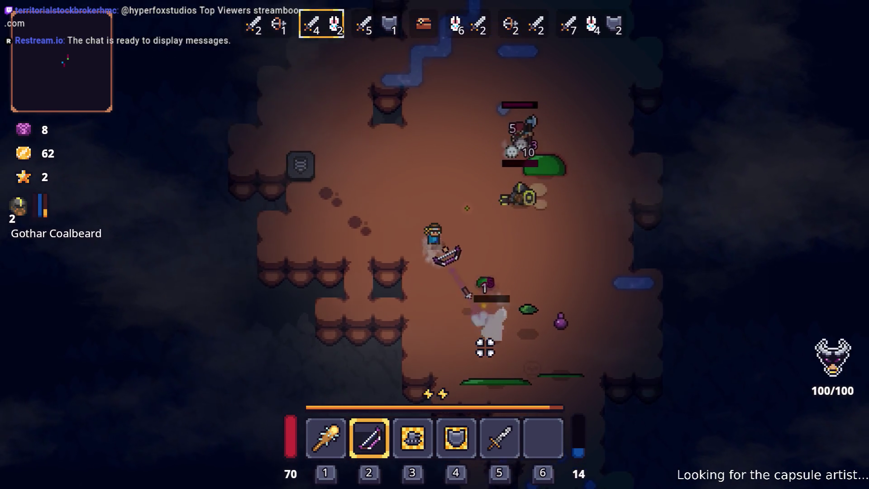
key(d)
key(w)
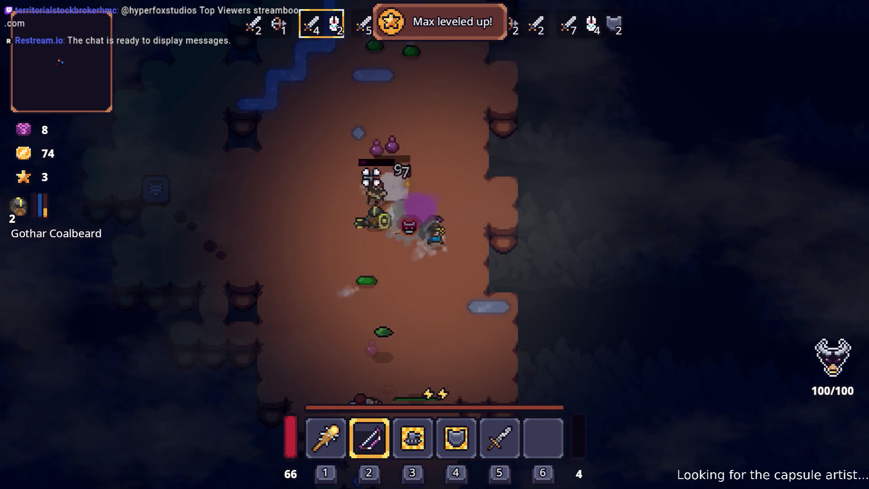
Spend and confirm the level-up points for ALMA and Gothar Coalbeard
key(i)
click(457, 373)
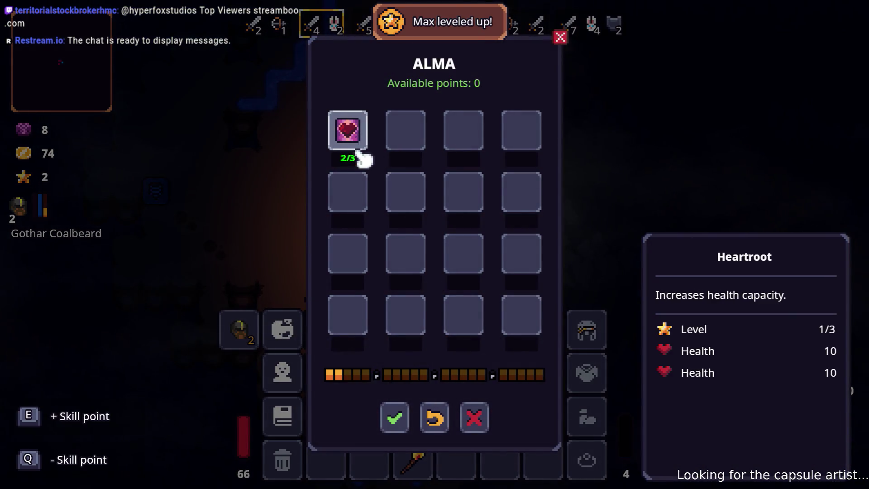
click(398, 409)
click(261, 328)
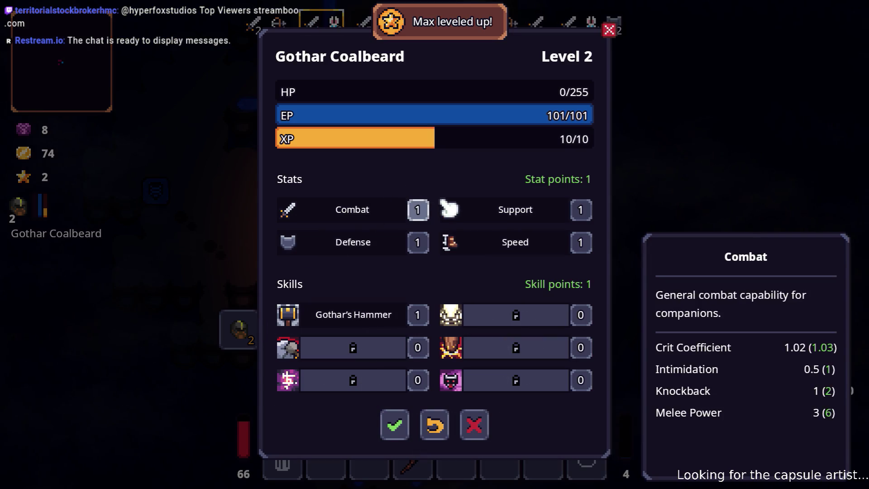
click(396, 424)
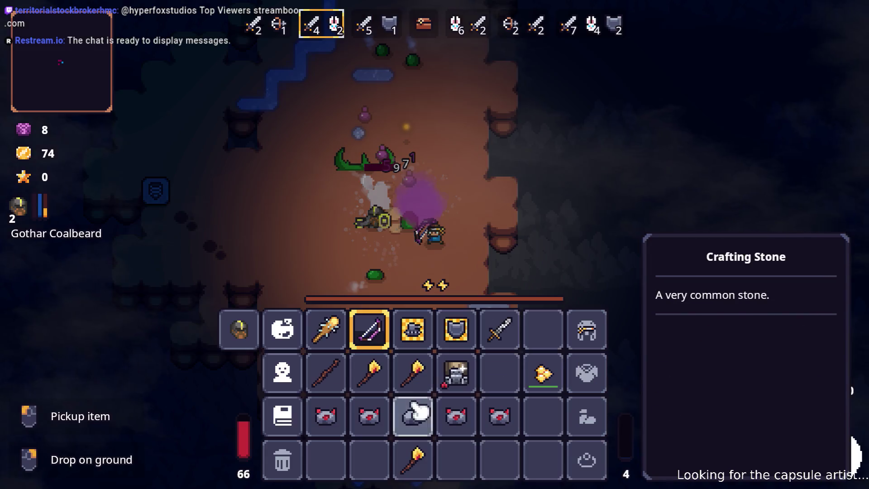
Return to the fight and pick up the Goo drop into slot 6
key(i)
key(s)
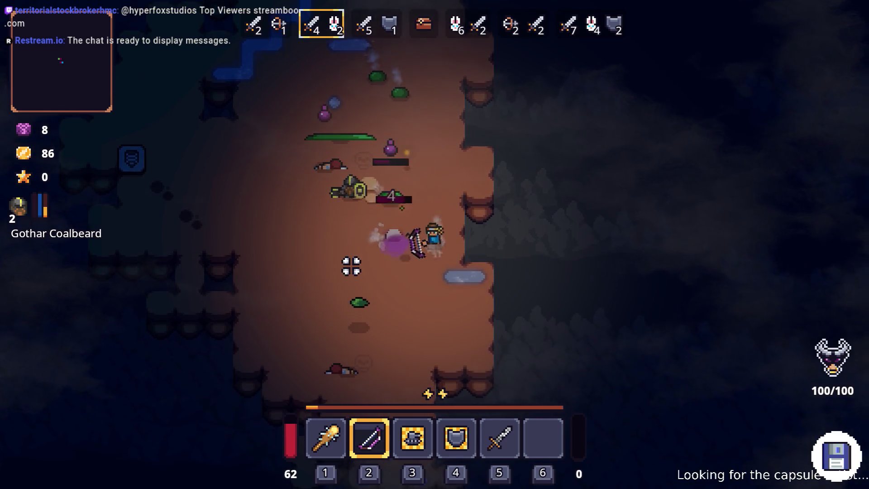
key(s)
key(e)
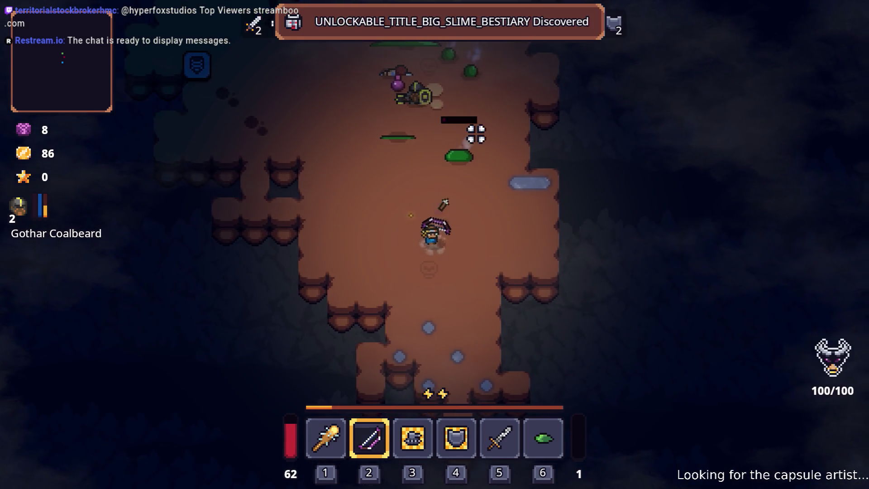
Fight the next wave with the bow, firing arrows while moving
key(a)
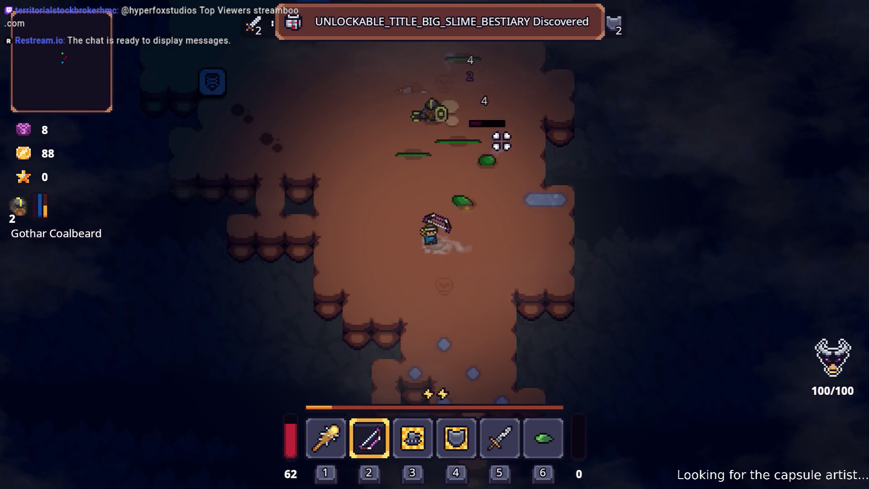
key(w)
key(w)
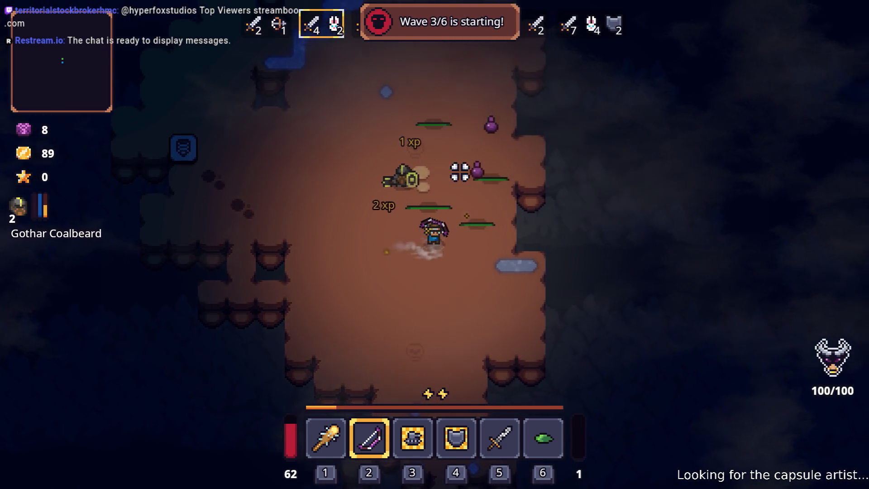
key(a)
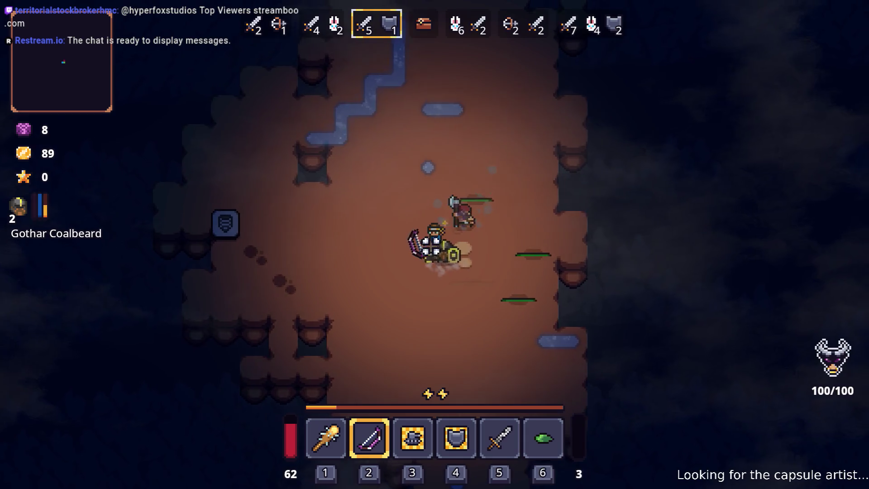
key(w)
key(d)
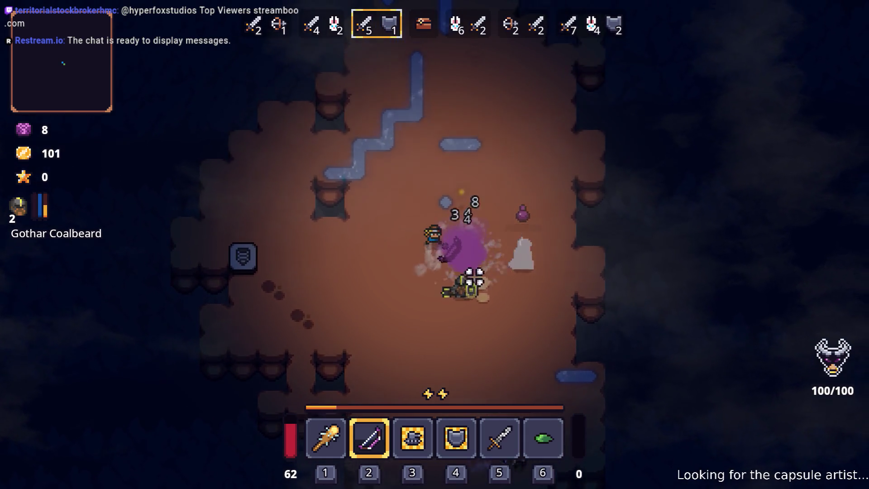
key(a)
key(s)
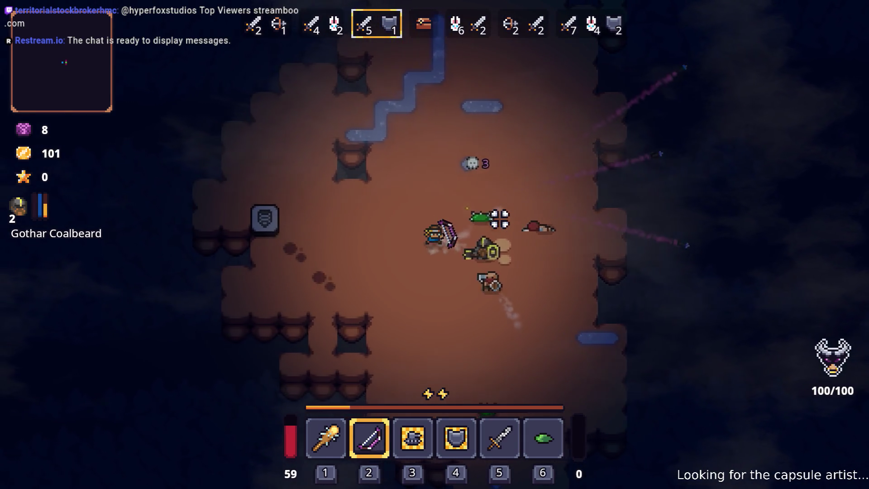
Switch to the club and attack the slimes
key(a)
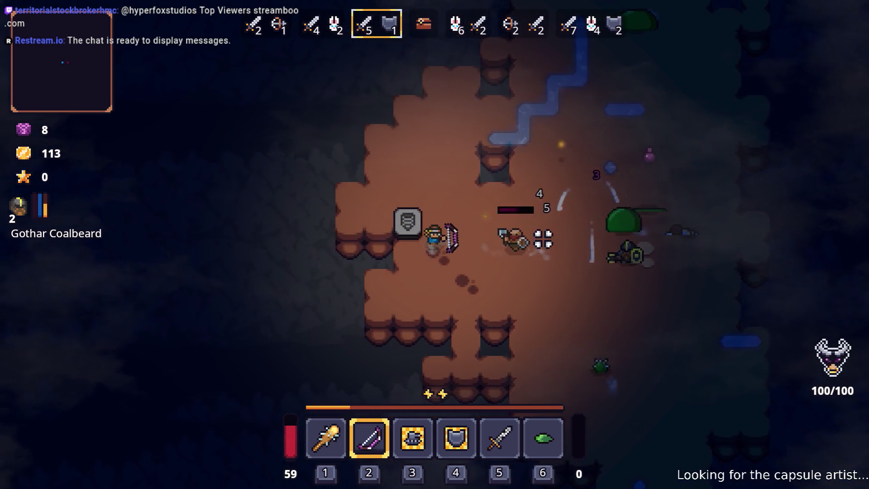
key(1)
key(d)
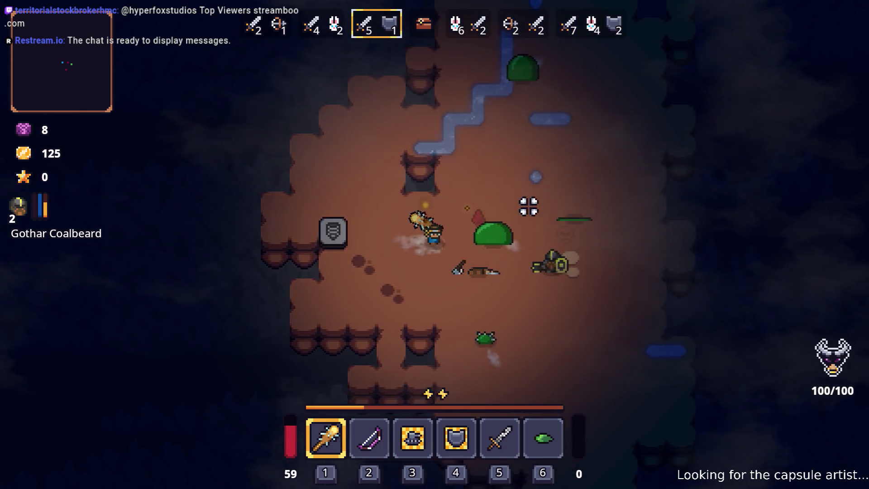
key(d)
key(w)
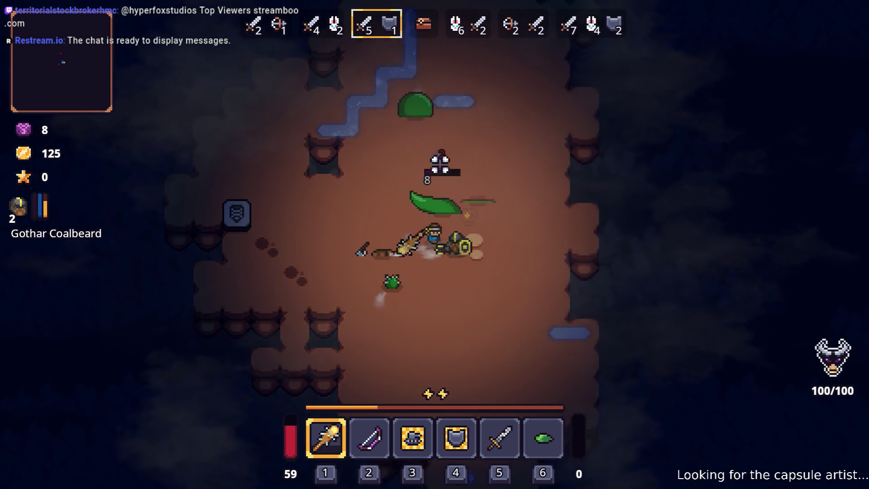
key(w)
key(d)
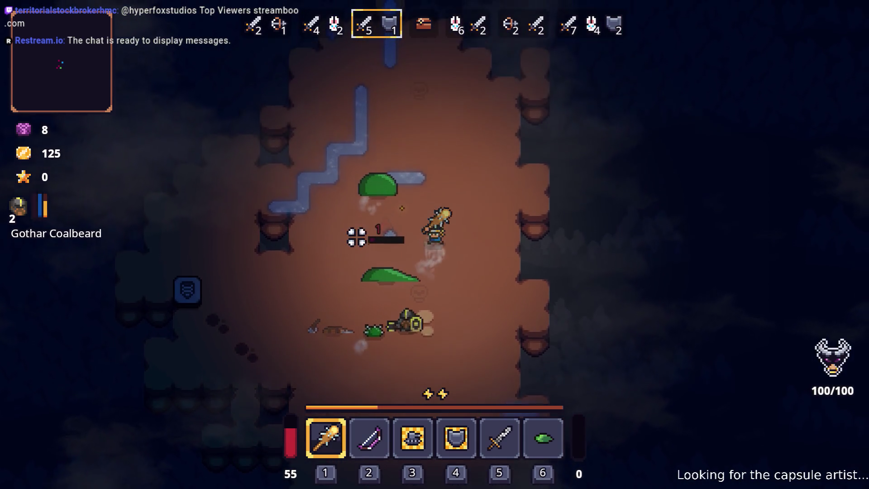
key(w)
key(a)
Club the remaining slimes until they are finished off
key(s)
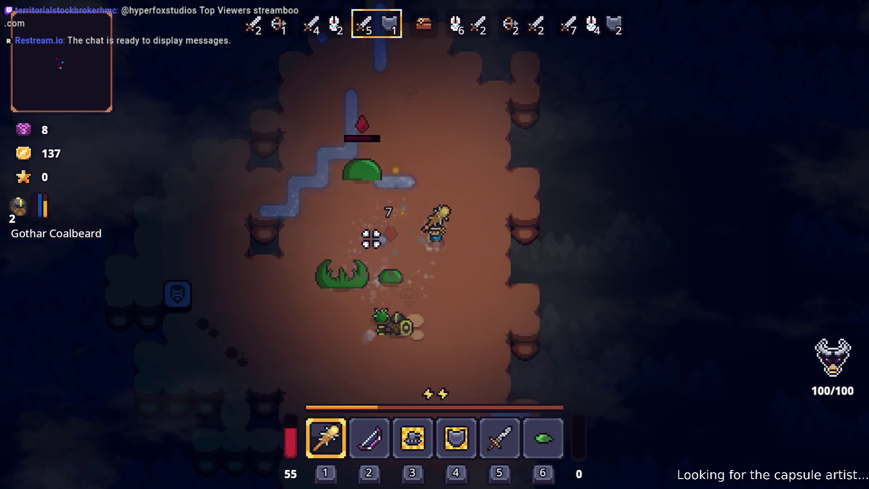
key(a)
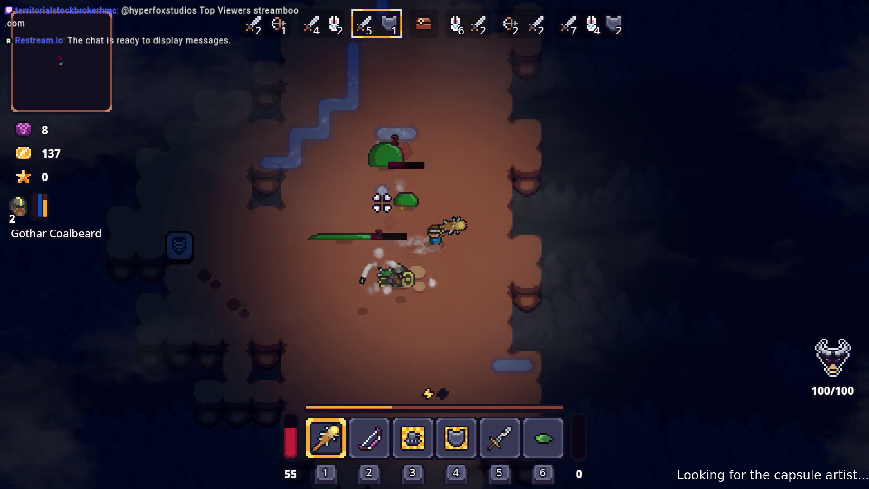
key(w)
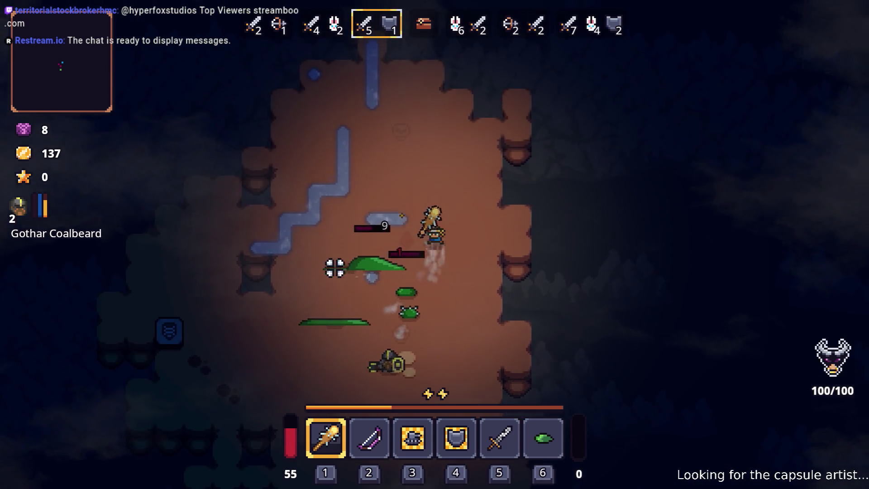
key(s)
key(a)
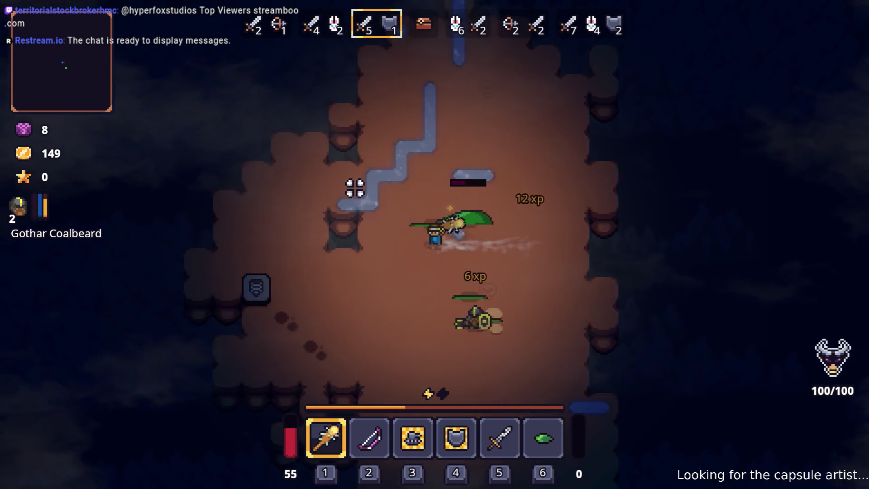
key(w)
key(s)
key(d)
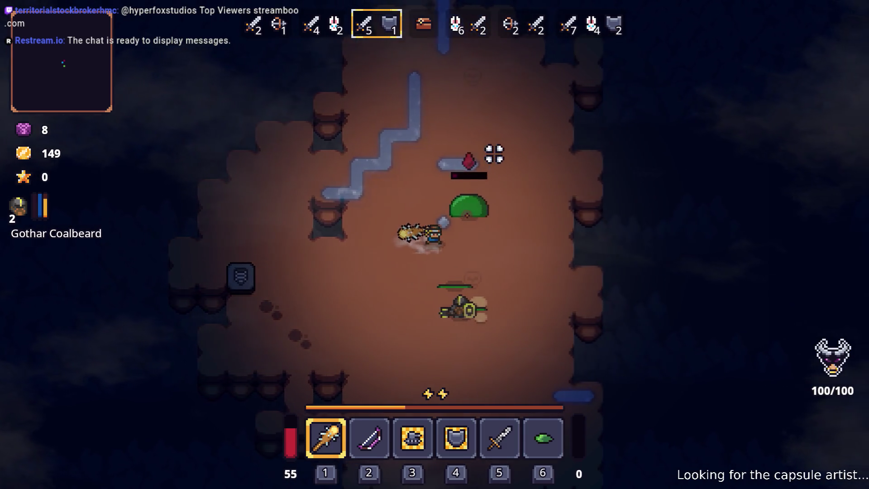
key(d)
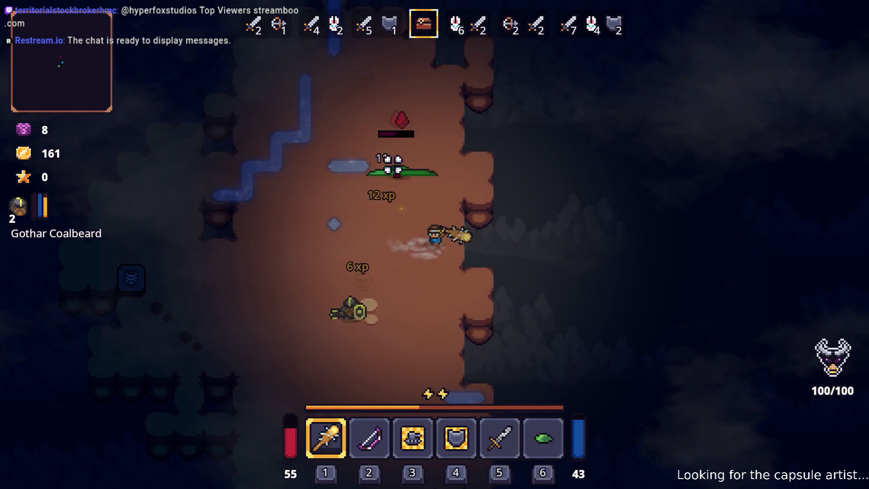
key(w)
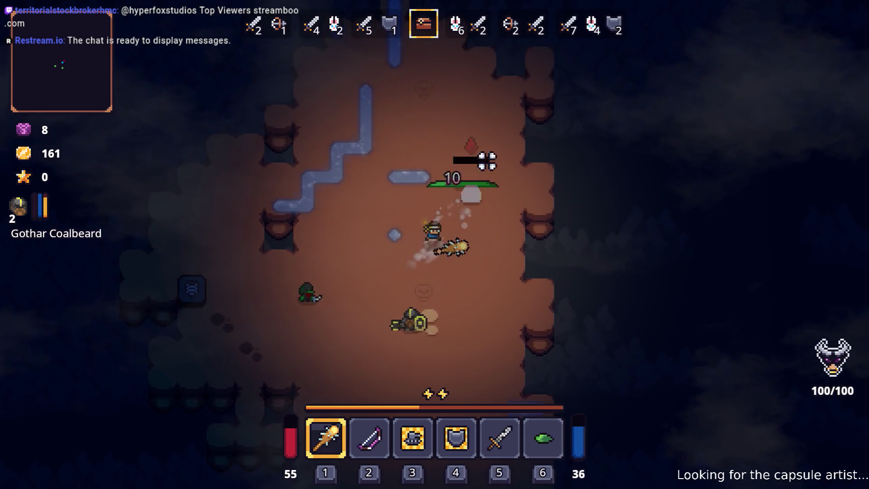
Move to the merchant Snap and open his shop
key(s)
key(a)
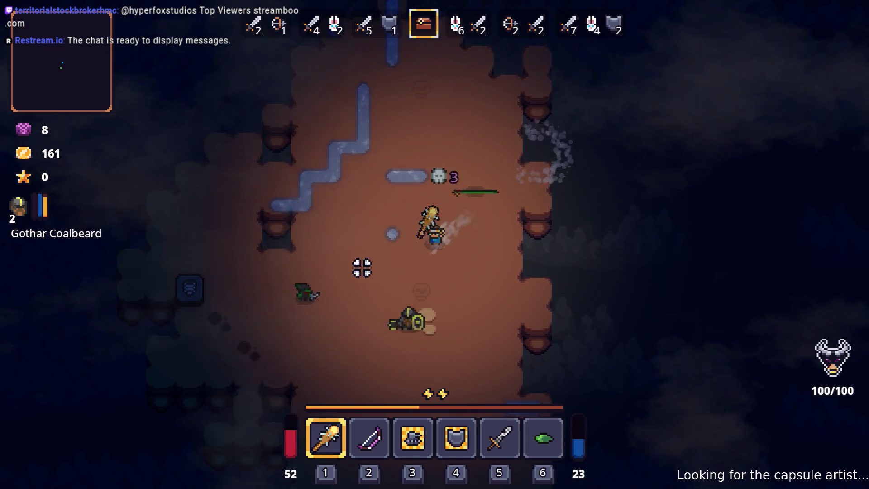
key(e)
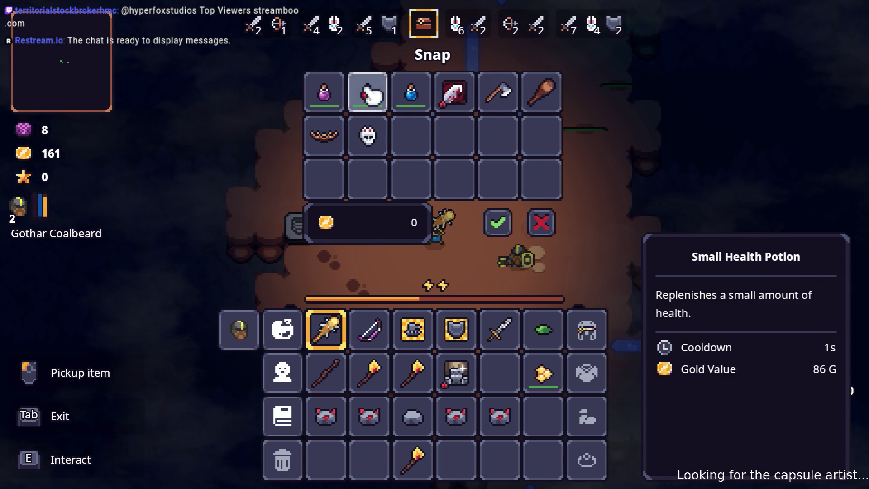
Buy the Small Health Potion from Snap, leaving 75 gold
click(503, 365)
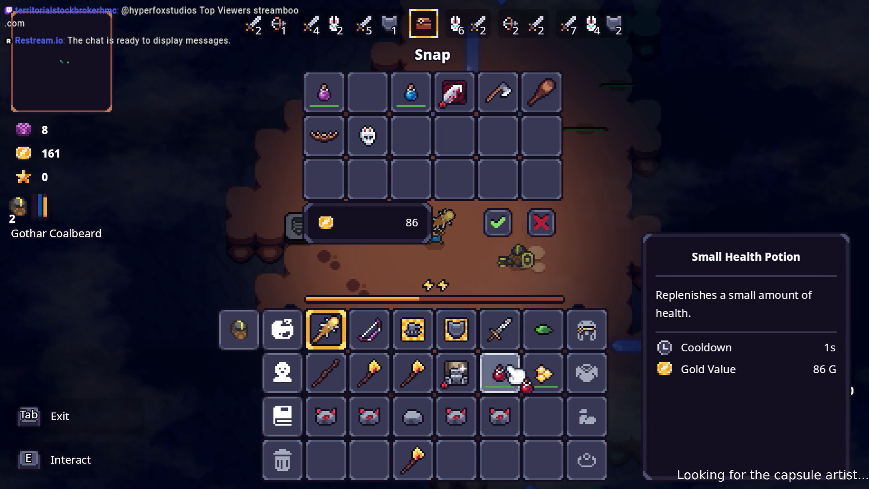
key(Tab)
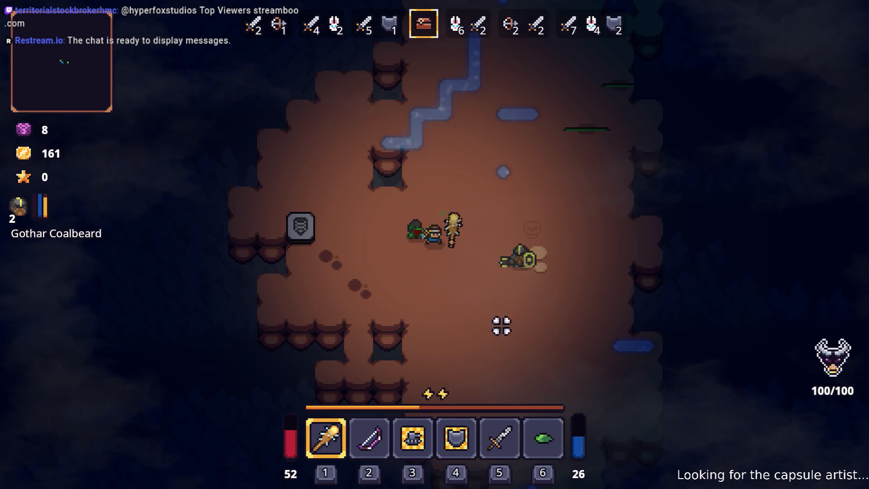
key(e)
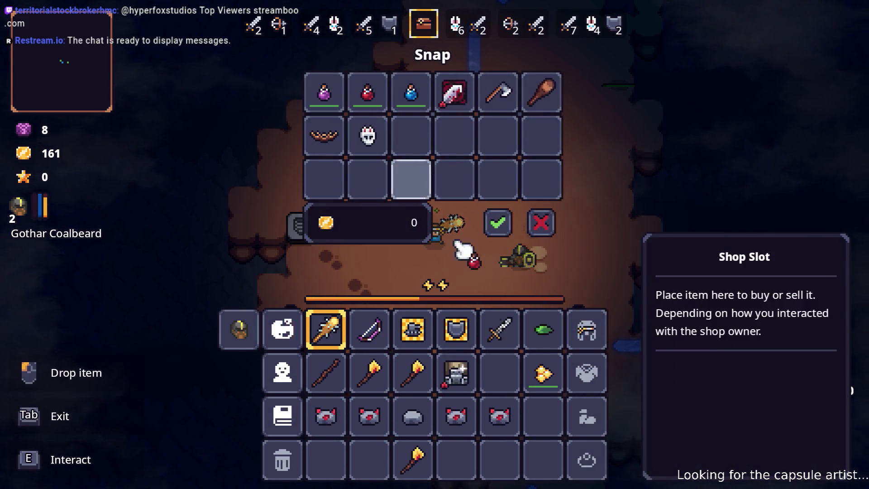
click(498, 222)
Check the new potion in the inventory, then close it
key(Tab)
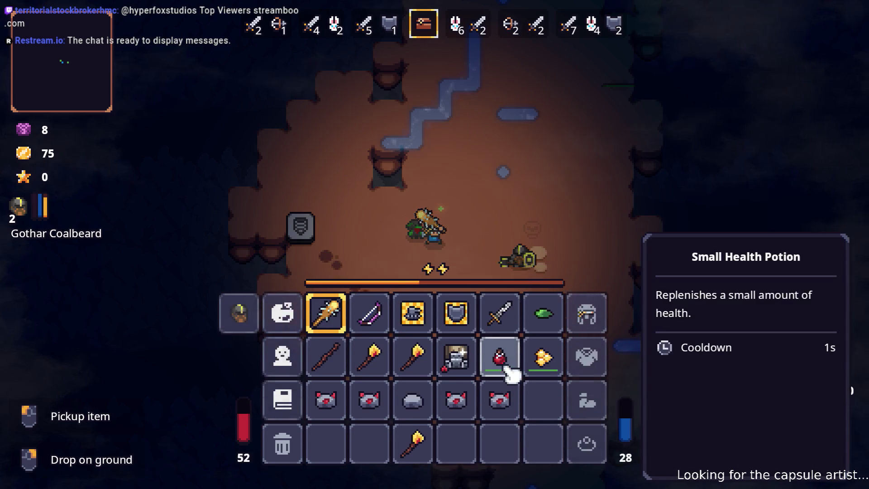
key(Tab)
key(d)
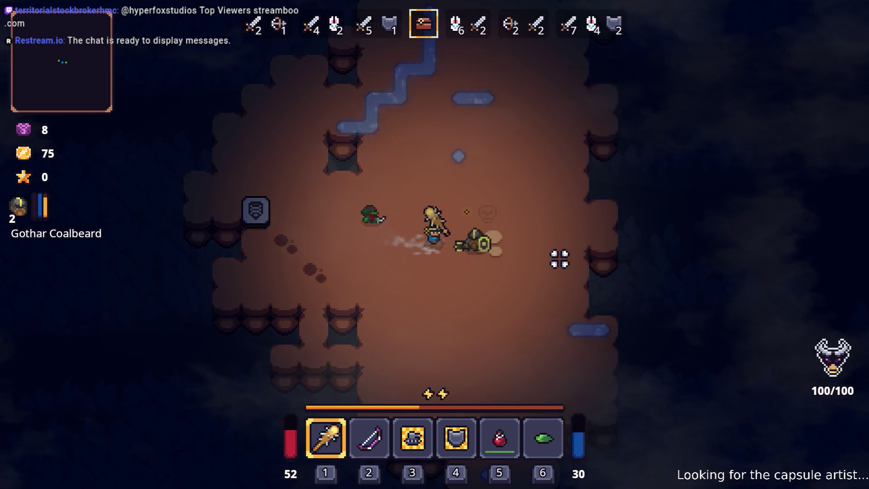
key(Tab)
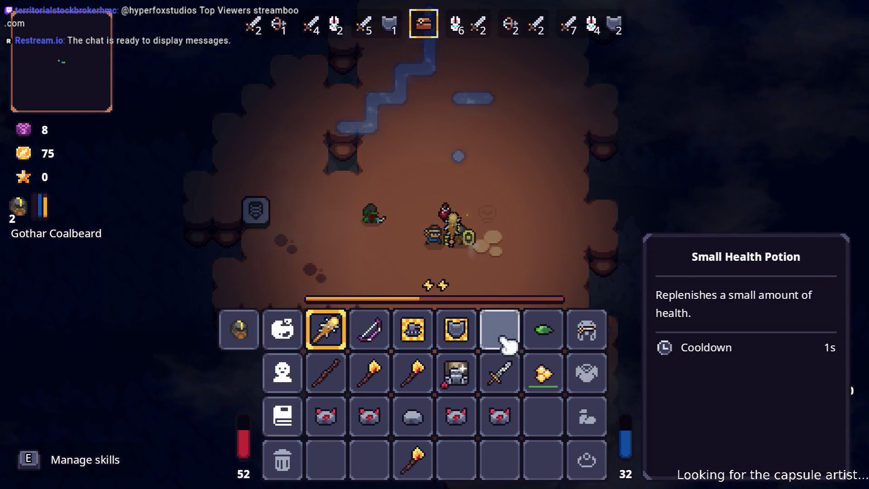
key(Tab)
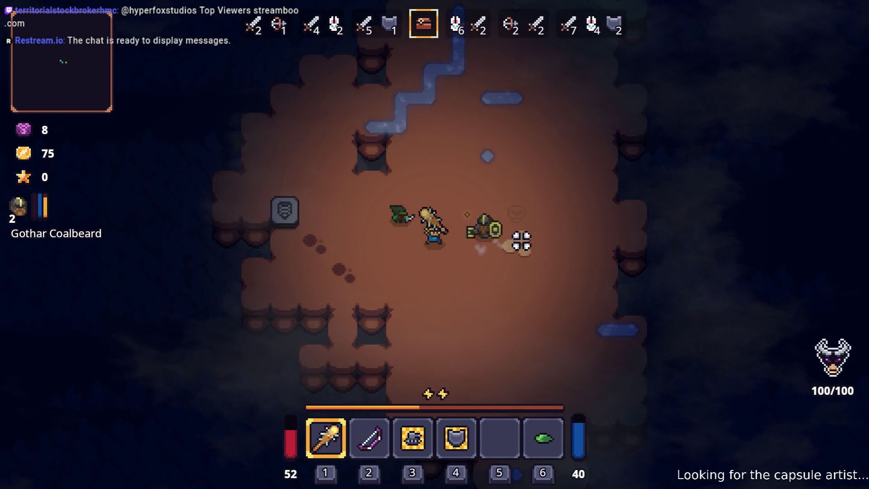
Walk toward the shrine and engage the enemies, swapping between bow and club
key(a)
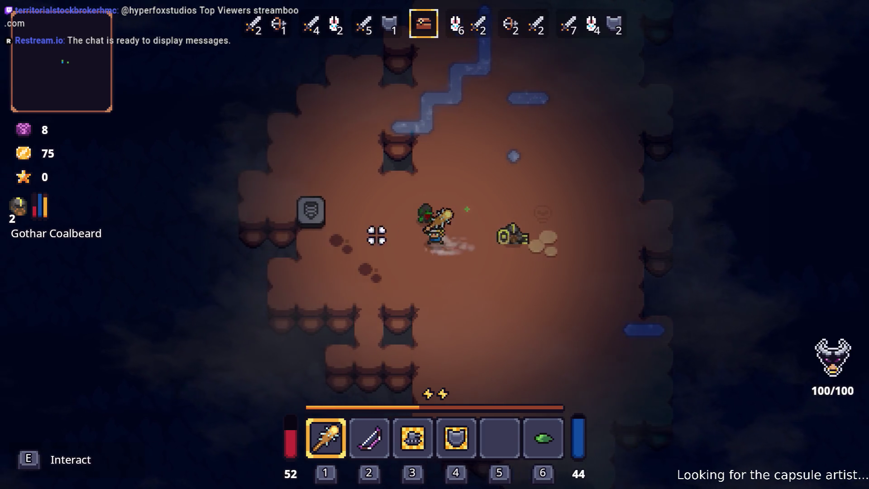
key(w)
key(d)
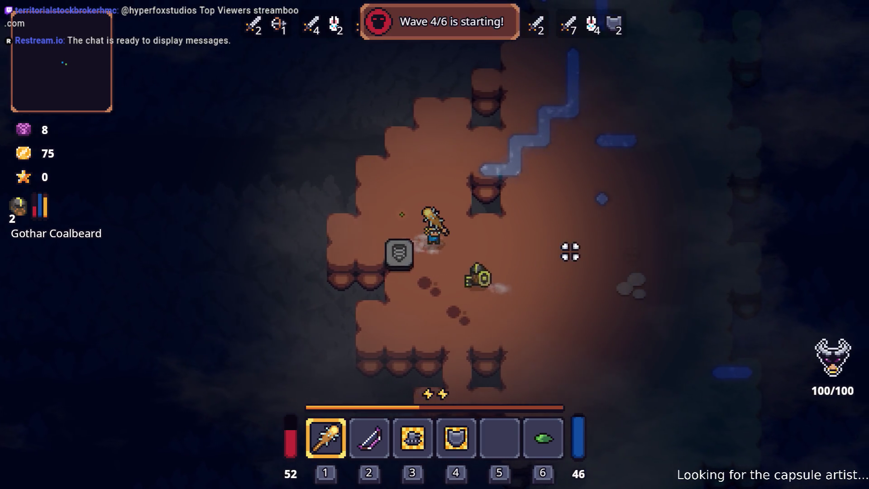
key(2)
key(d)
key(s)
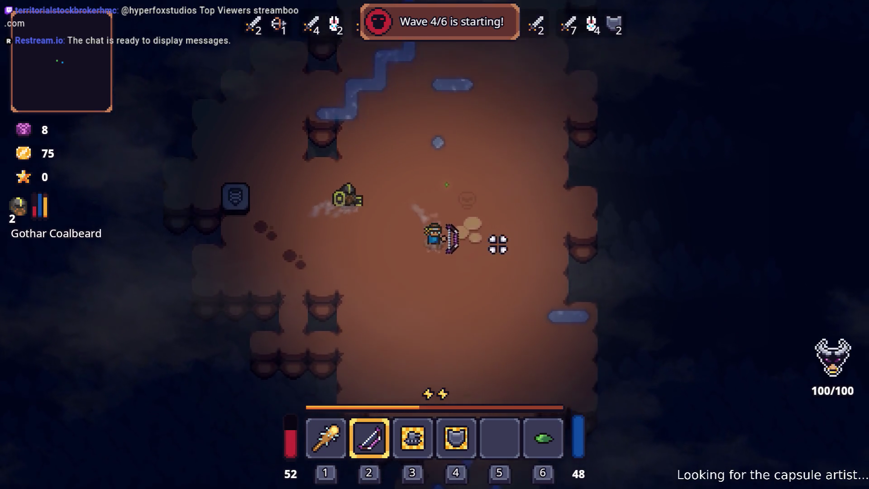
key(1)
key(s)
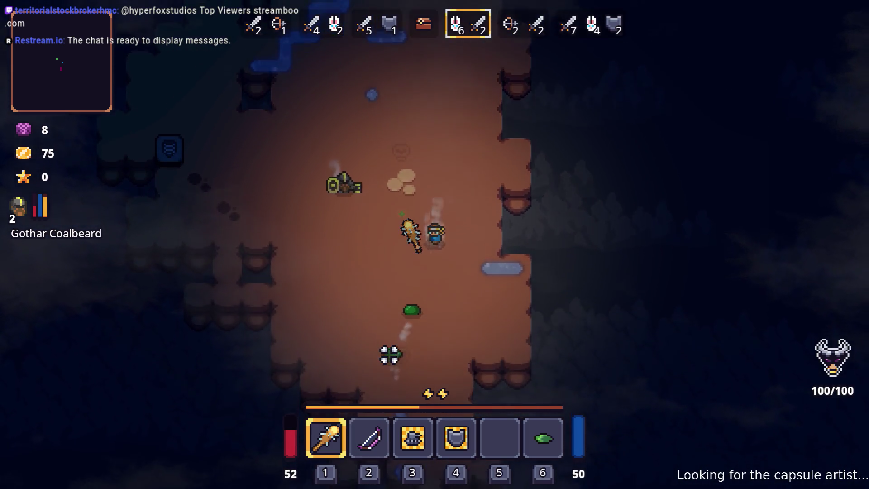
key(a)
Switch to the bow and fire arrows at the enemies up-right and right
key(2)
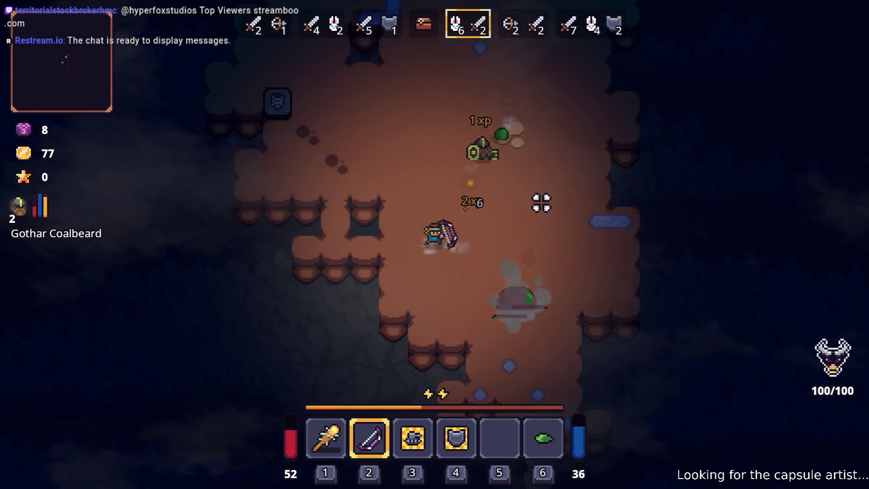
click(542, 203)
click(534, 150)
click(516, 227)
key(s)
key(a)
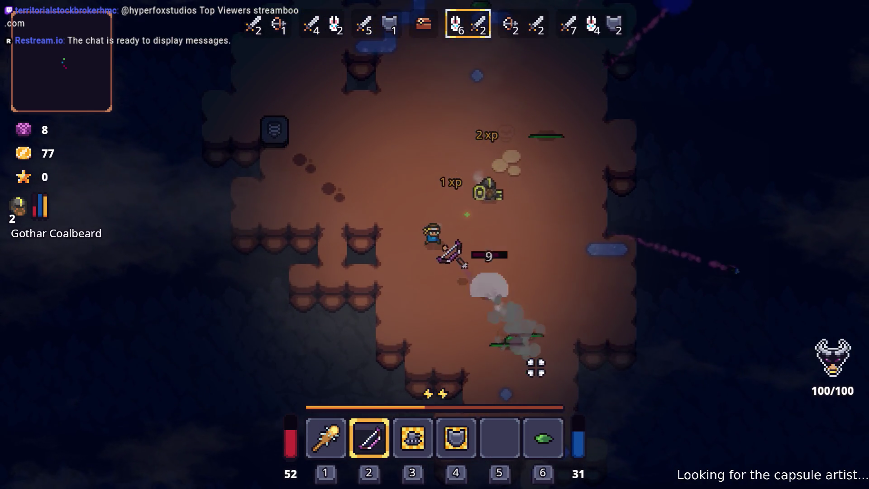
click(545, 294)
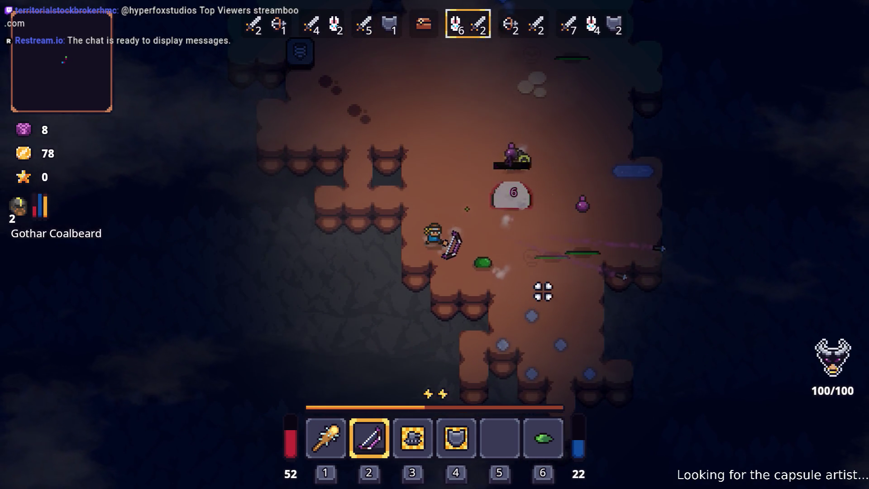
Swing the club at the enemies and briefly check the inventory
key(1)
key(d)
key(w)
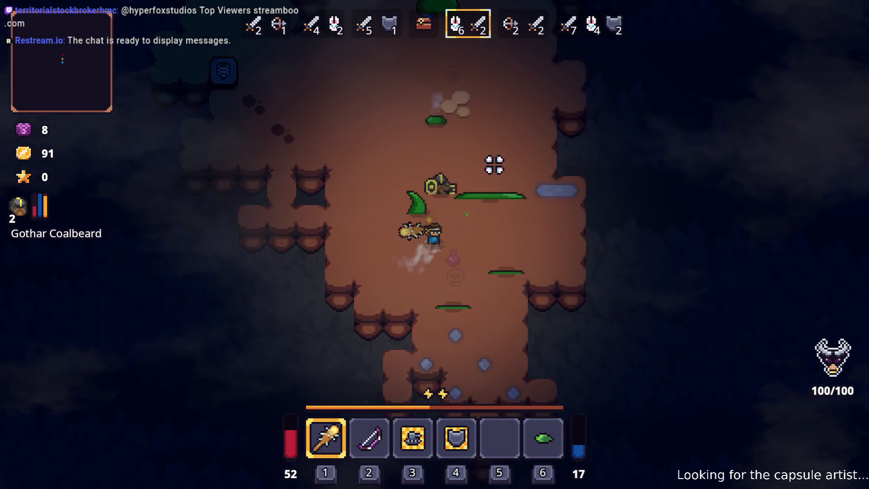
click(380, 168)
key(Tab)
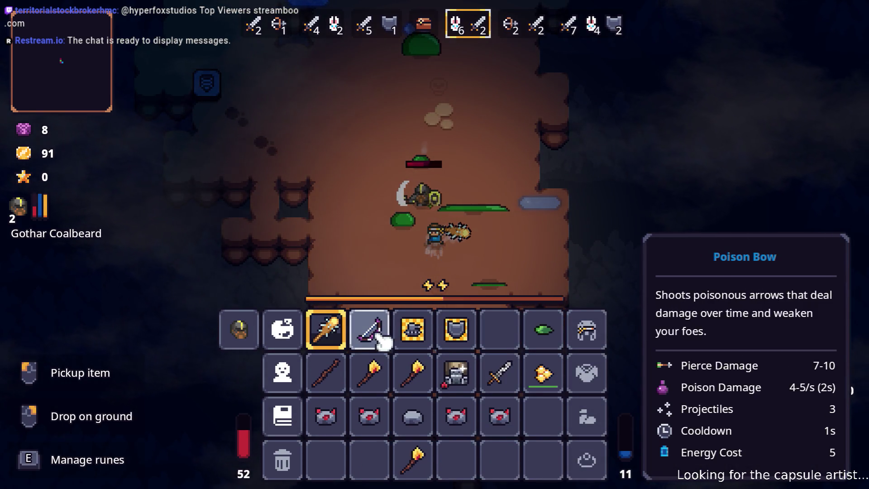
key(Tab)
Switch back to the bow and shoot poison arrows at the slime
key(2)
key(s)
key(a)
click(387, 206)
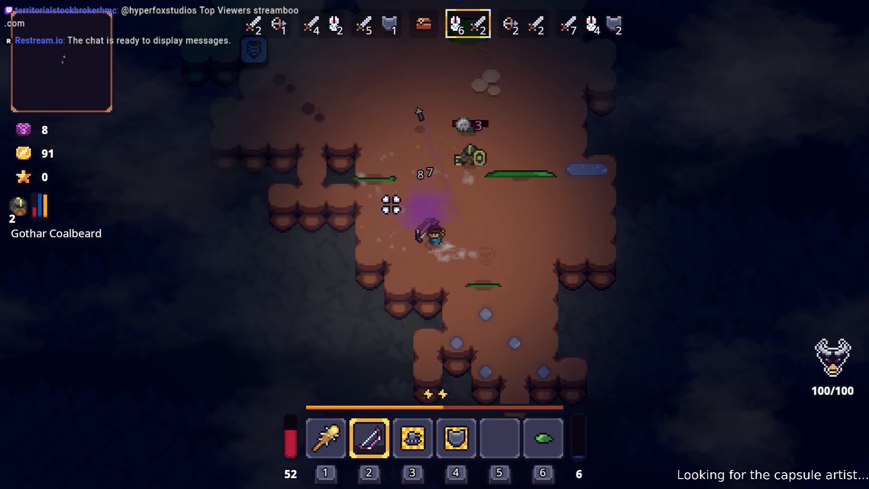
key(w)
click(507, 156)
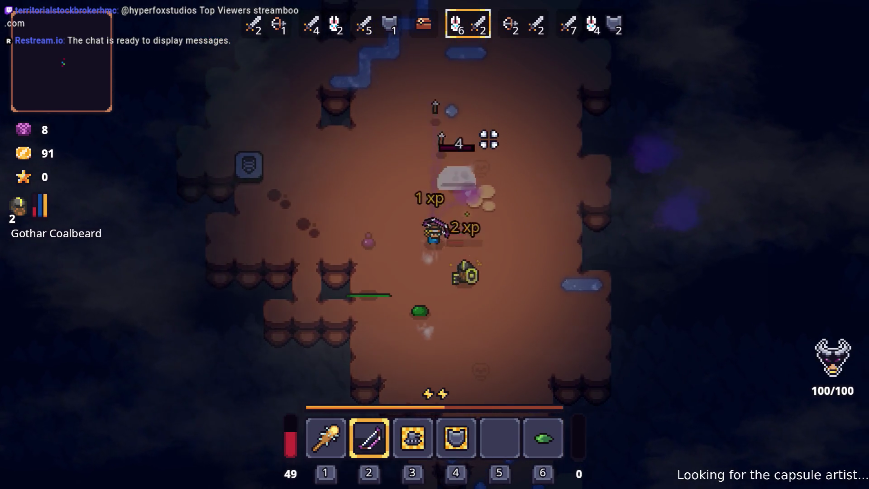
Close in with the club and kill the green slime
key(d)
key(1)
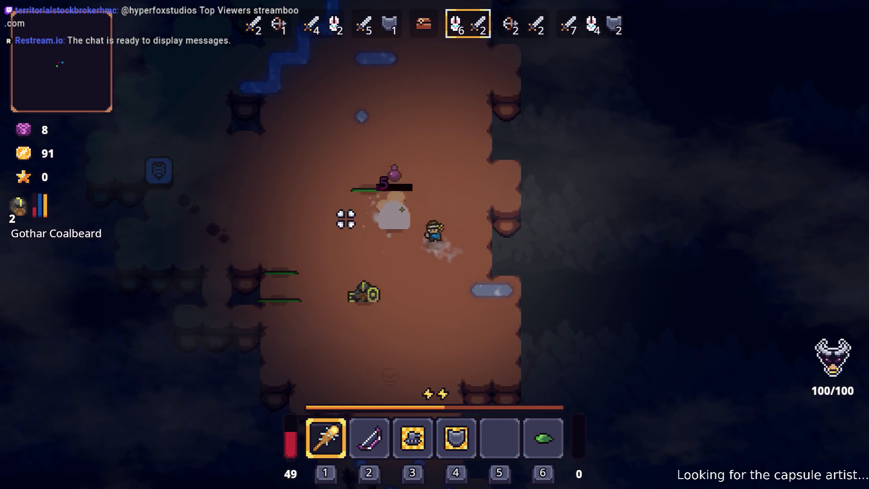
click(415, 145)
Club the wave 5 enemies while moving around the cave
key(a)
key(w)
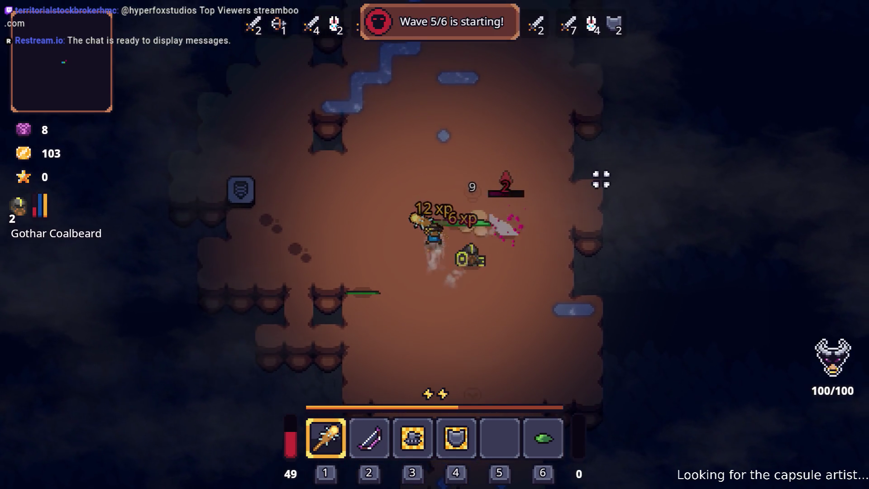
key(d)
key(w)
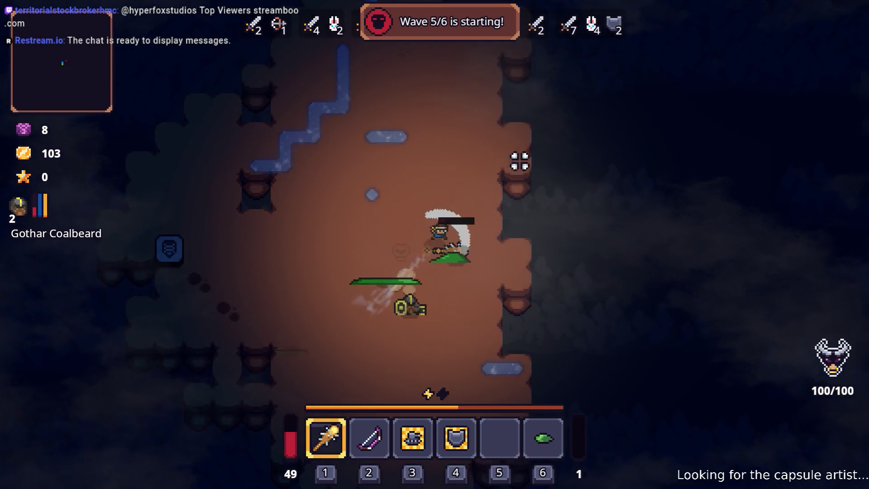
key(d)
key(s)
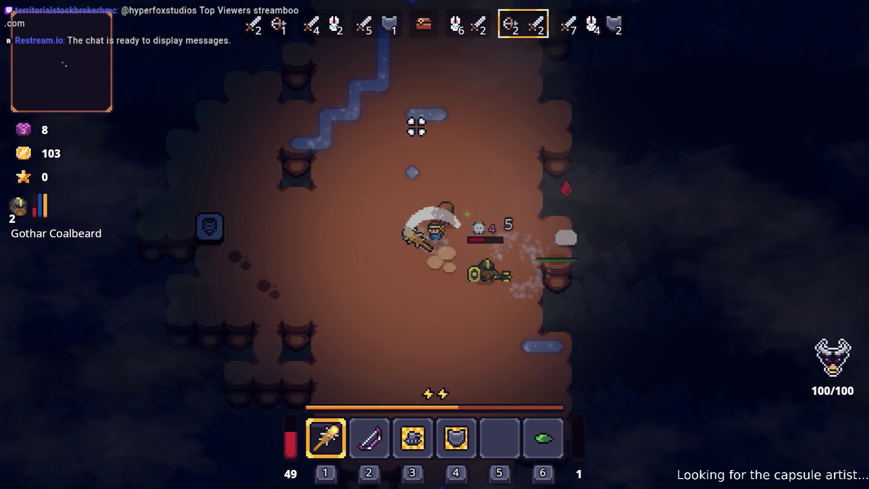
key(d)
key(w)
key(a)
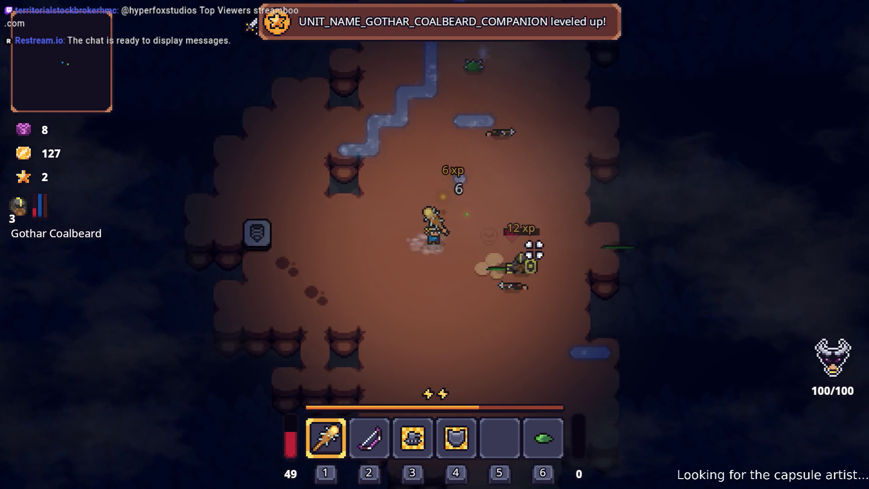
key(d)
key(s)
key(w)
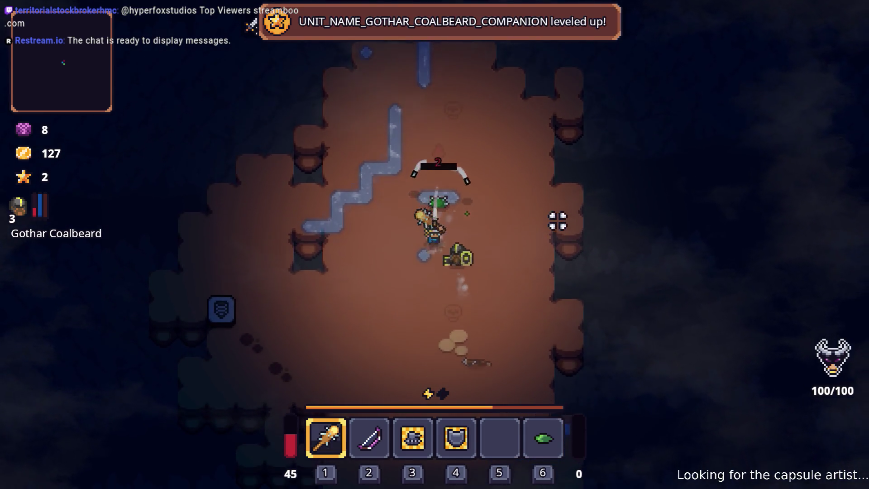
key(s)
Fight into the final wave 6 as enemies close in
key(w)
key(d)
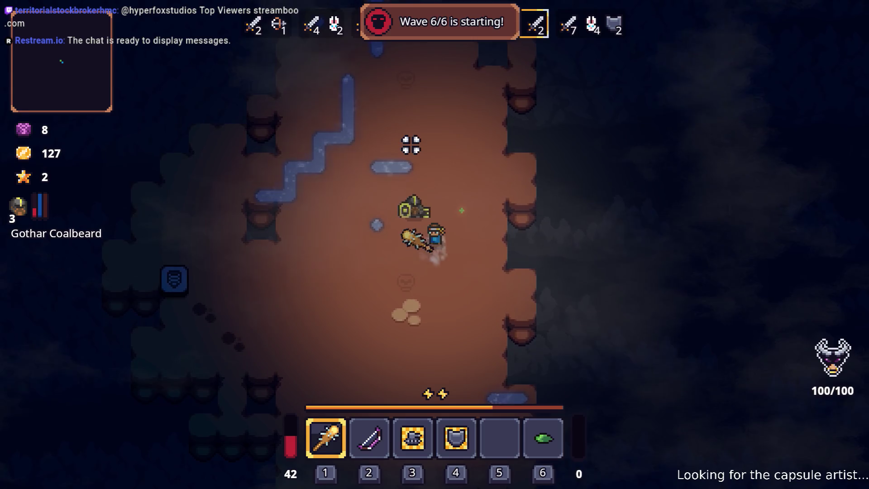
key(s)
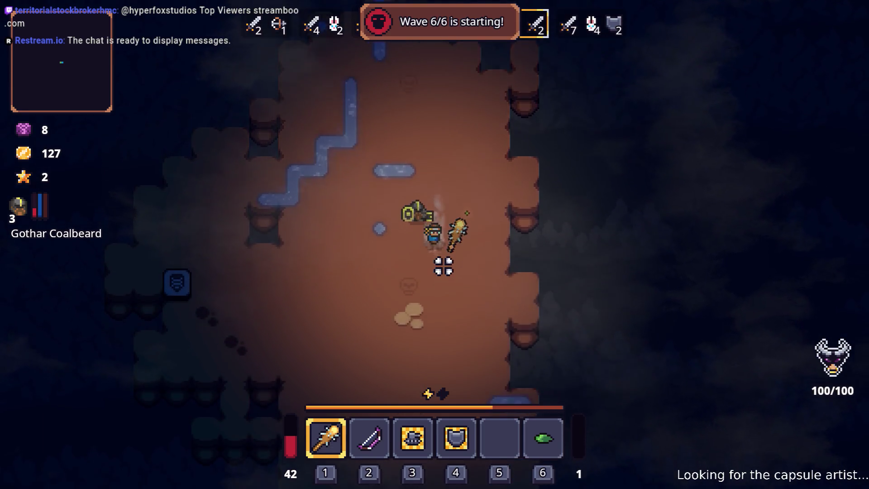
key(a)
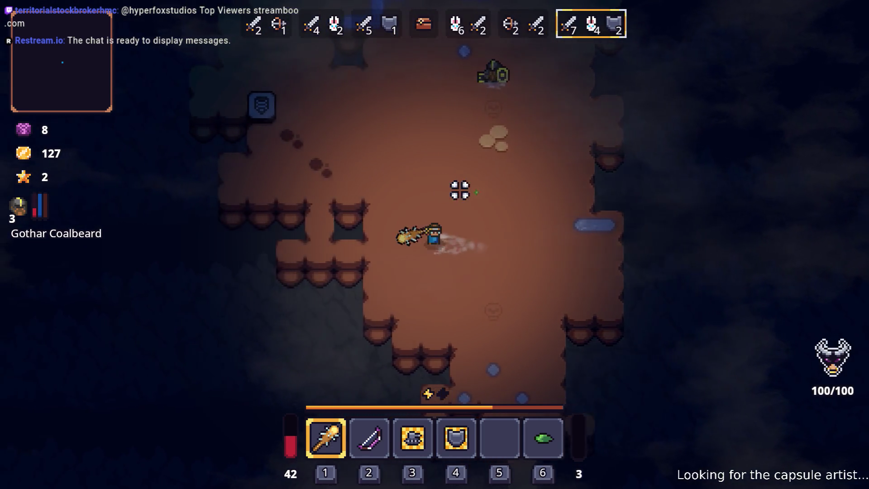
key(w)
key(w)
key(d)
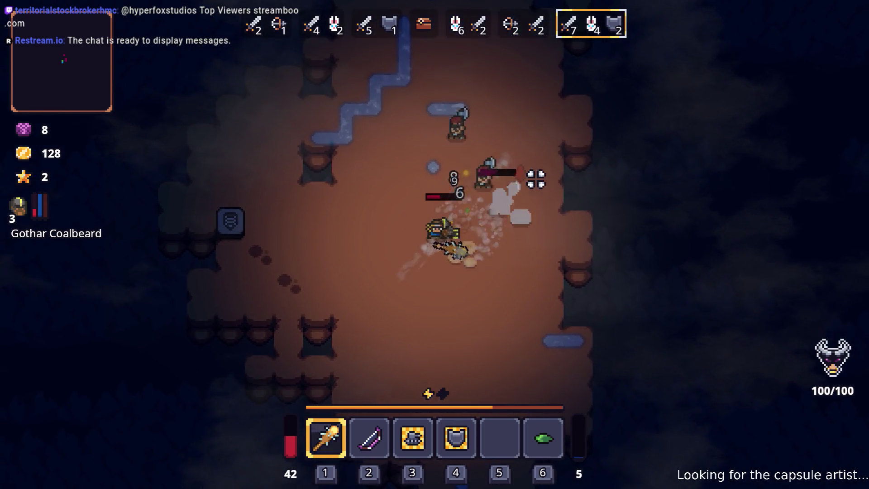
key(d)
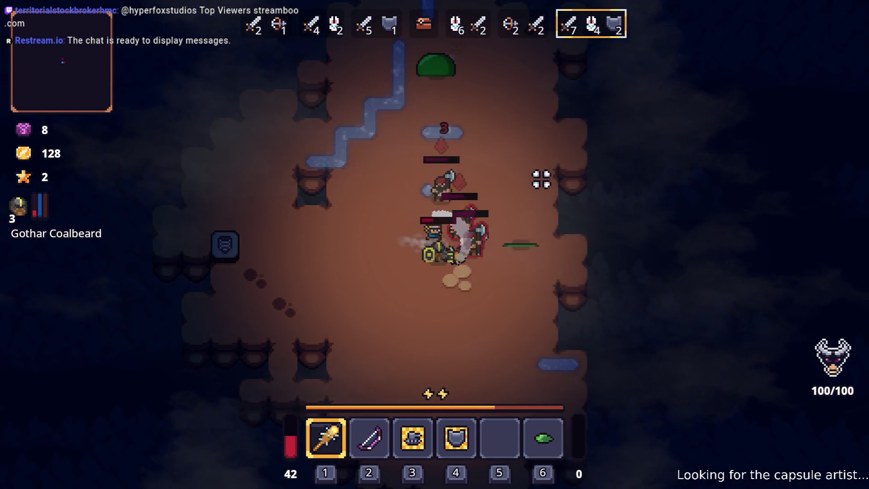
key(w)
key(a)
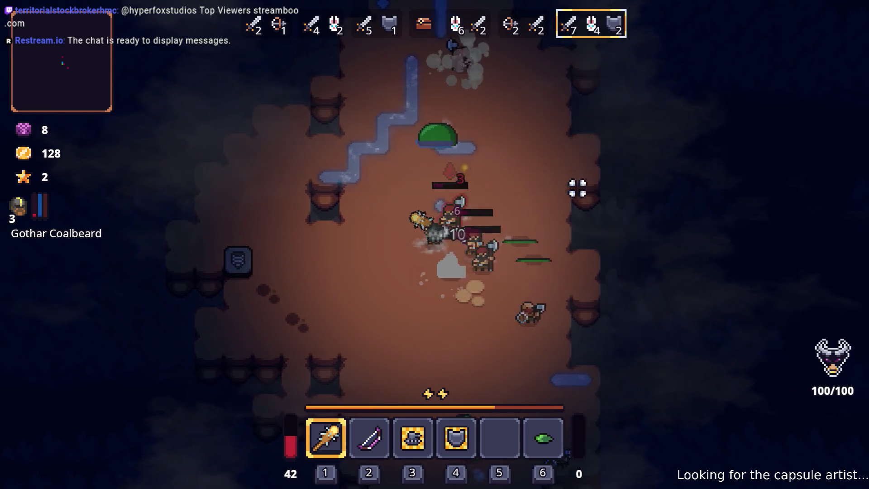
Add a point to Gothar's Hammer on Gothar Coalbeard's sheet, raising it to level 3
key(i)
key(c)
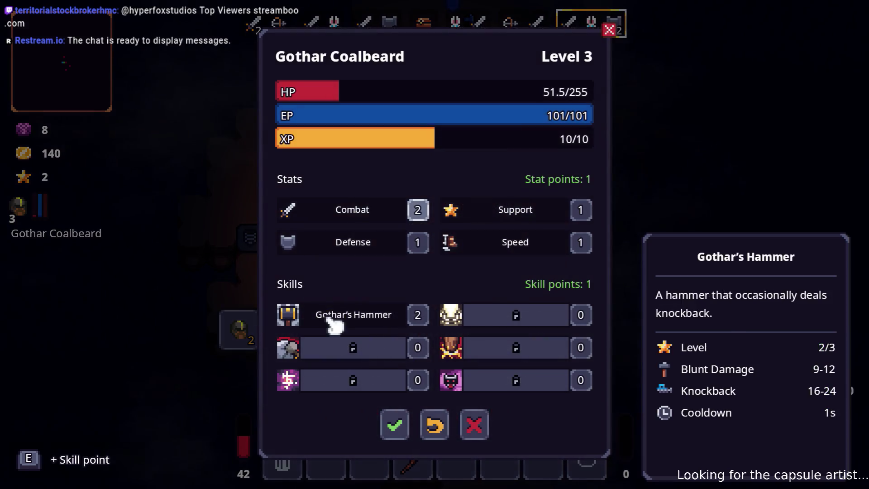
click(423, 319)
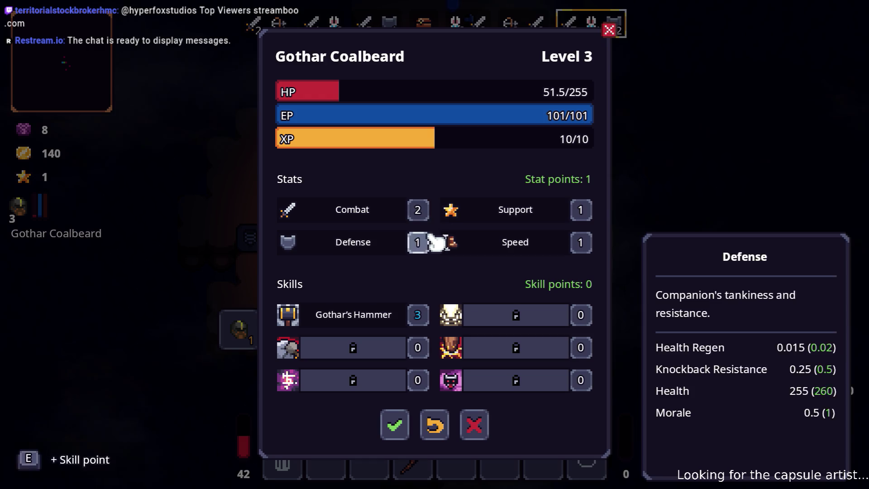
click(399, 437)
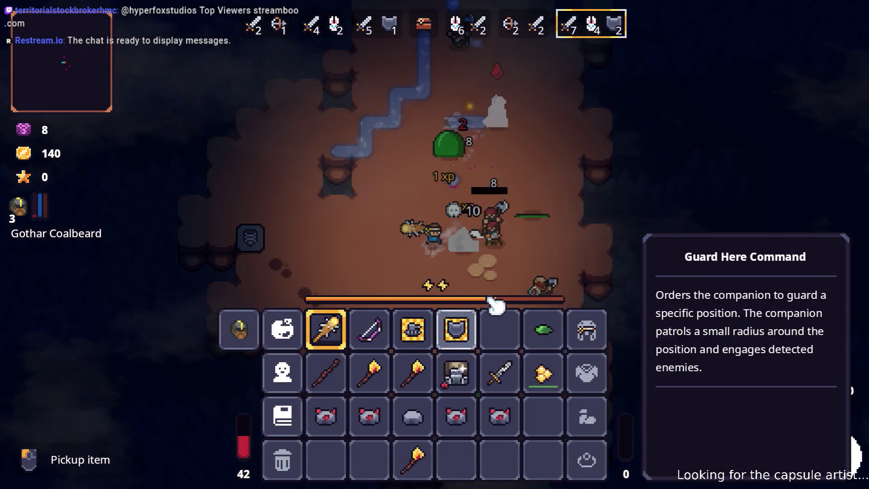
key(i)
key(d)
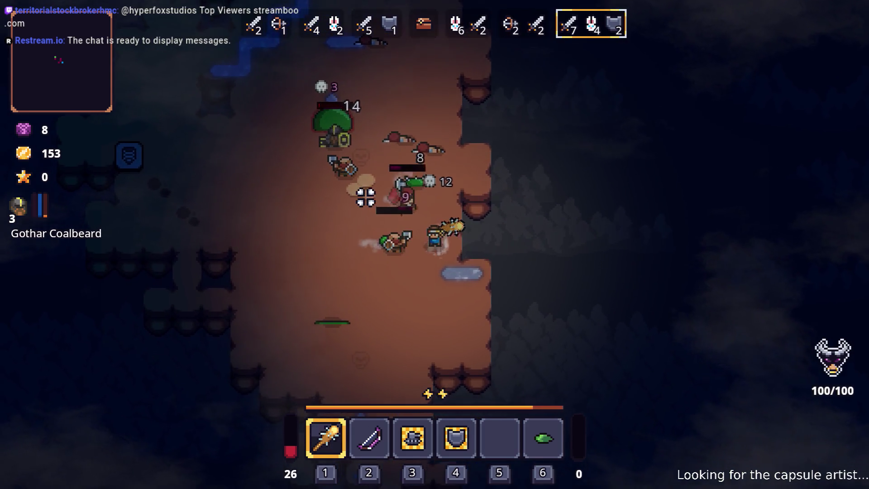
Switch to the bow and fight the last wave, shooting arrows at the slime
key(2)
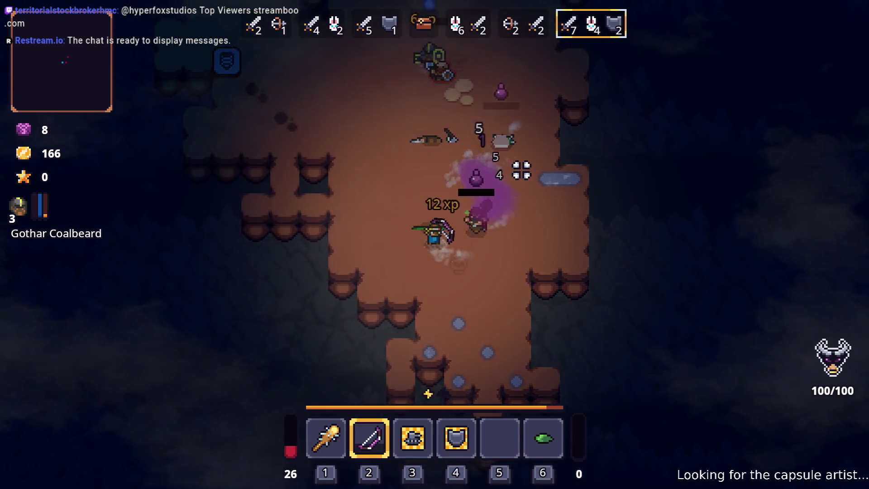
key(w)
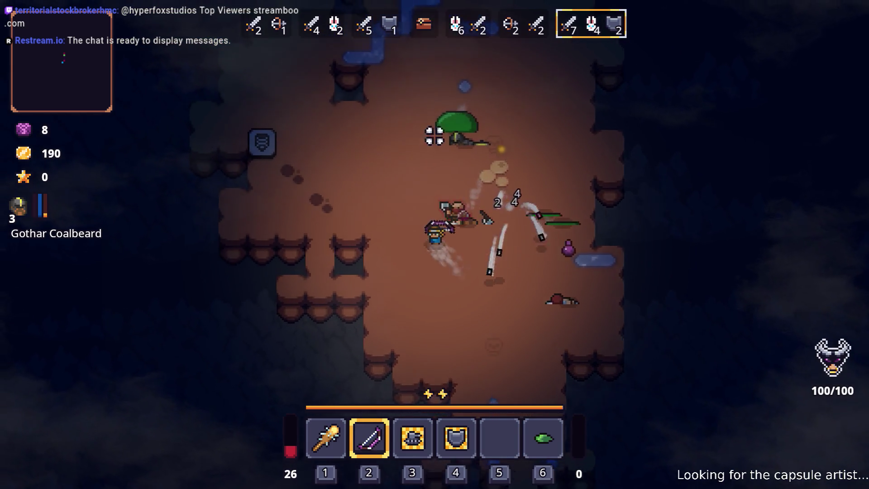
key(a)
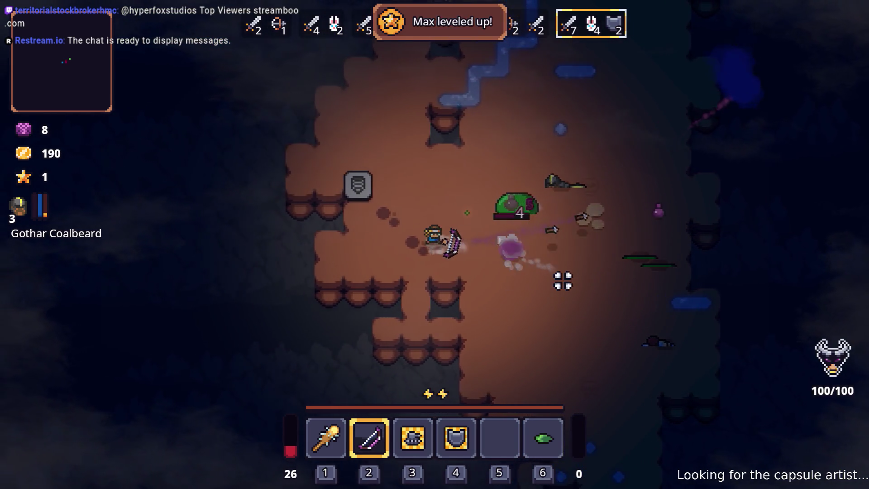
key(w)
key(a)
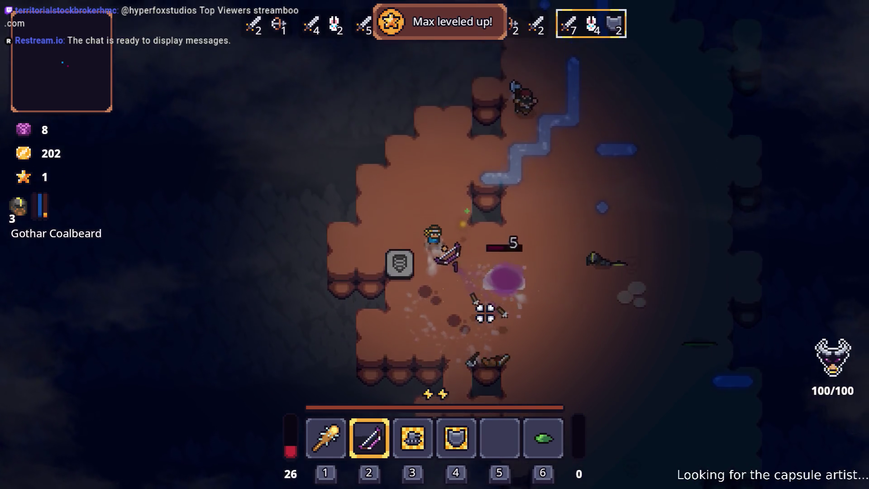
key(a)
key(d)
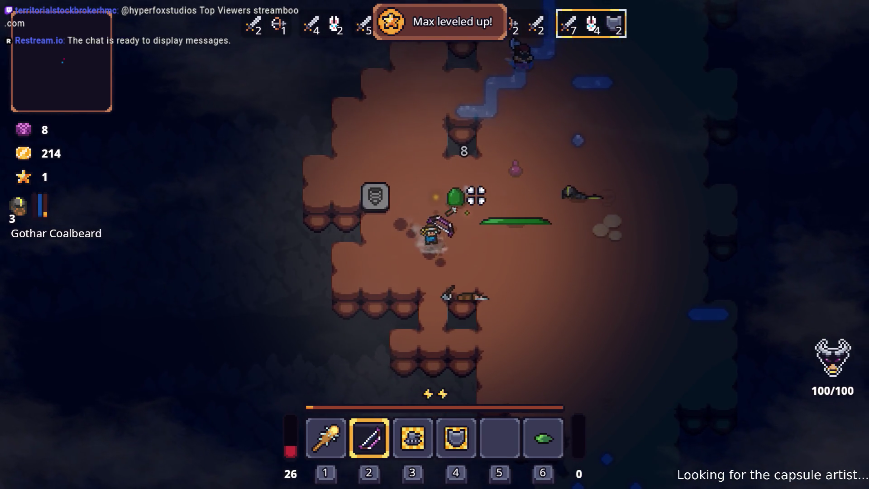
click(379, 180)
Move right through the Lesser Didra Pit, finishing off the remaining enemies
key(d)
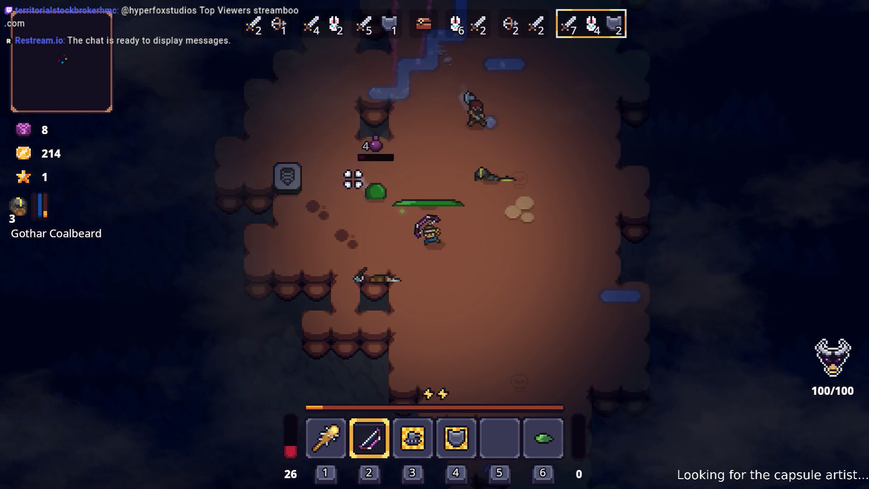
key(d)
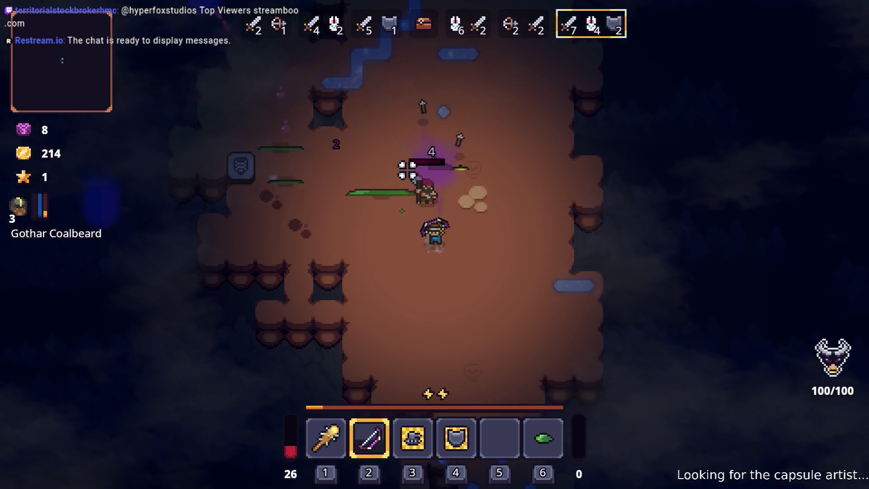
key(d)
key(s)
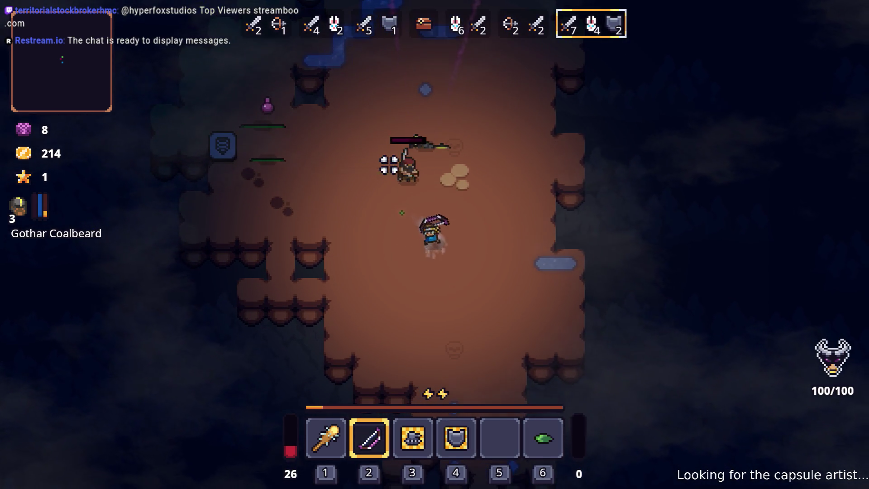
key(d)
key(w)
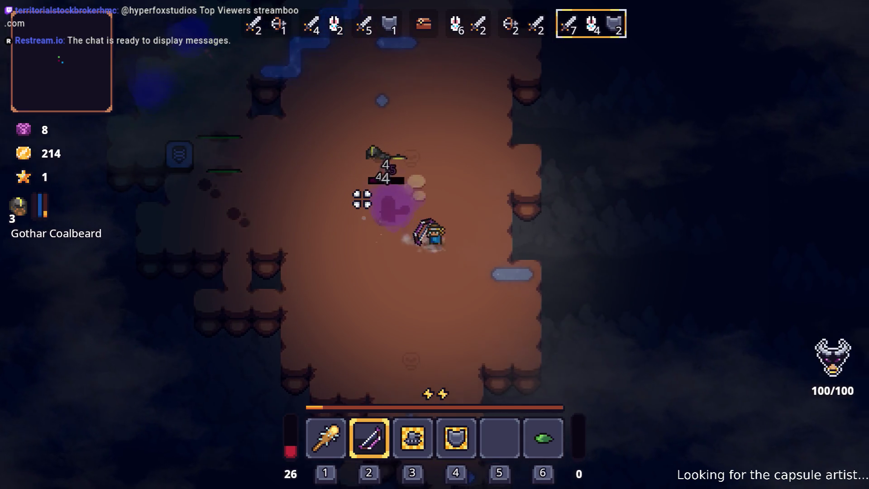
key(d)
key(s)
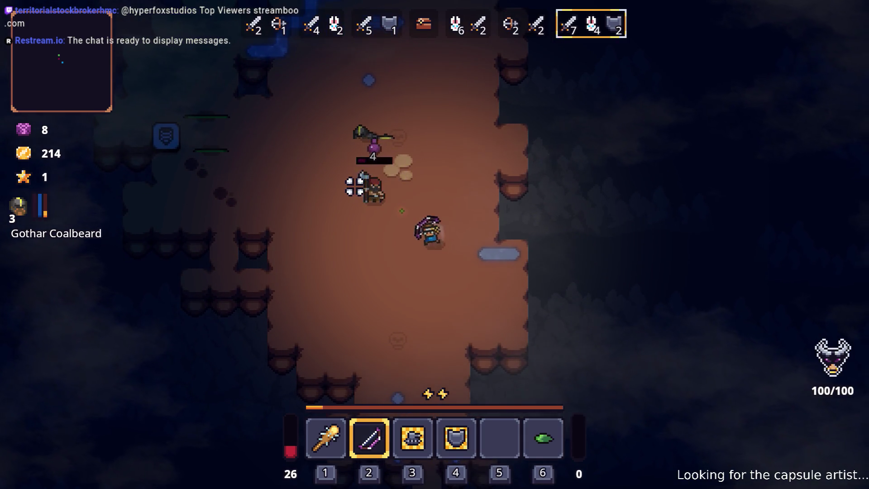
key(w)
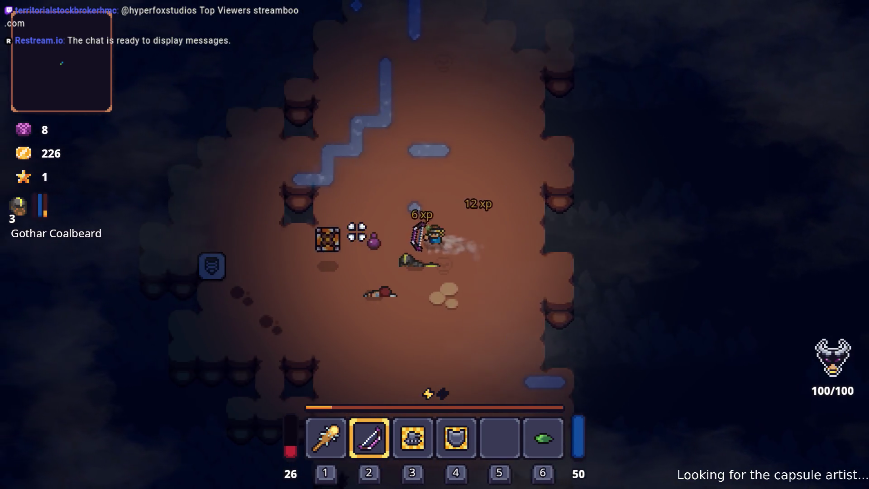
Pick up the Arrow Spin Rune from the crate and leave the cave for the forest
key(a)
key(e)
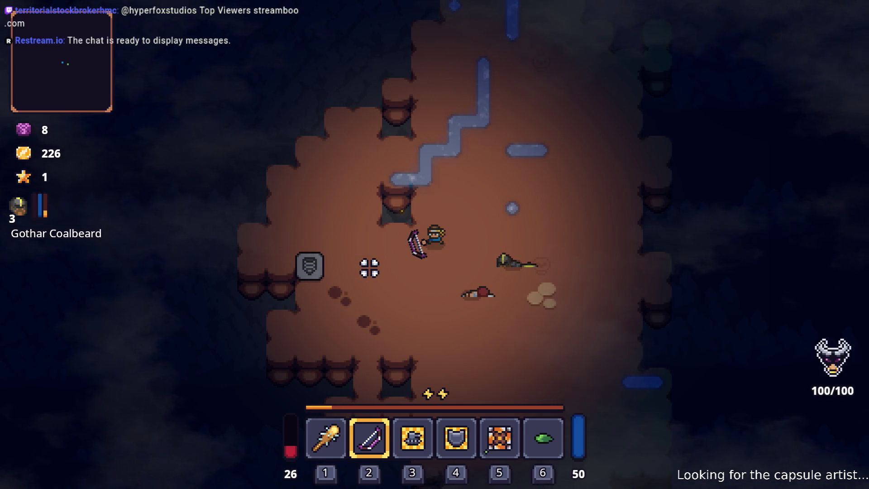
key(a)
key(s)
key(a)
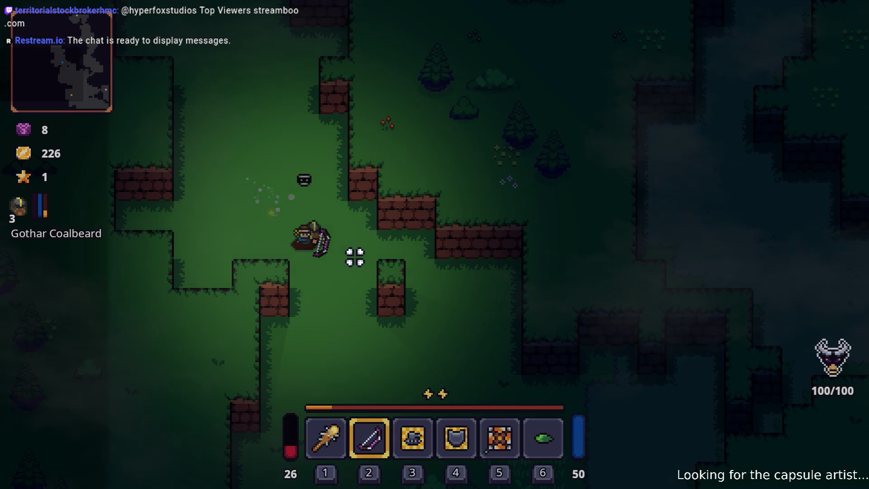
Assign the Arrow Spin Rune to the bow in the inventory's rune settings
key(i)
right_click(381, 325)
click(384, 261)
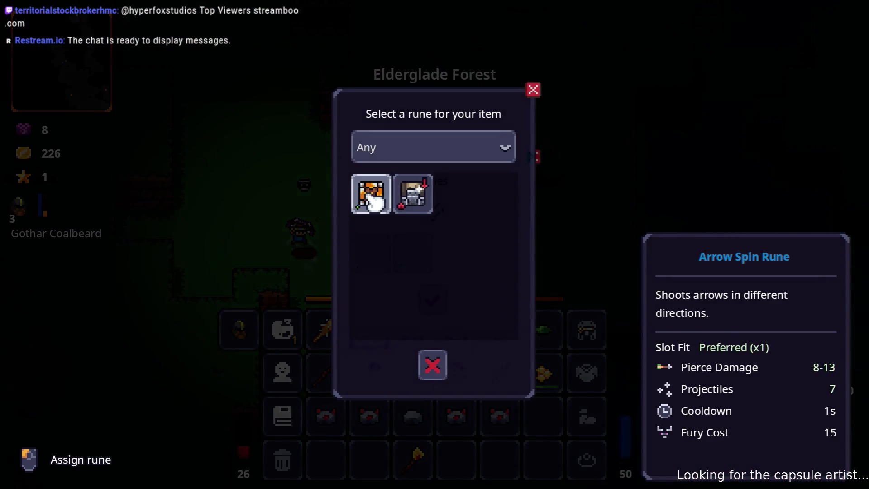
click(370, 198)
click(430, 299)
key(i)
Walk right and down across the forest past the brick walls
key(a)
key(d)
key(s)
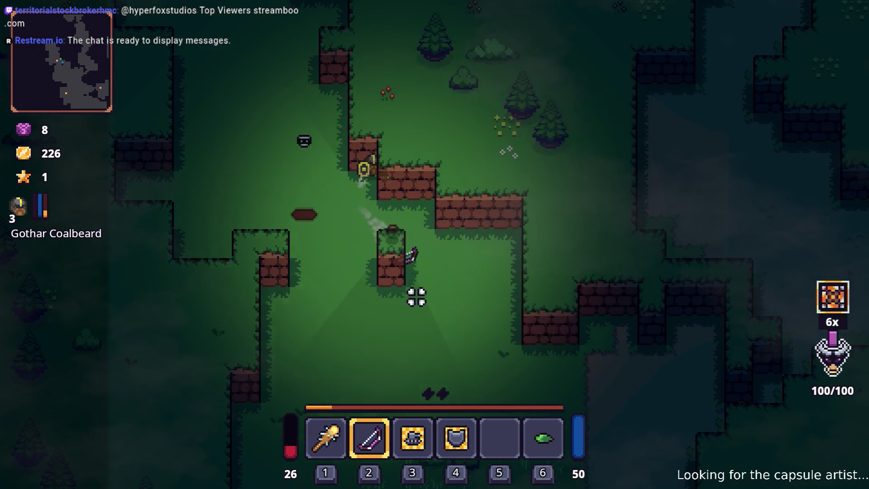
key(s)
key(d)
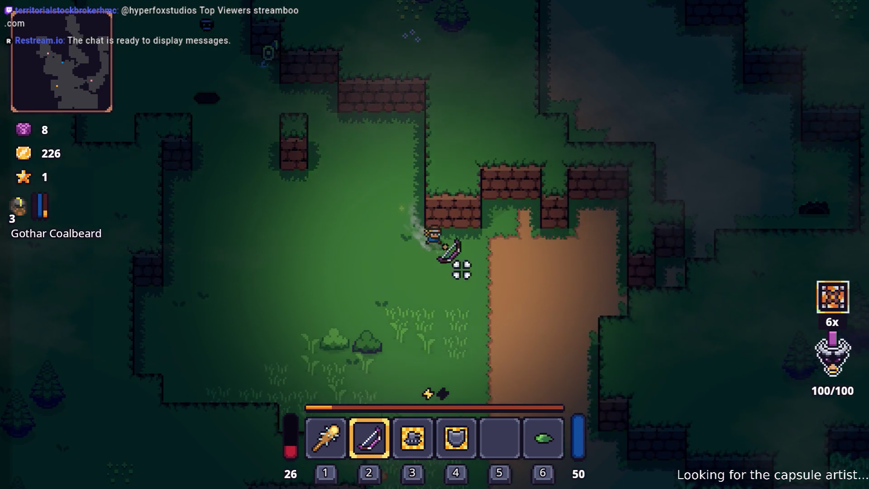
key(d)
key(s)
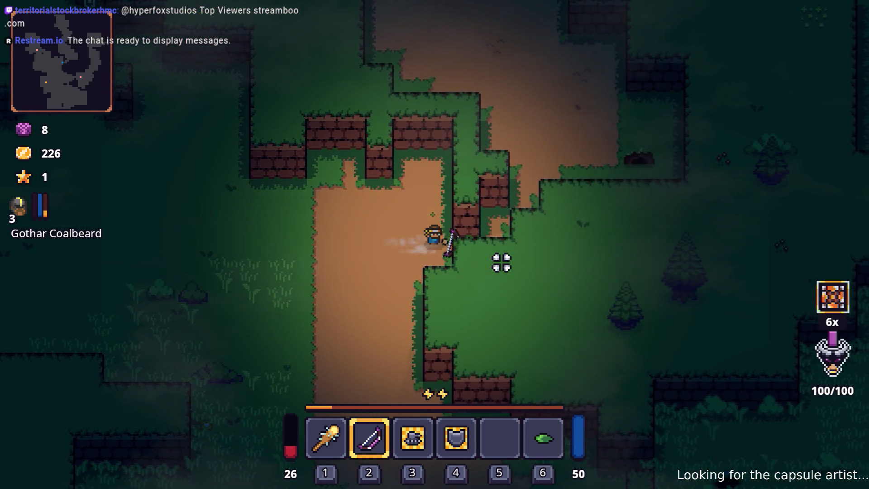
Follow the dirt path to the pit entrance and enter the Greater Didra Pit
key(d)
key(w)
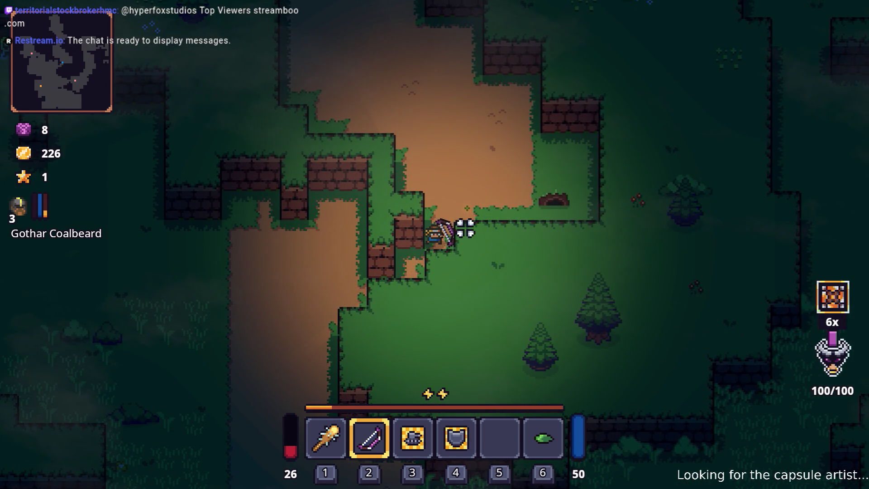
key(a)
key(s)
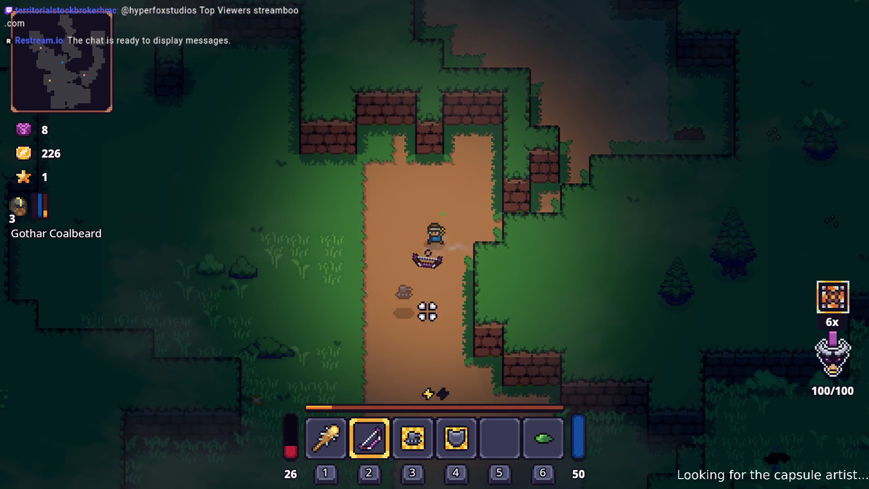
key(s)
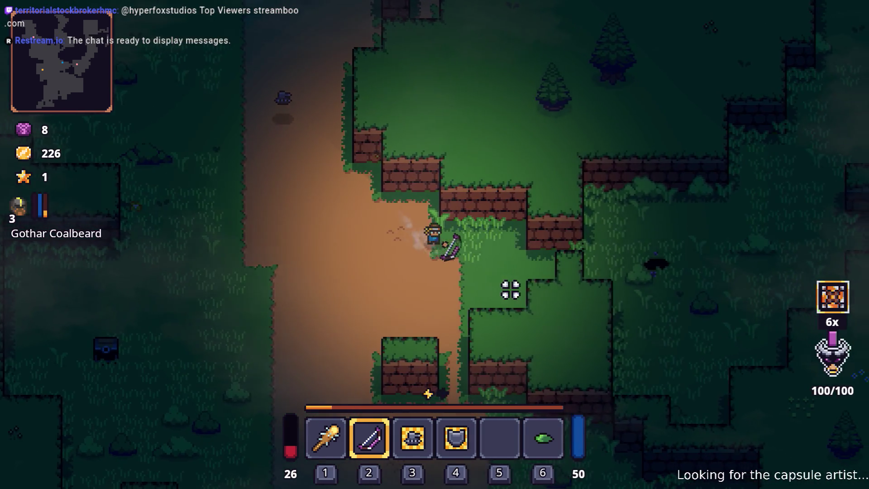
key(d)
key(e)
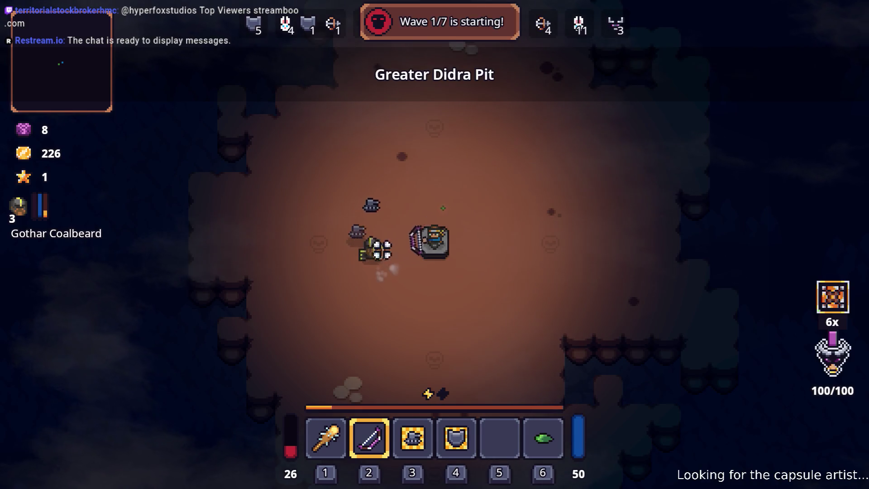
Clear wave 1 by moving around the pit and shooting arrows at the enemies
key(d)
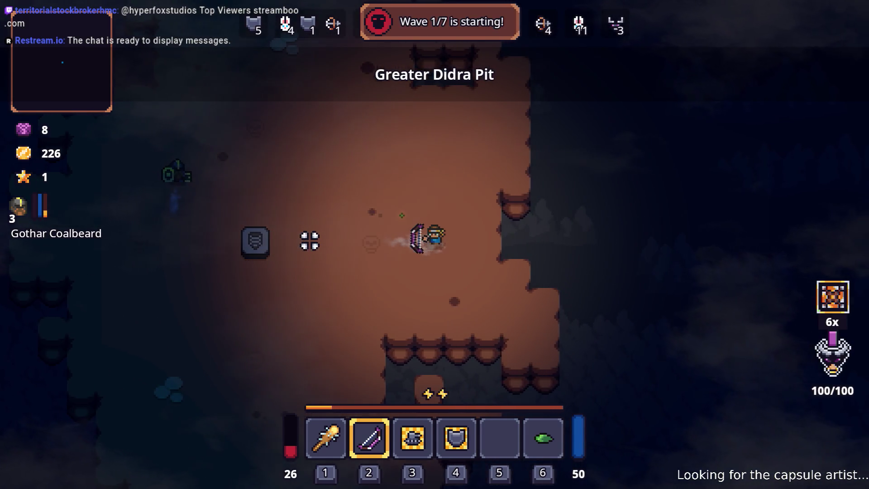
key(a)
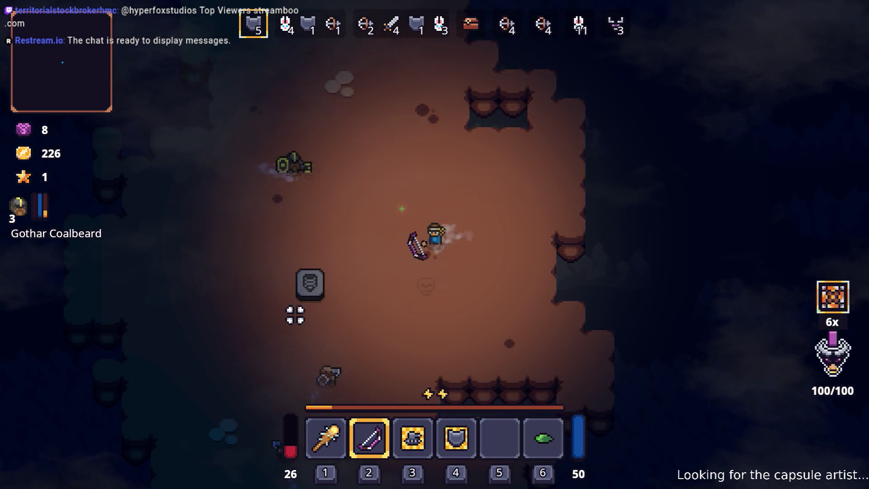
click(299, 335)
key(a)
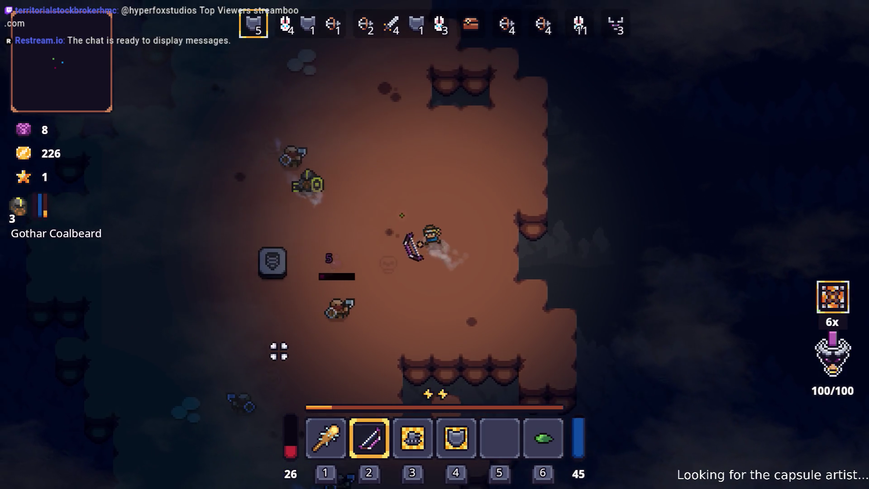
click(298, 355)
key(a)
click(509, 155)
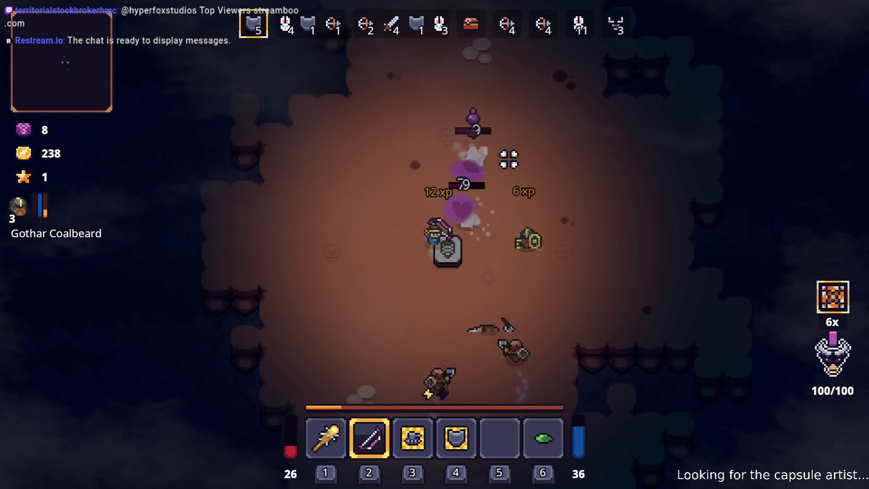
click(540, 215)
key(w)
click(437, 314)
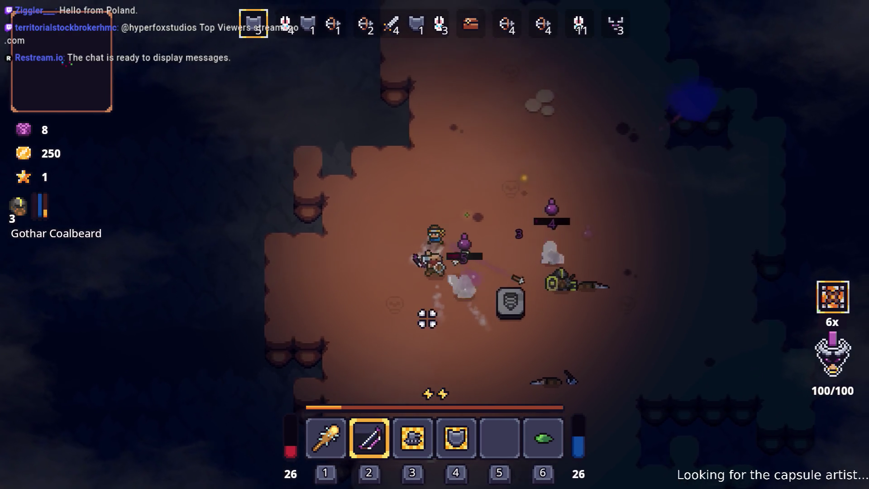
key(d)
click(376, 353)
key(d)
click(340, 333)
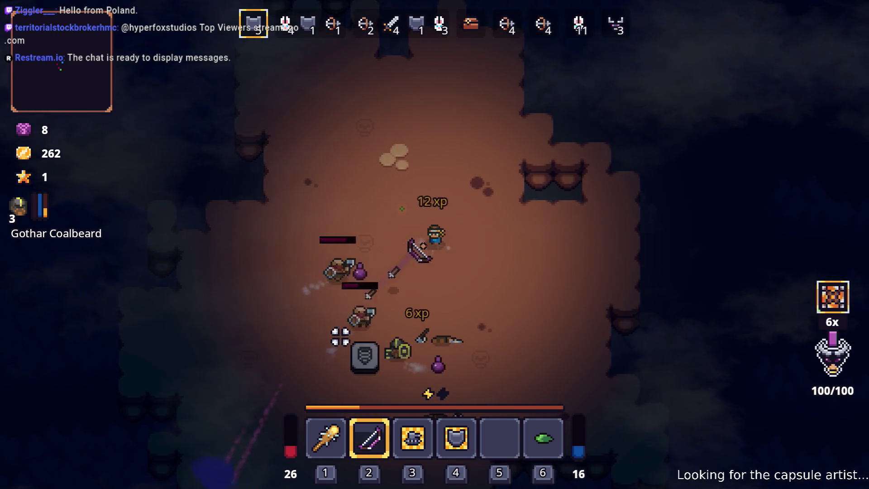
click(323, 273)
Dash out of danger and keep shooting arrows at the wave 2 enemies
key(d)
key(s)
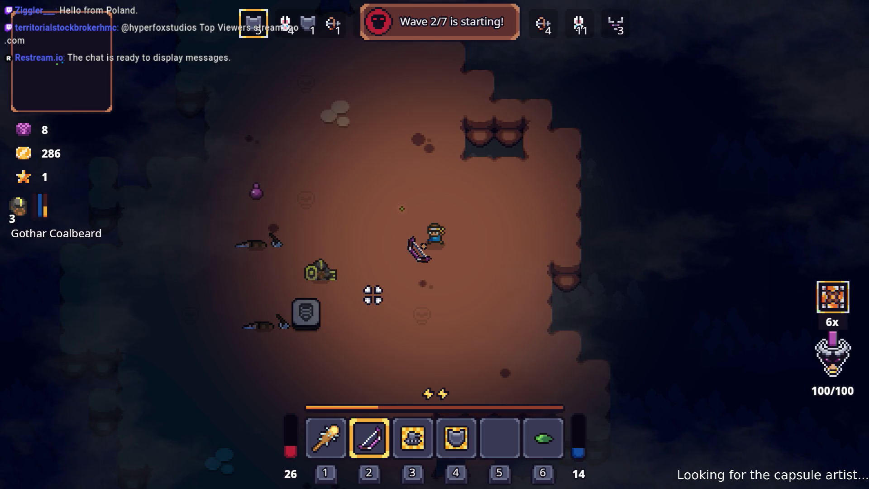
key(a)
key(s)
key(space)
click(372, 202)
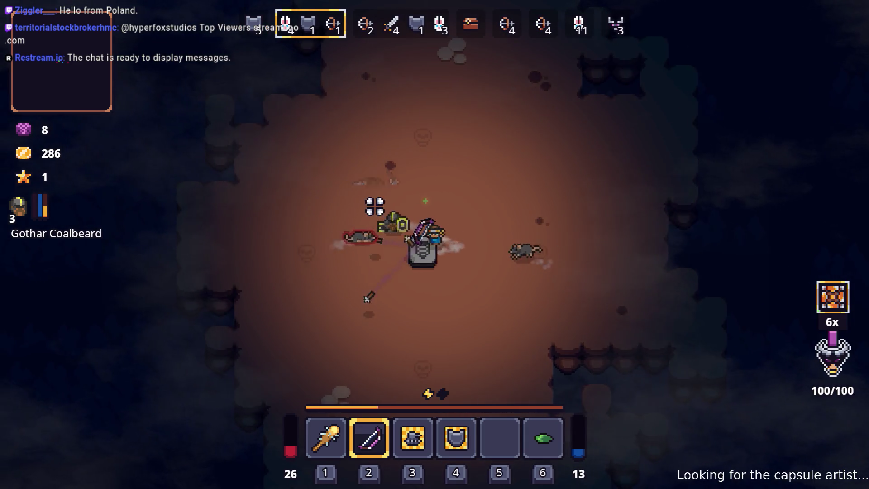
key(s)
click(569, 202)
key(d)
click(368, 295)
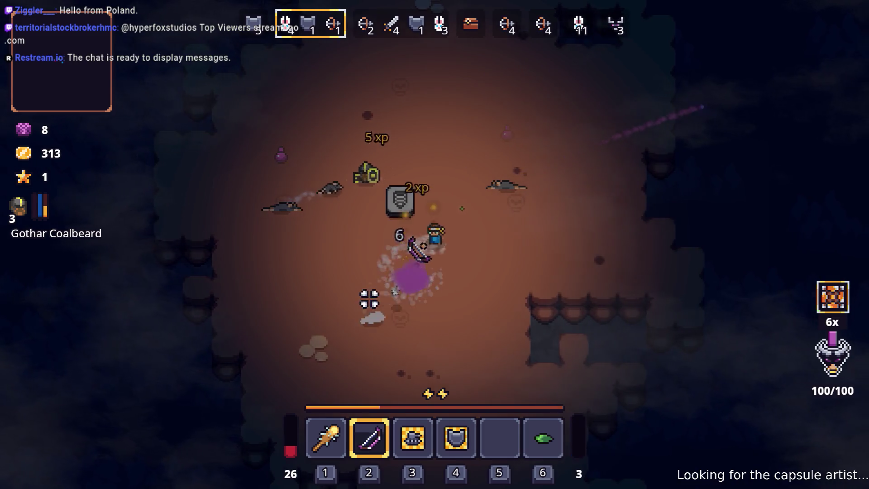
Maneuver around the arena to finish off wave 2
key(w)
key(a)
key(a)
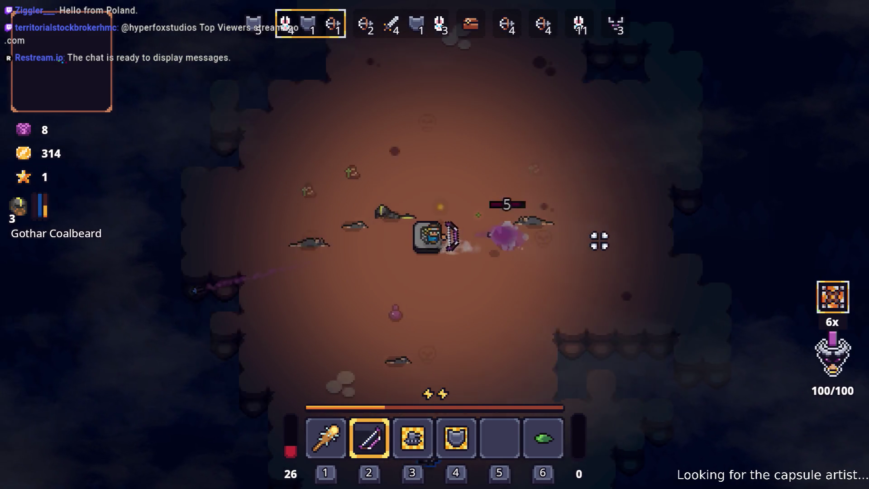
key(s)
key(s)
key(d)
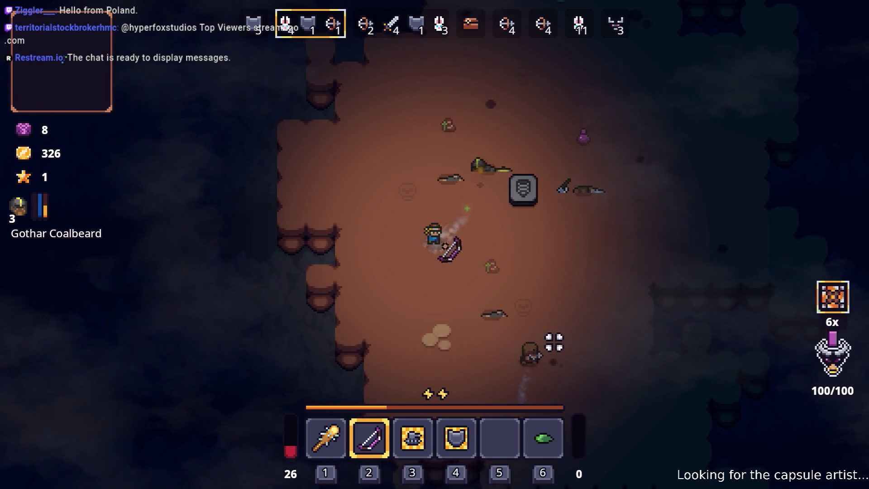
key(d)
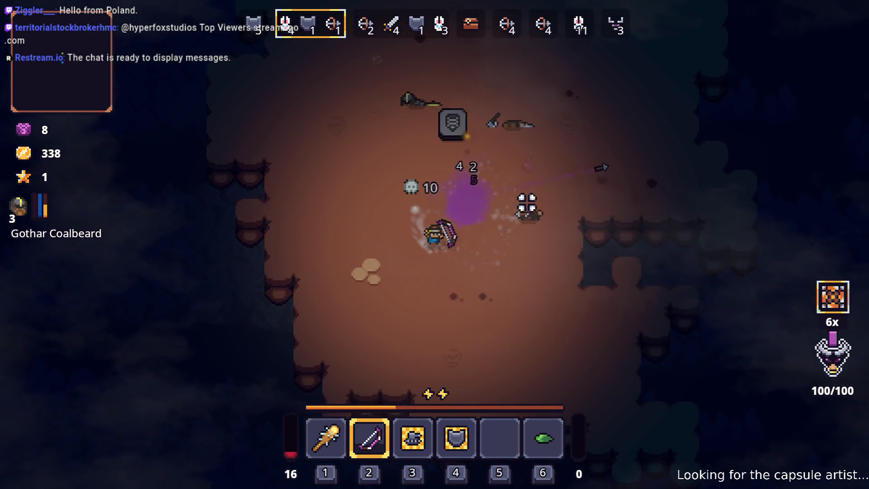
Circle the arena as wave 3 begins, shooting arrows at enemies left and lower right
key(w)
key(w)
key(a)
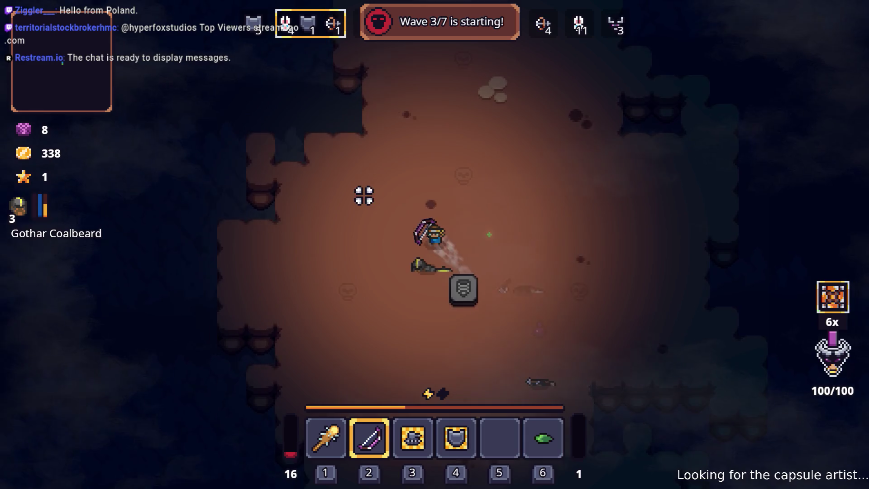
key(d)
key(d)
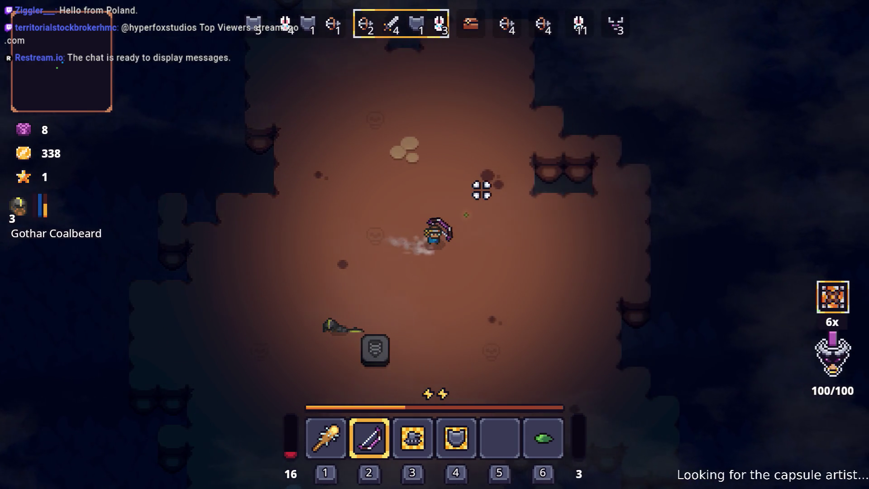
click(456, 342)
key(a)
key(s)
click(496, 245)
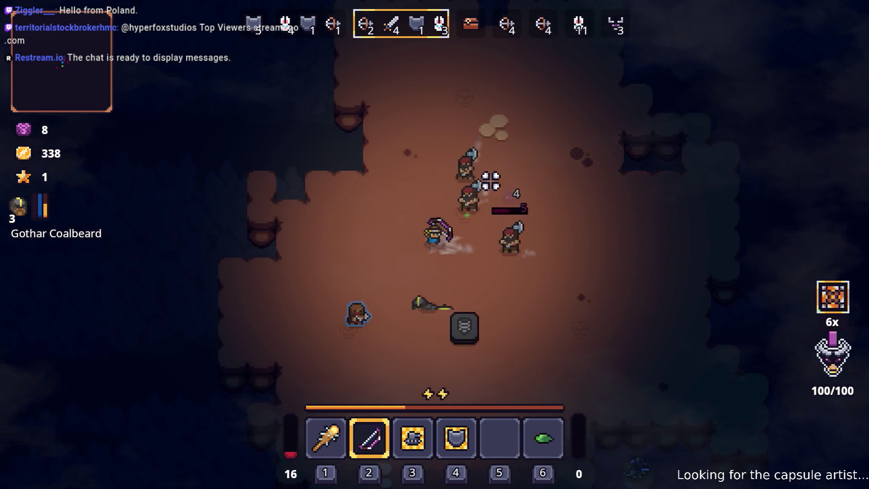
key(d)
key(s)
key(w)
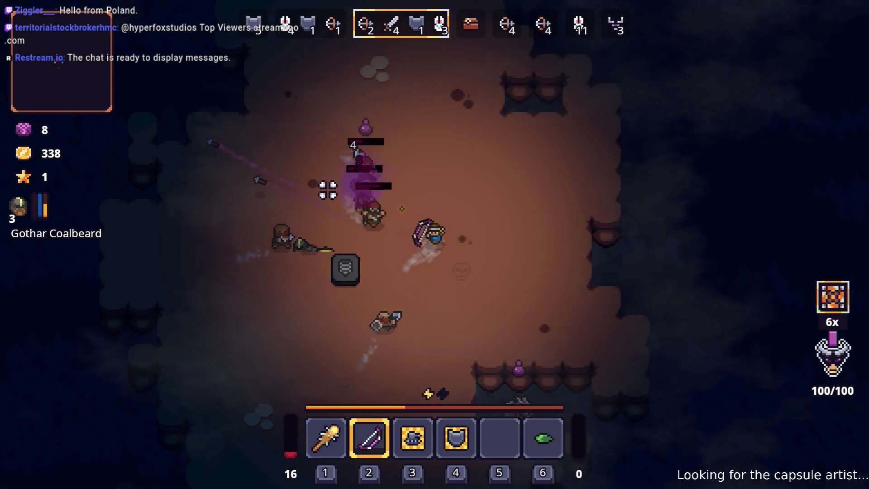
click(320, 235)
key(d)
key(w)
click(305, 294)
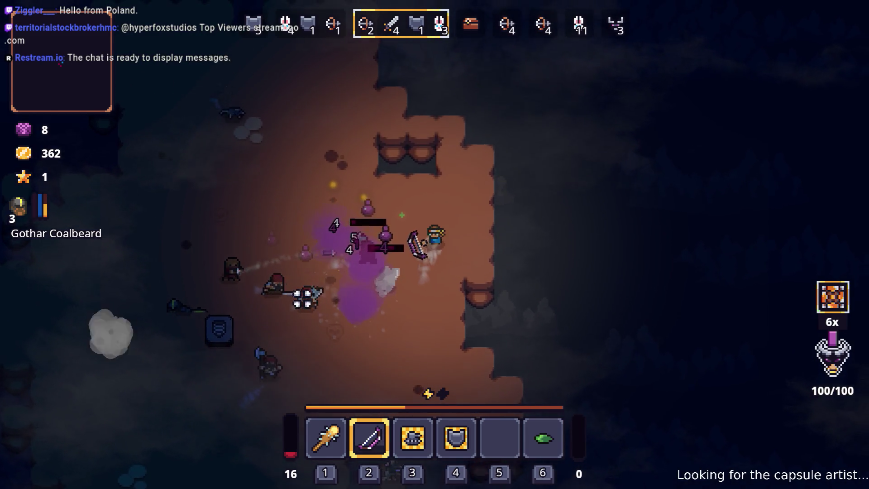
Keep dodging and shooting arrows at wave 3 enemies above and to the right
key(w)
key(d)
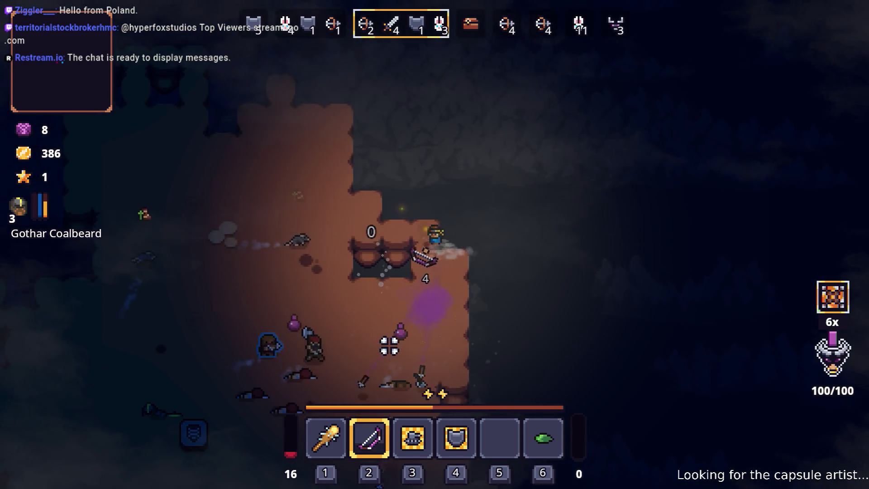
key(w)
key(a)
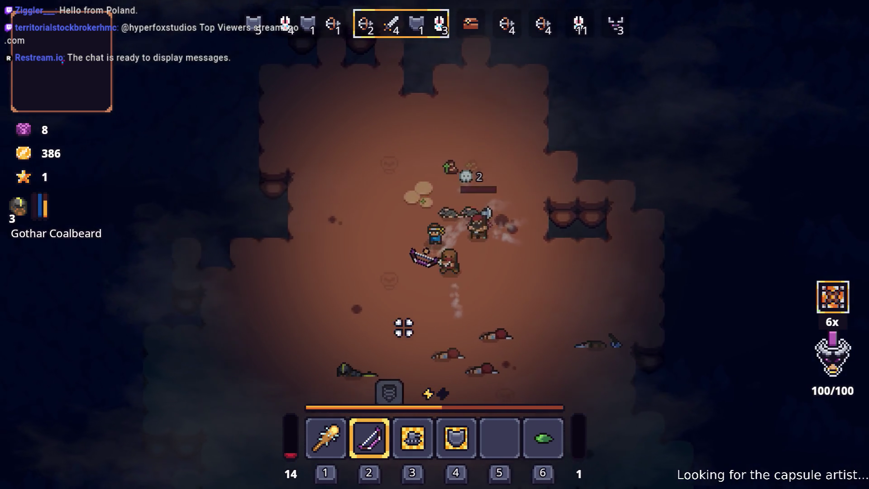
key(a)
key(s)
click(527, 179)
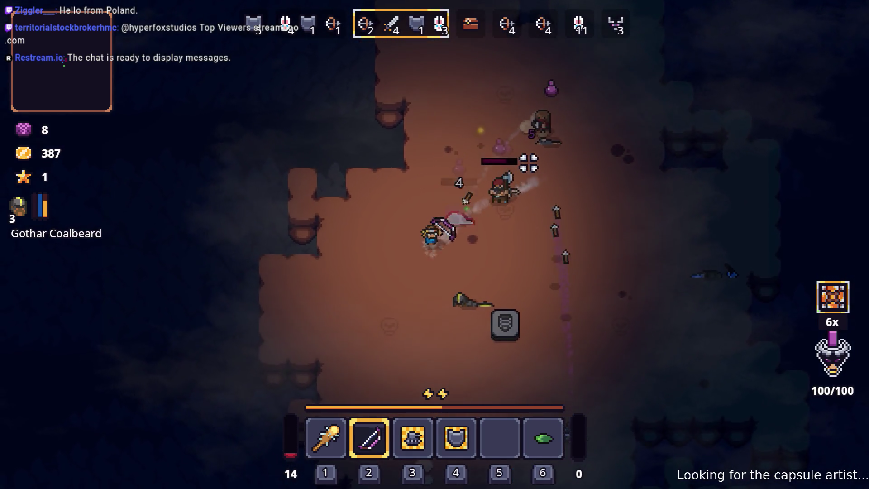
key(s)
key(a)
click(526, 151)
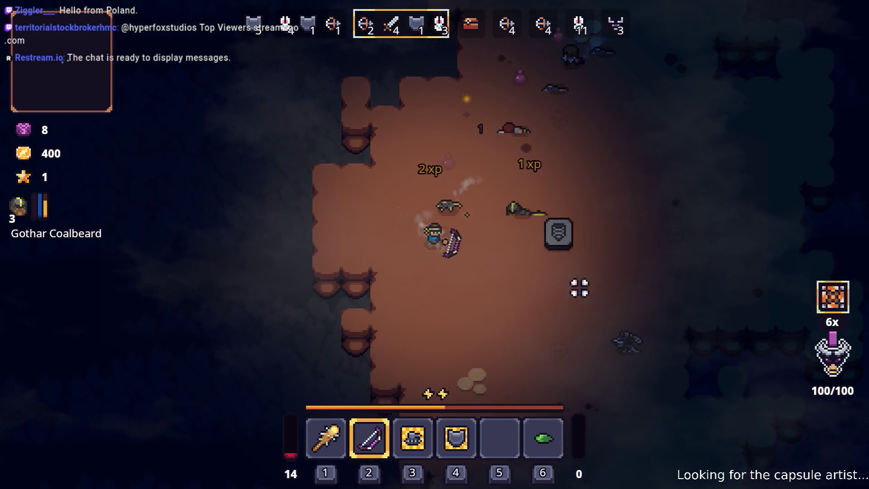
key(d)
key(s)
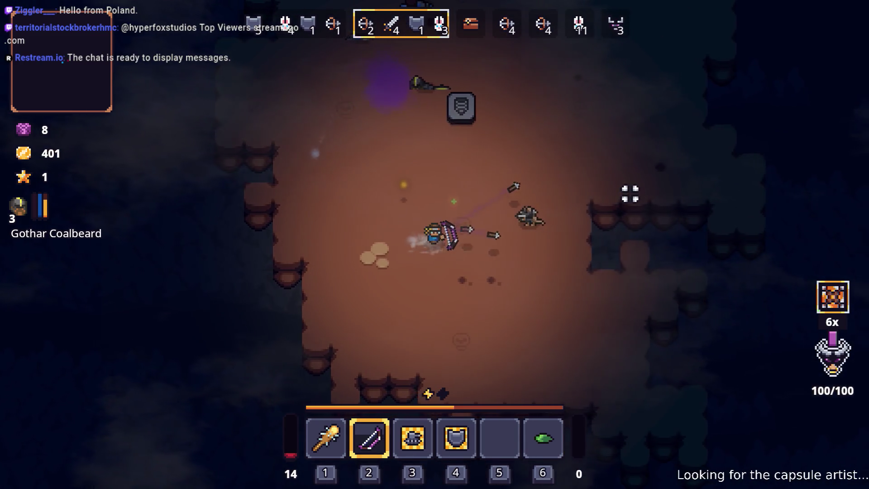
click(628, 192)
Switch to the club with 1 and swing it to finish the last wave 3 enemies
key(d)
key(s)
click(566, 171)
key(1)
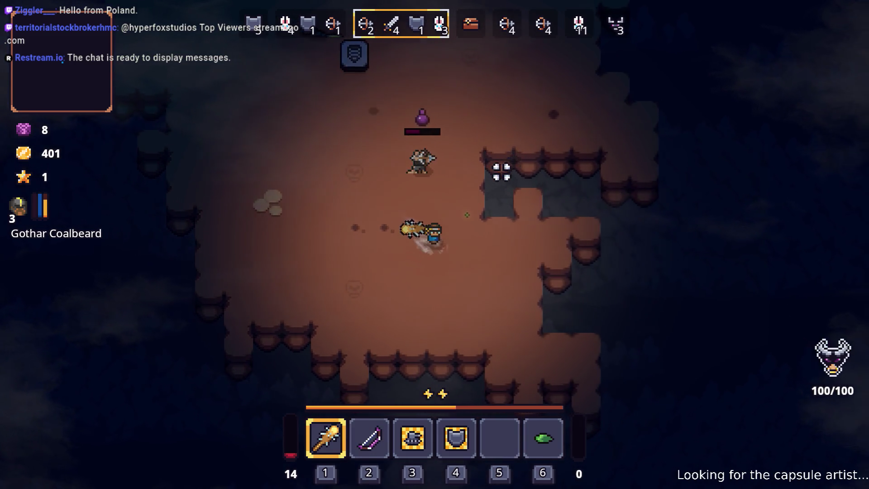
key(w)
key(a)
click(408, 149)
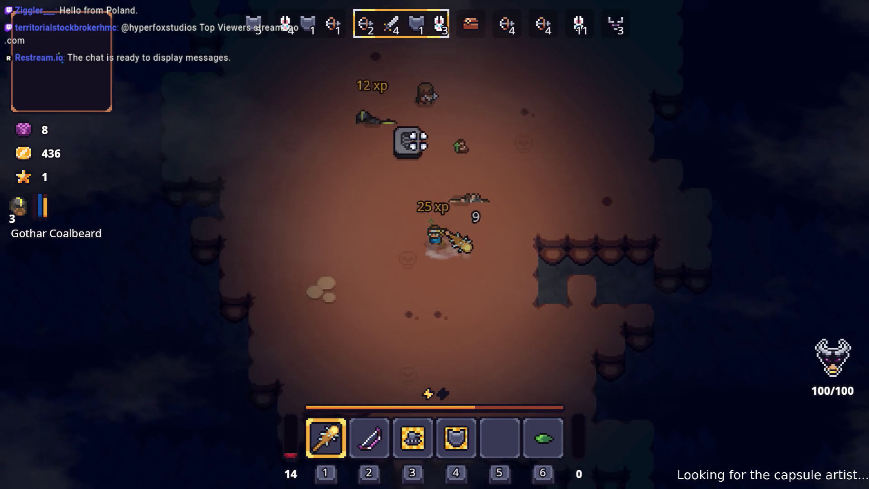
key(w)
click(451, 136)
Walk down to Snap the shopkeeper and open his trade window
key(a)
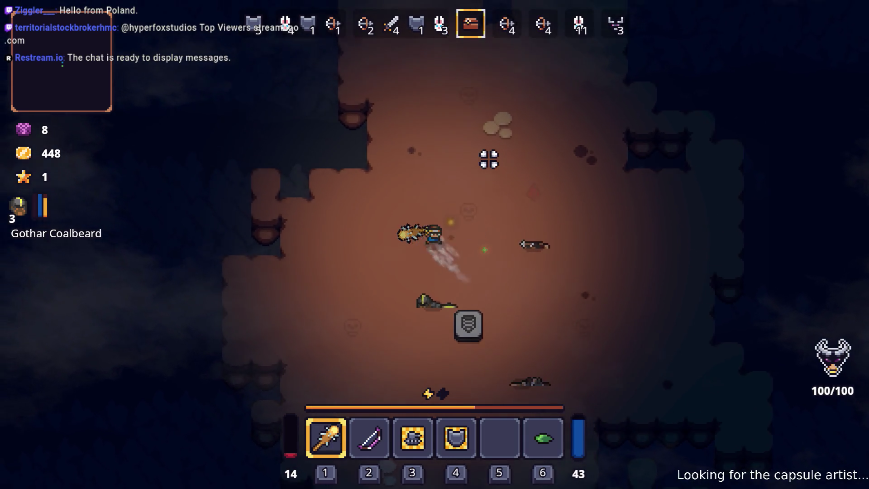
key(s)
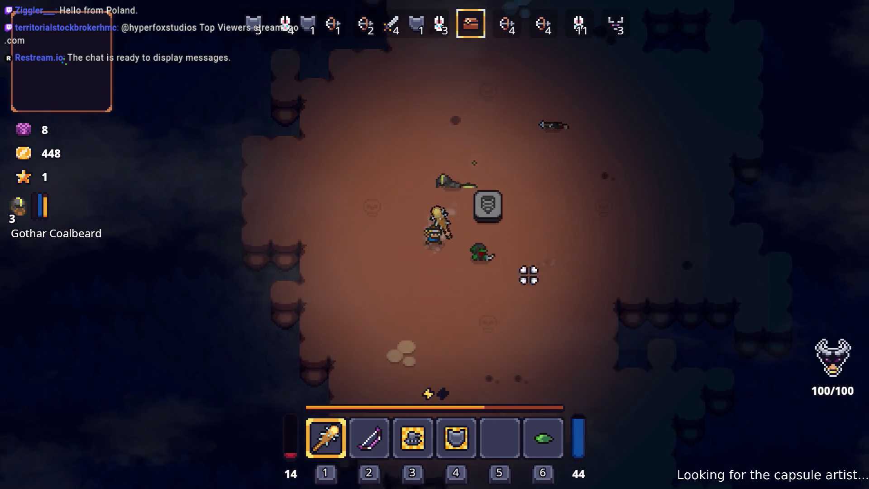
key(e)
key(e)
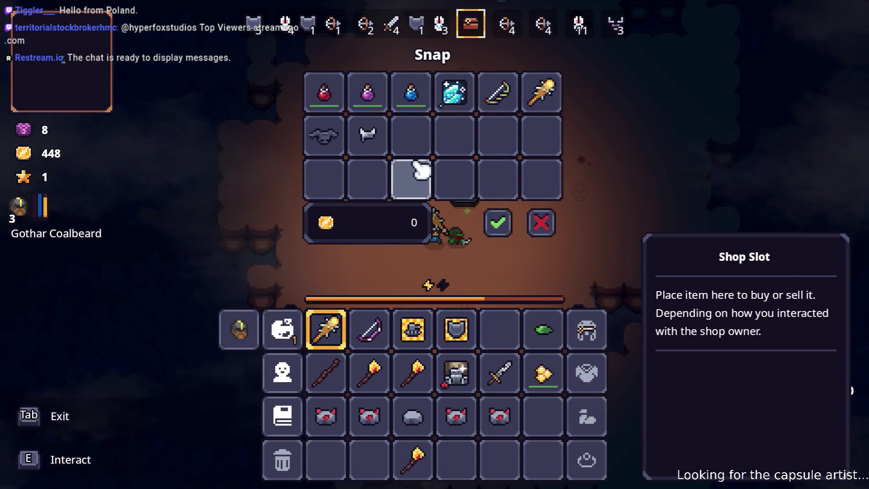
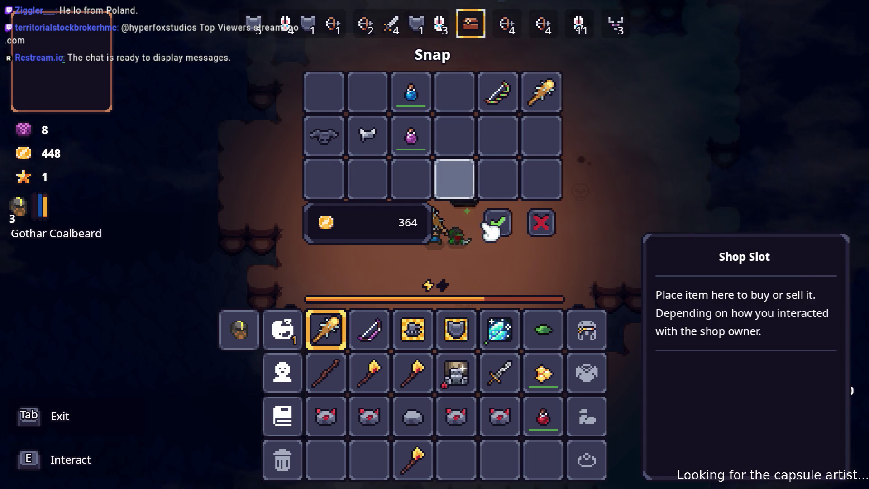
Confirm the trade with Snap, then rune the bow: Ice Bolt in slot 1, Arrow Spin in slot 2
click(503, 223)
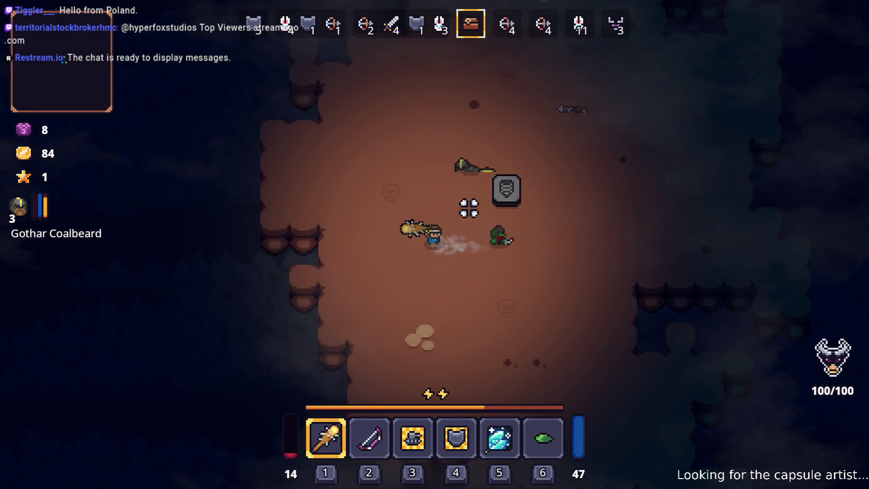
key(Tab)
right_click(375, 329)
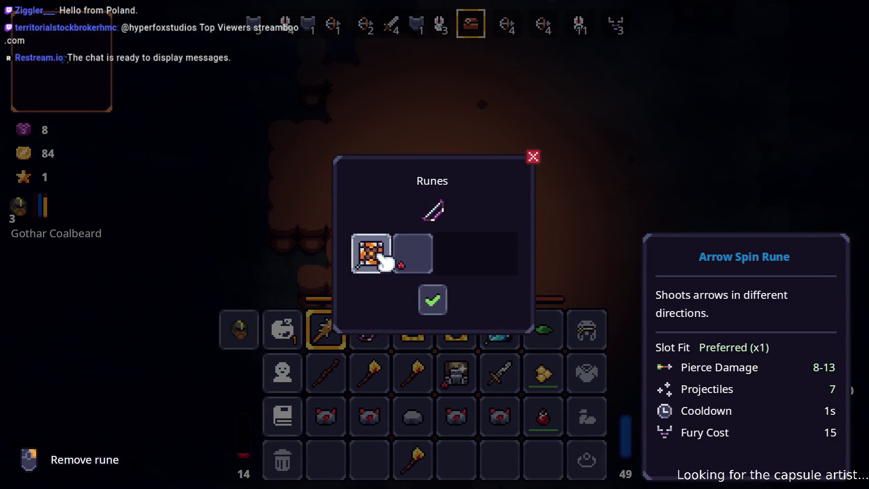
click(385, 260)
click(386, 261)
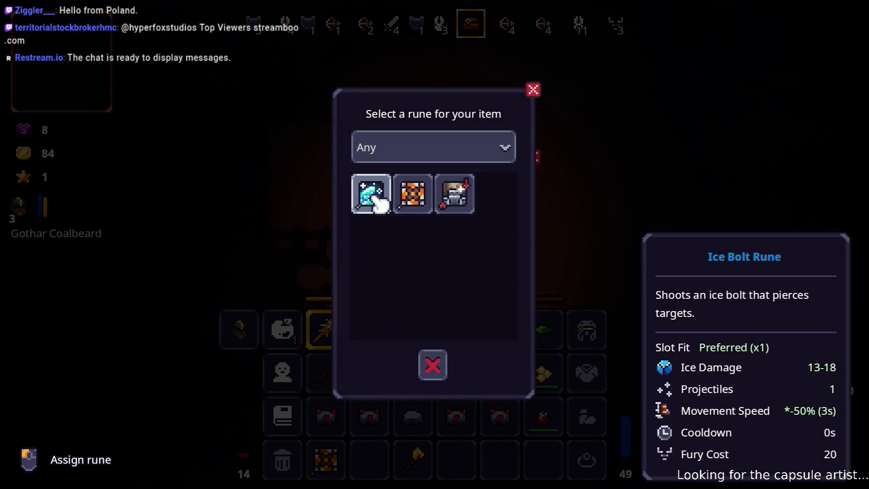
click(380, 201)
click(409, 255)
click(419, 201)
key(Escape)
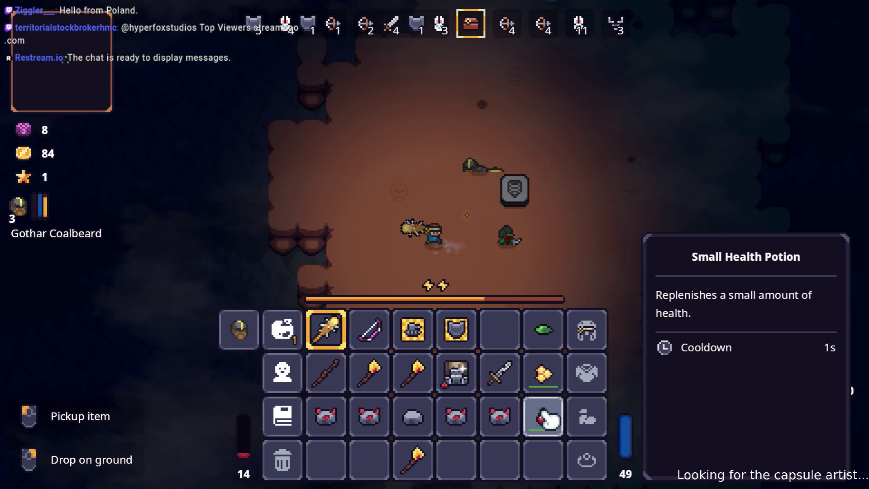
Close the inventory and walk the hero up-right onto the stone tablet
key(Escape)
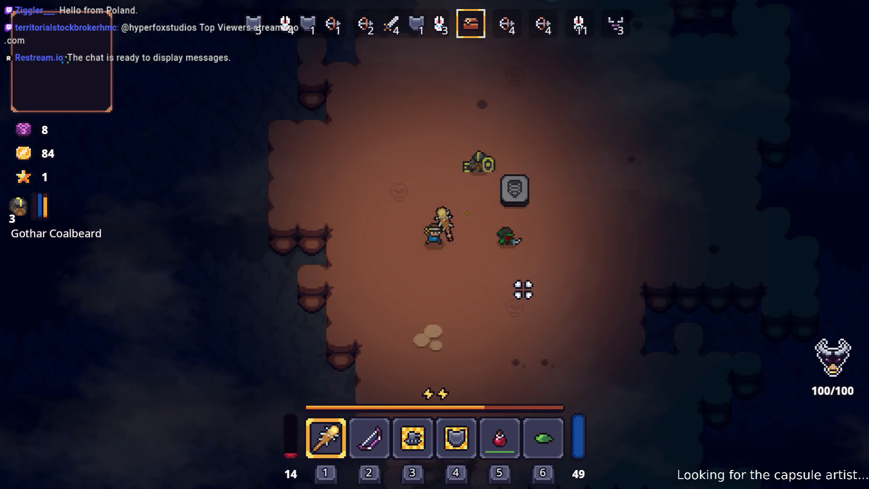
key(a)
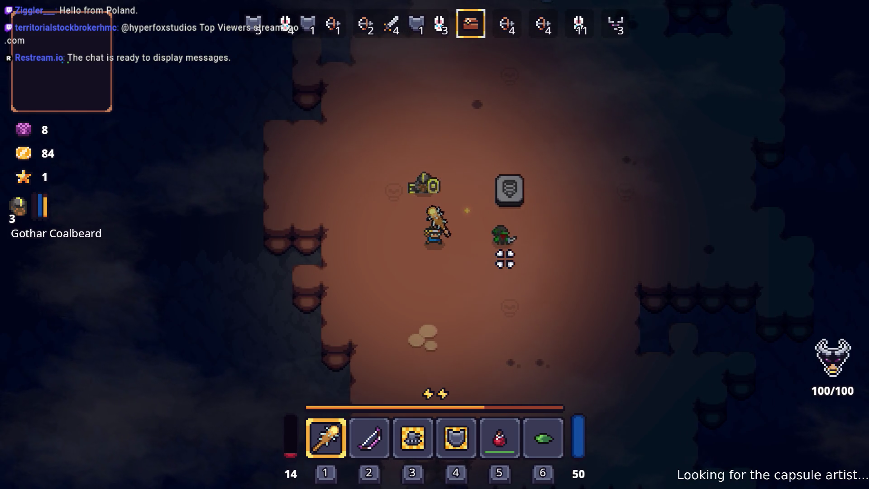
key(d)
key(w)
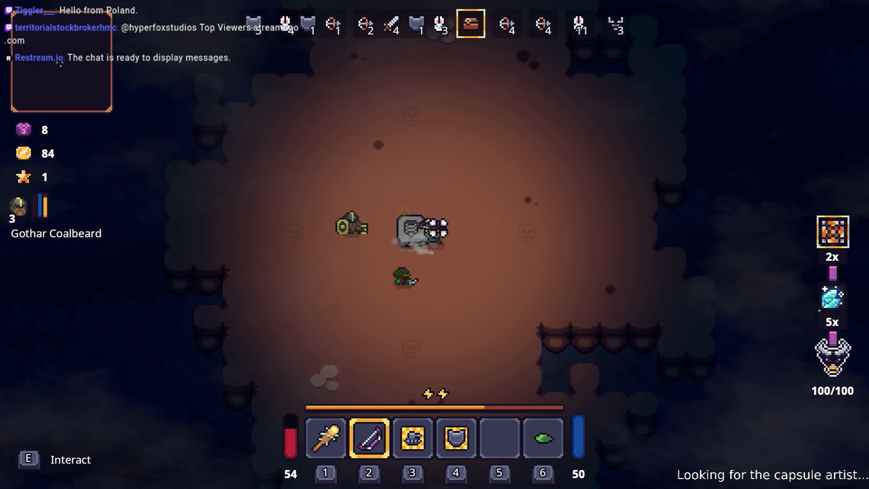
Start wave 4 at the tablet and maneuver around the cave toward the enemies
key(a)
key(w)
key(a)
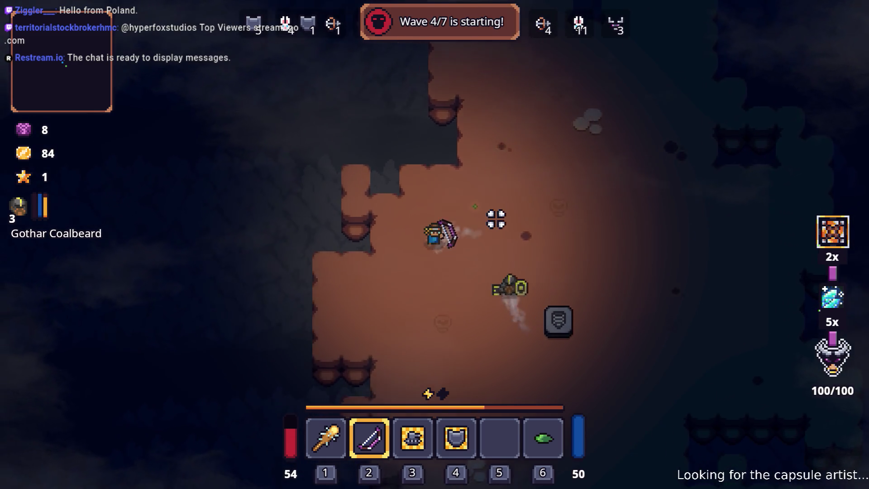
key(s)
key(d)
key(d)
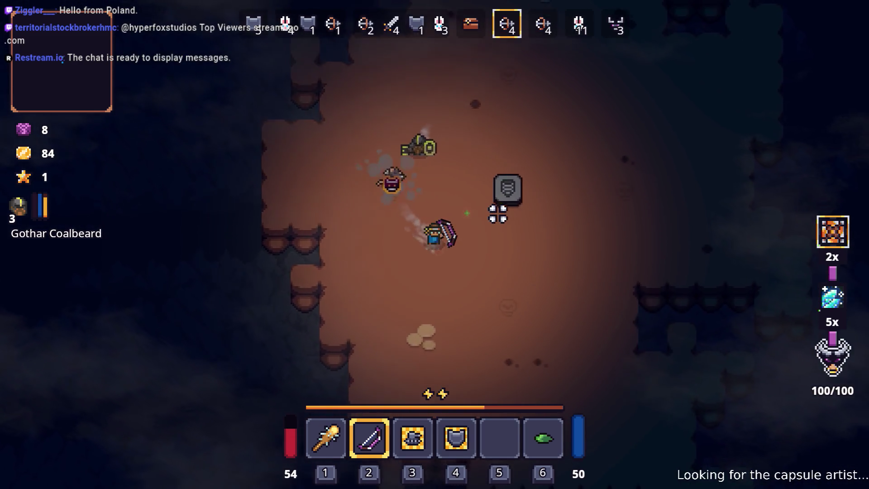
key(w)
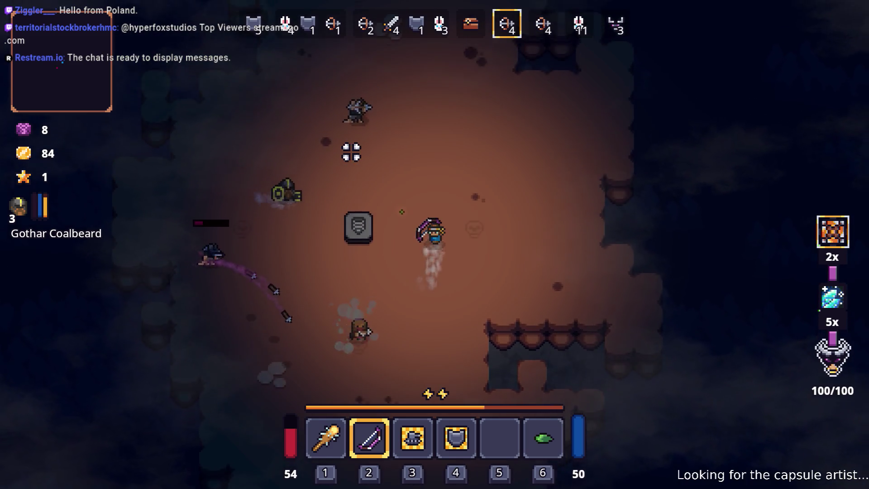
key(a)
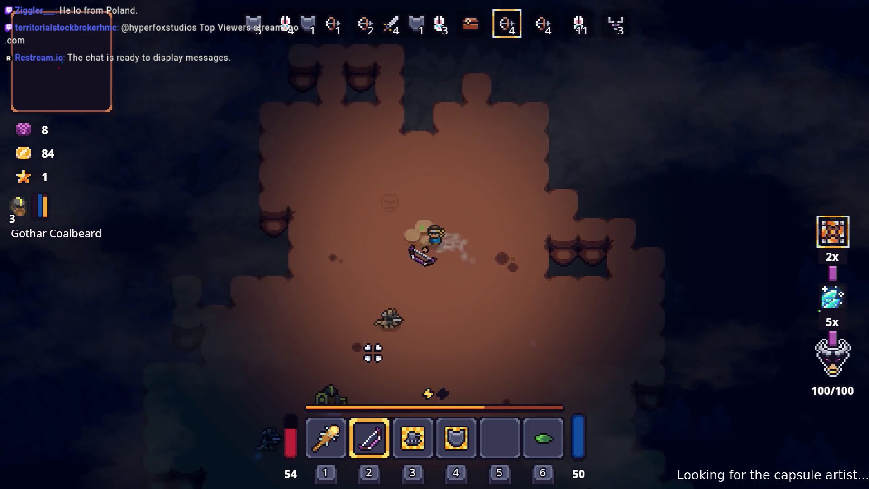
key(s)
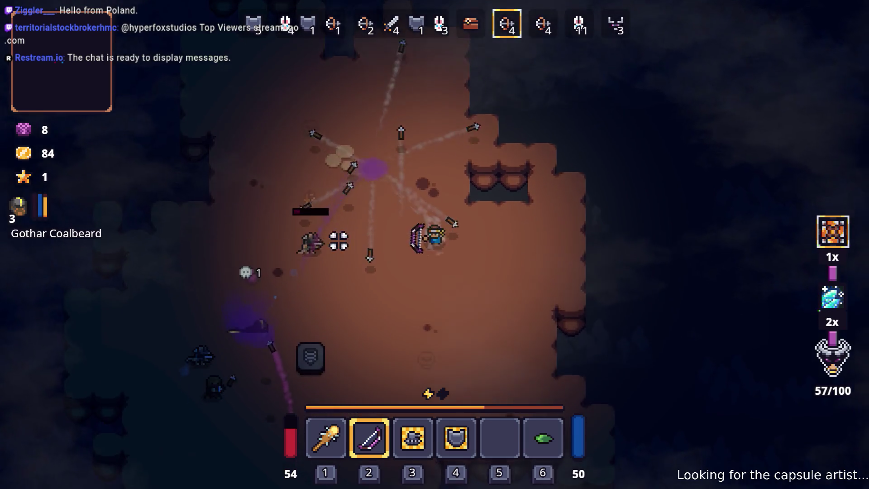
key(a)
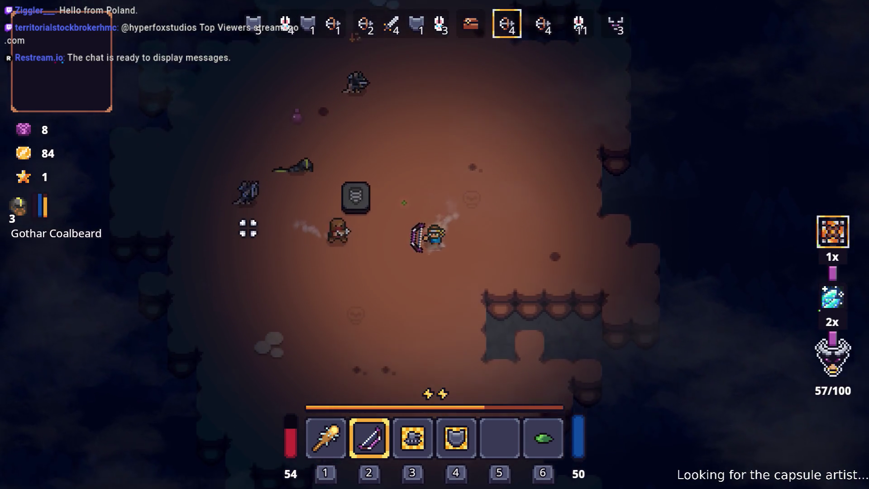
key(a)
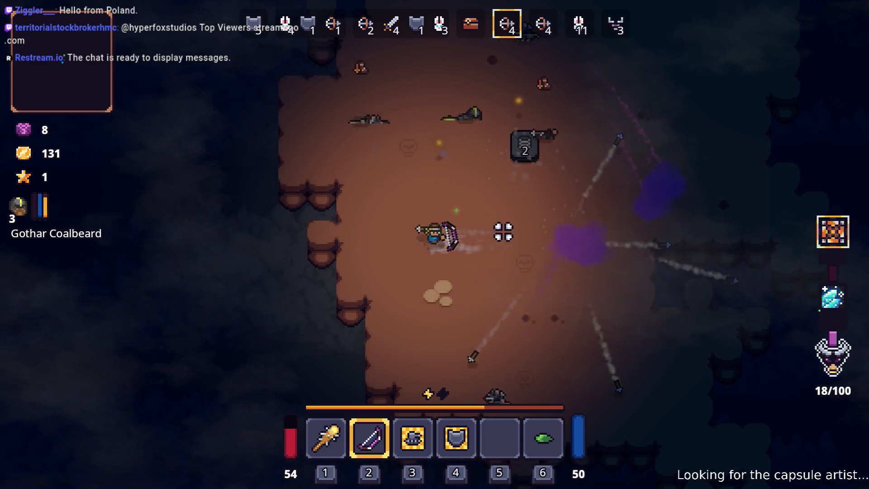
key(s)
key(d)
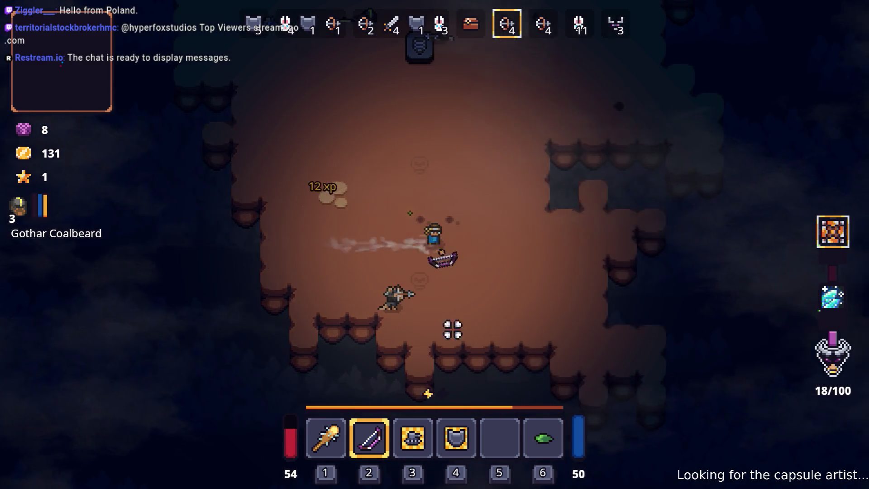
Shoot arrows at the rat, then switch to the club and strike the enemy on the right
click(328, 331)
key(a)
key(s)
click(287, 268)
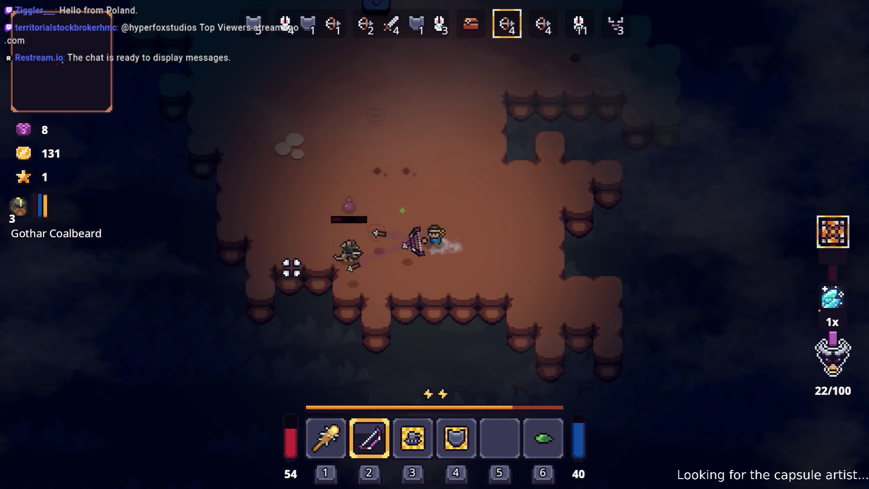
click(319, 267)
key(w)
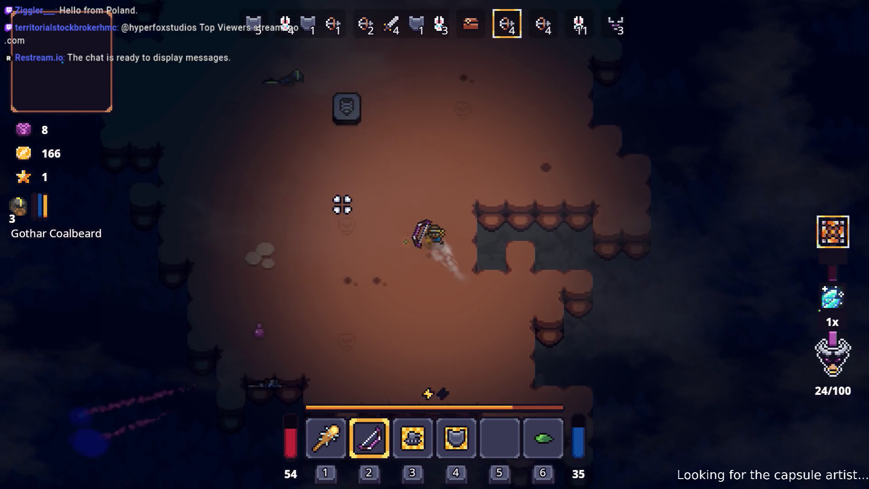
key(w)
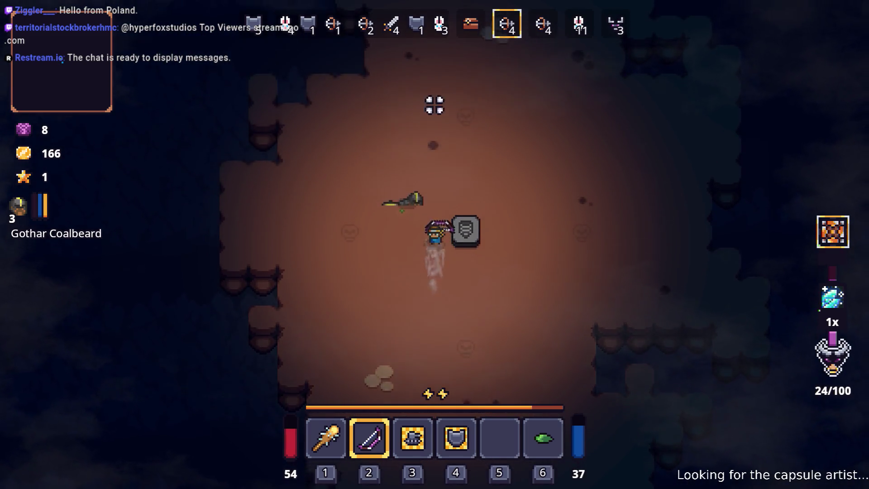
key(w)
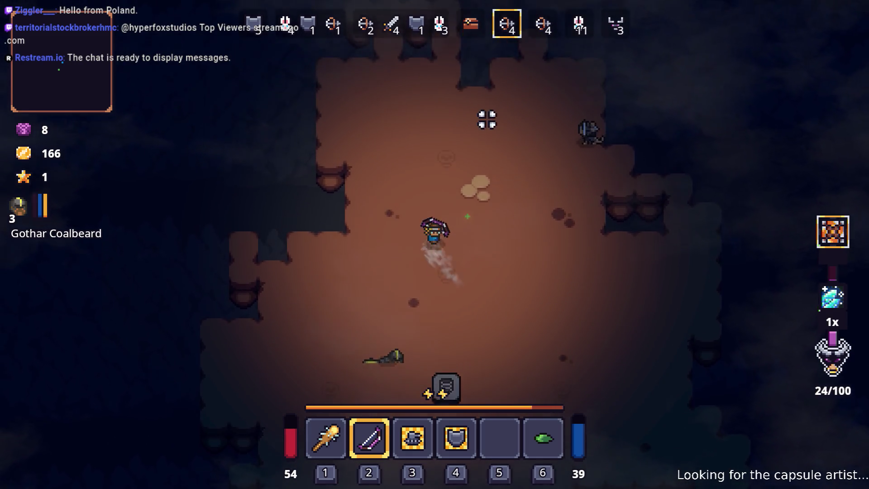
key(1)
key(d)
click(616, 210)
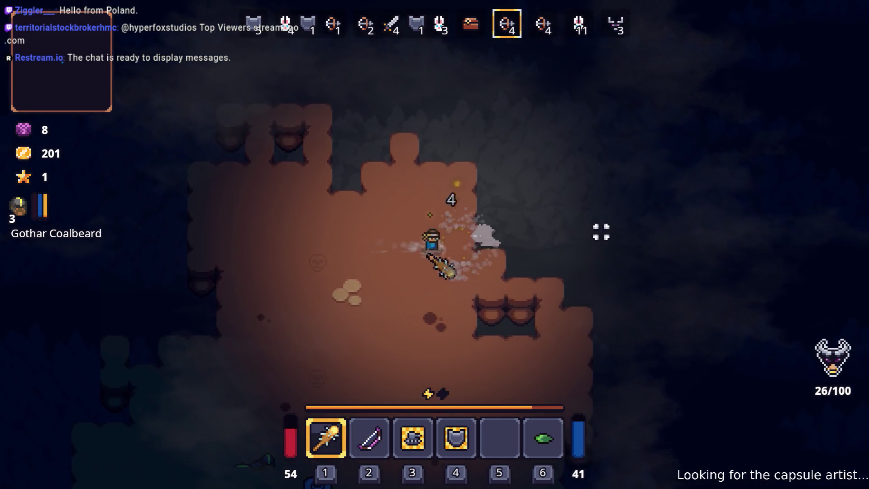
key(s)
key(s)
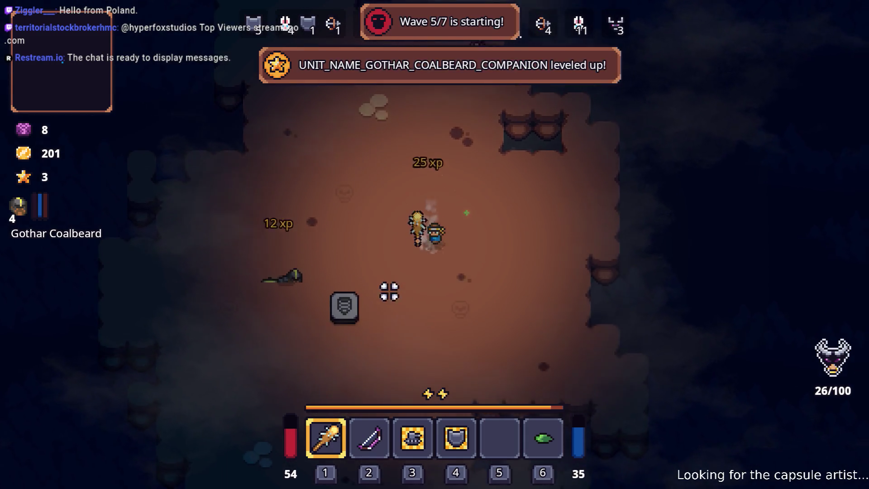
Re-equip the bow, then raise Gothar's Combat stat to 4 and upgrade the ALMA core
key(2)
key(i)
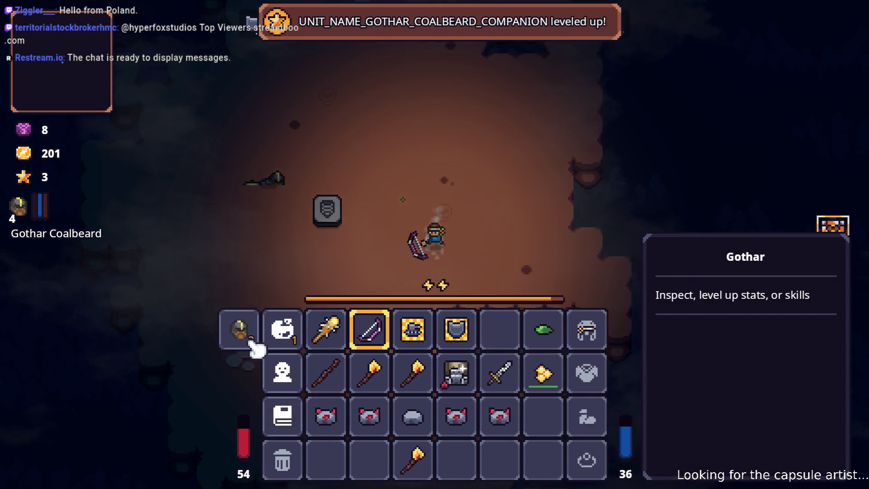
click(246, 333)
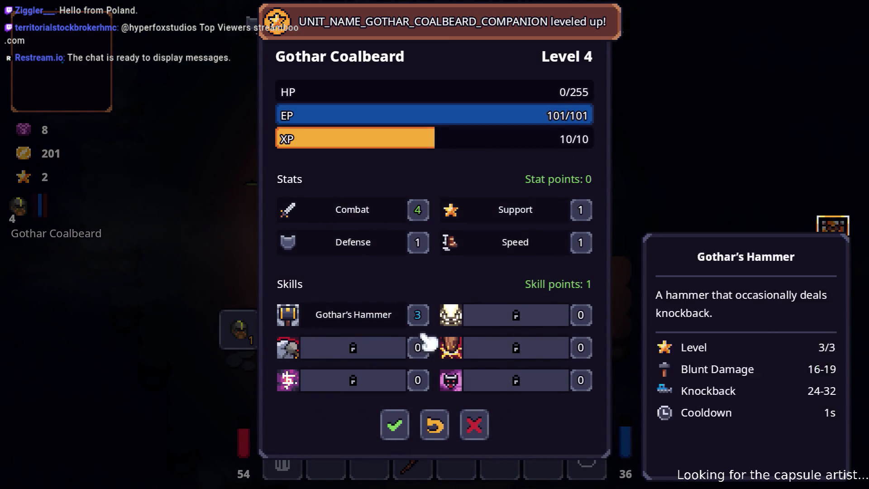
click(399, 426)
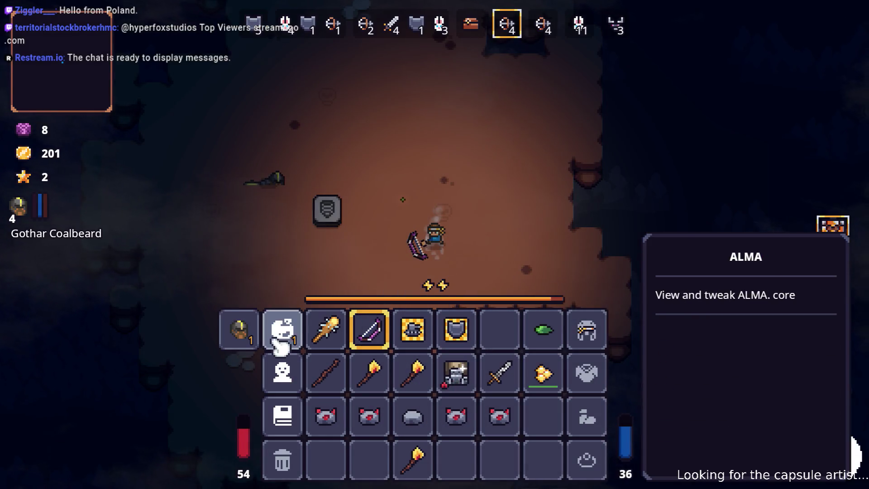
click(283, 344)
click(398, 415)
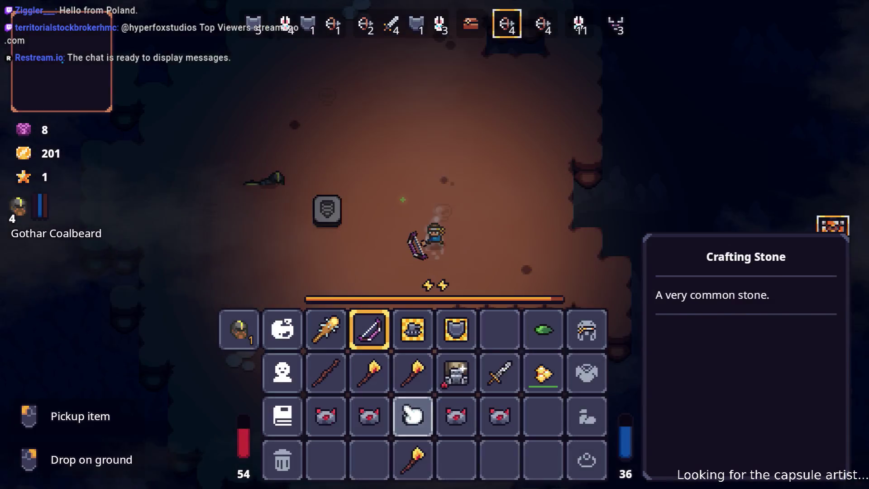
Close the inventory and attack the nearby enemies with the melee weapon
key(i)
key(a)
key(w)
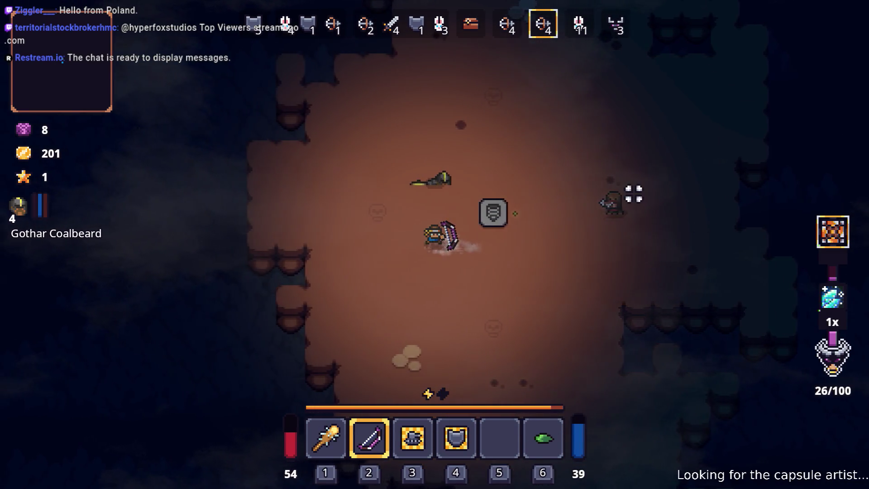
key(1)
key(d)
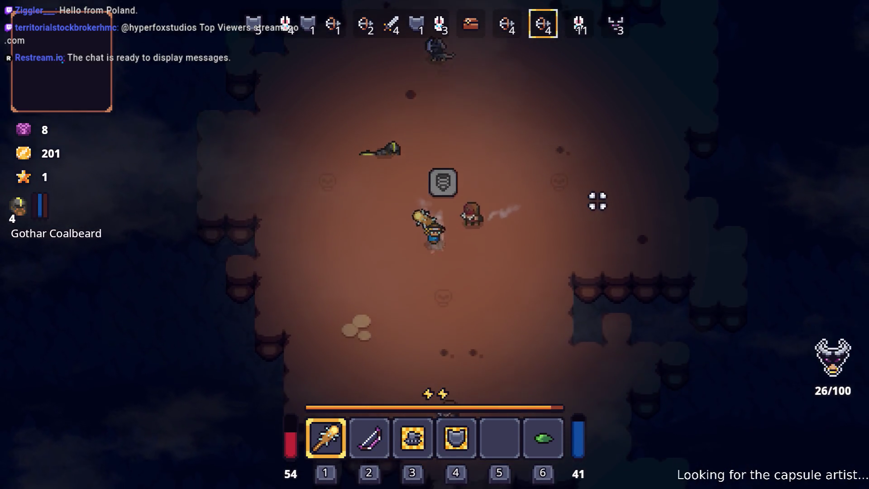
key(w)
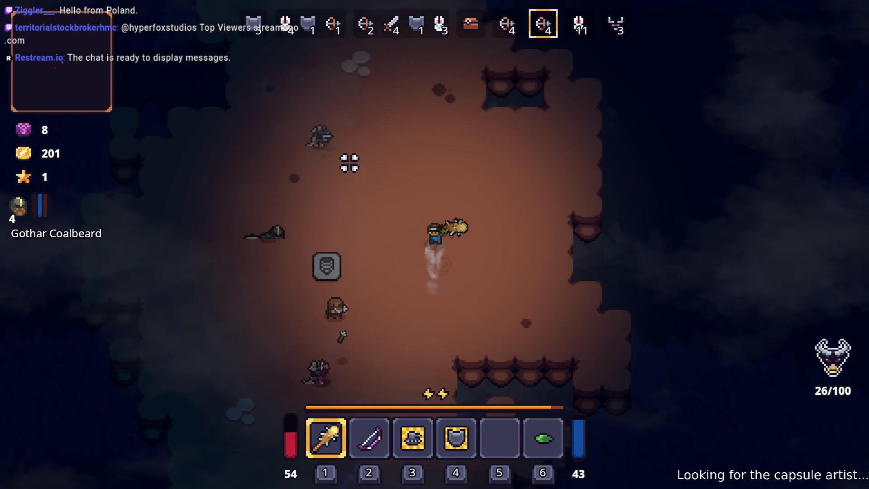
click(308, 219)
key(a)
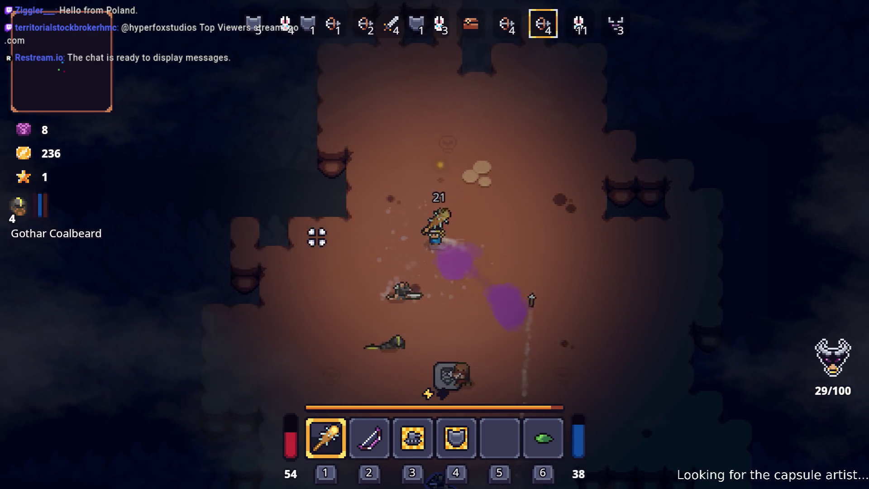
key(s)
Switch to the bow and kite around the arena shooting rats until gold reaches 430
key(s)
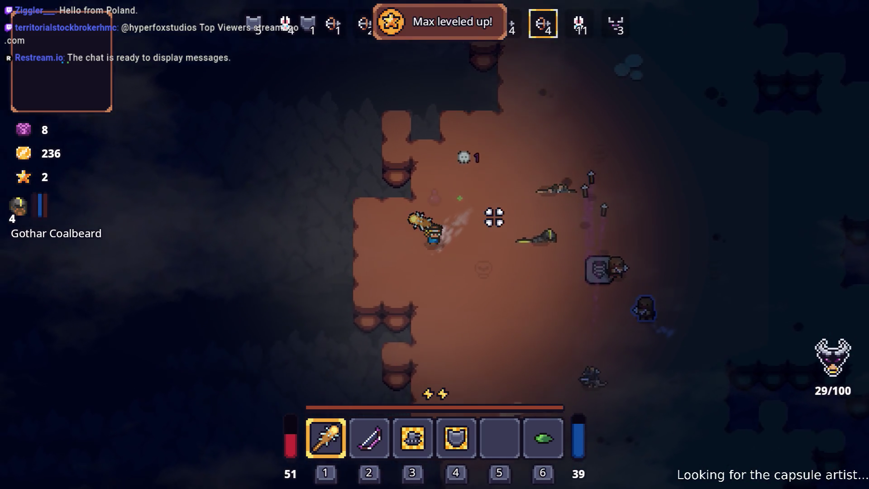
key(2)
key(s)
key(d)
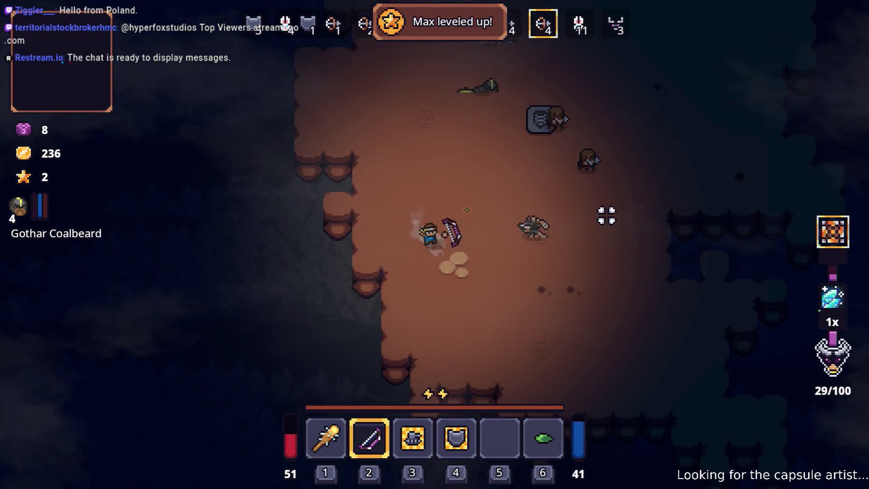
click(598, 213)
key(w)
key(d)
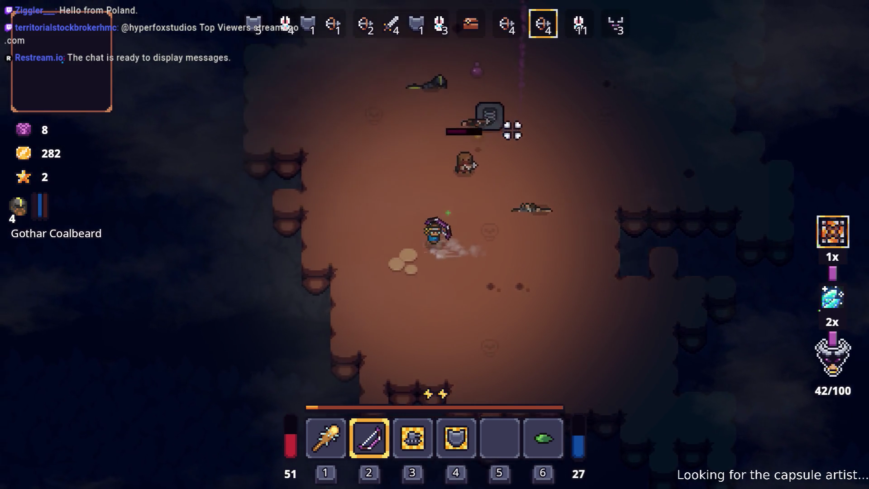
key(w+d)
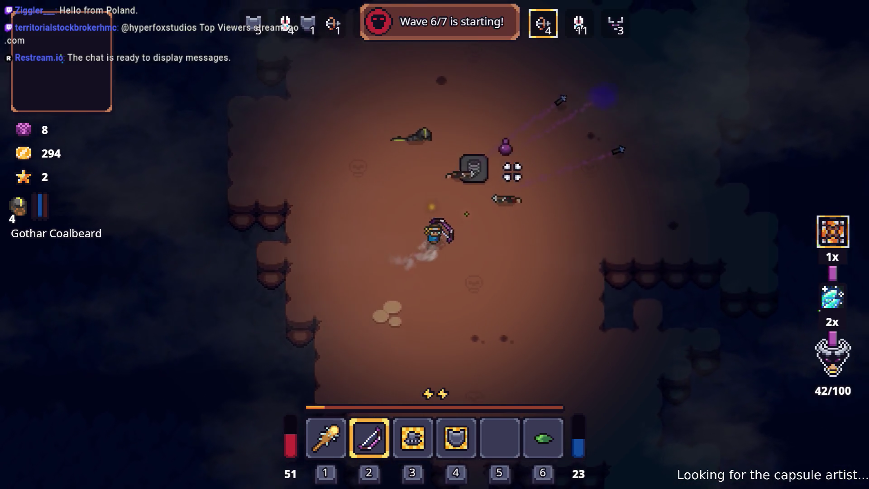
key(w+a)
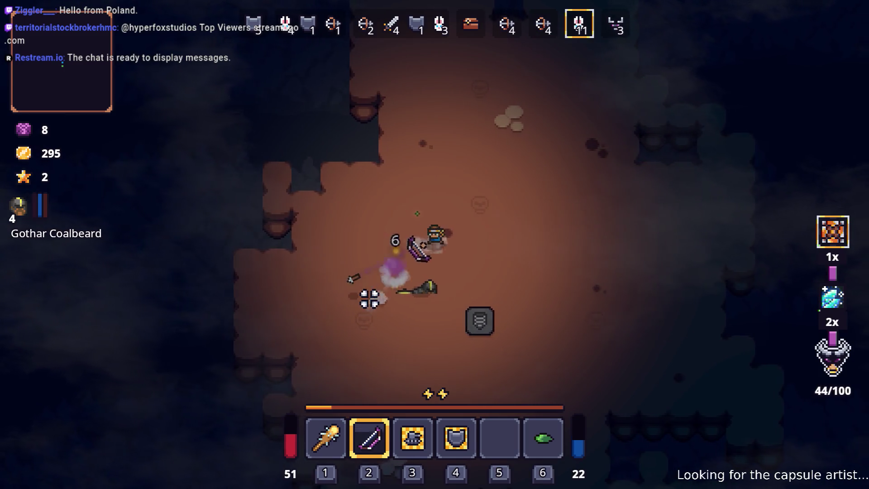
key(d)
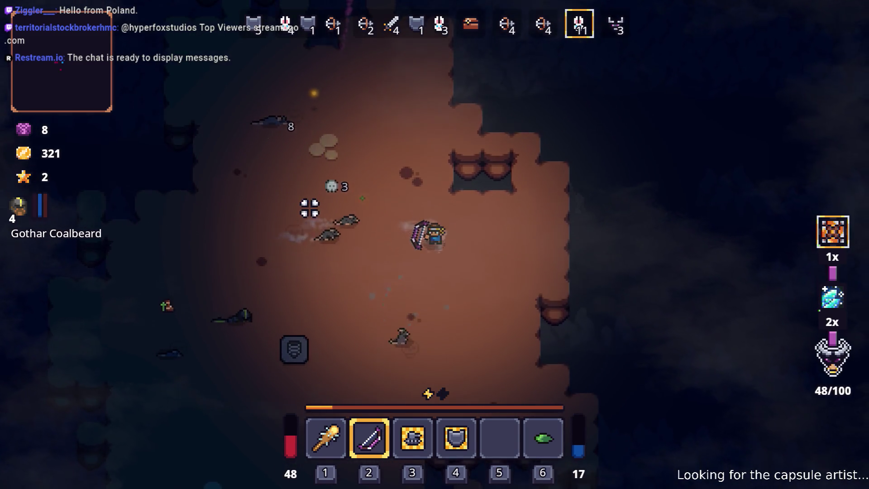
key(d+s)
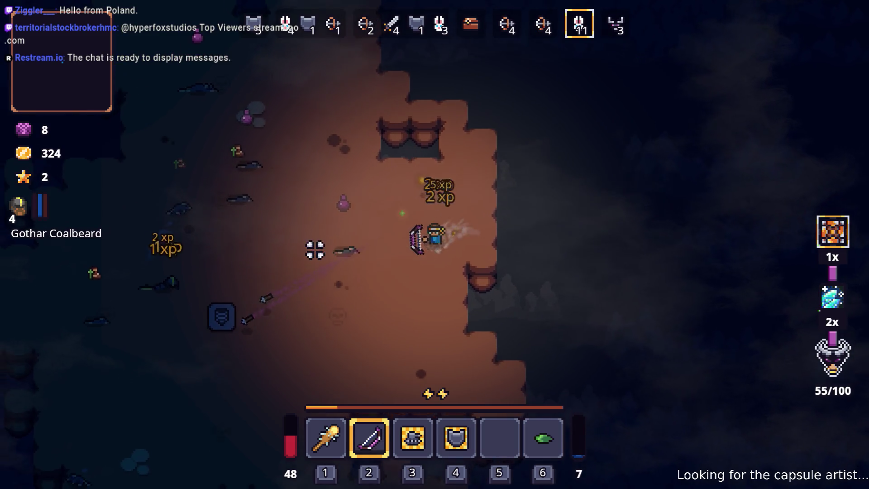
key(a)
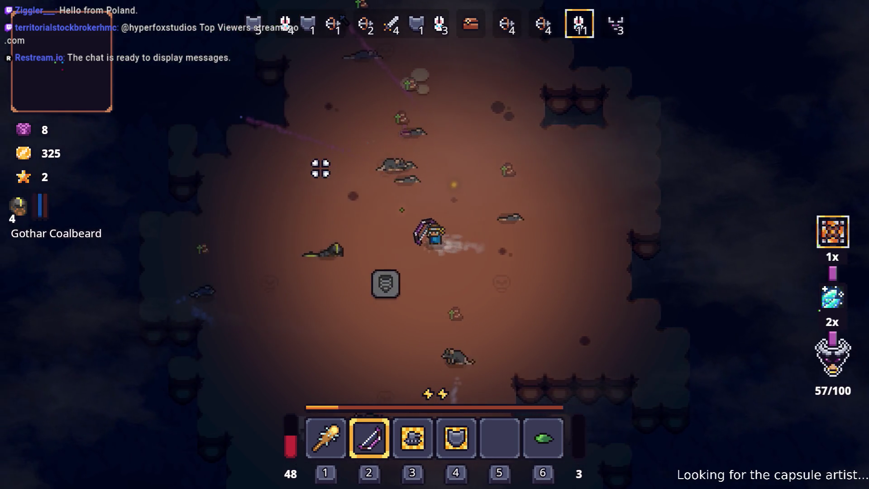
key(d)
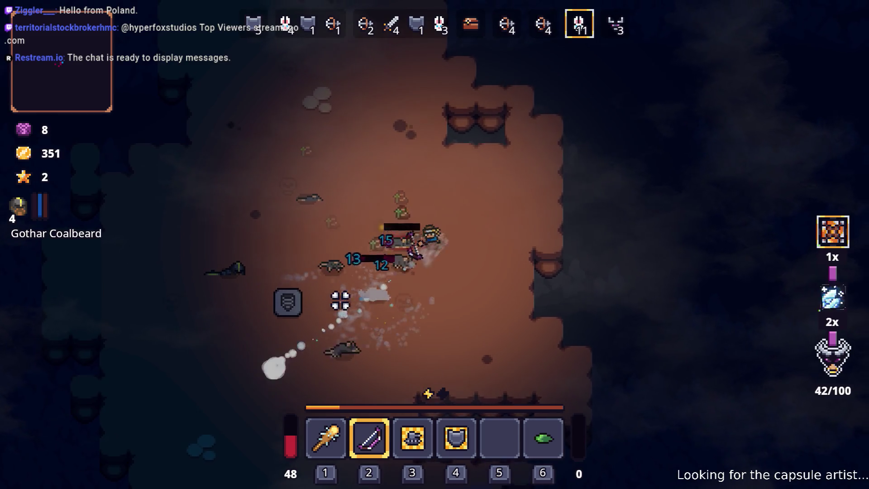
key(d+s)
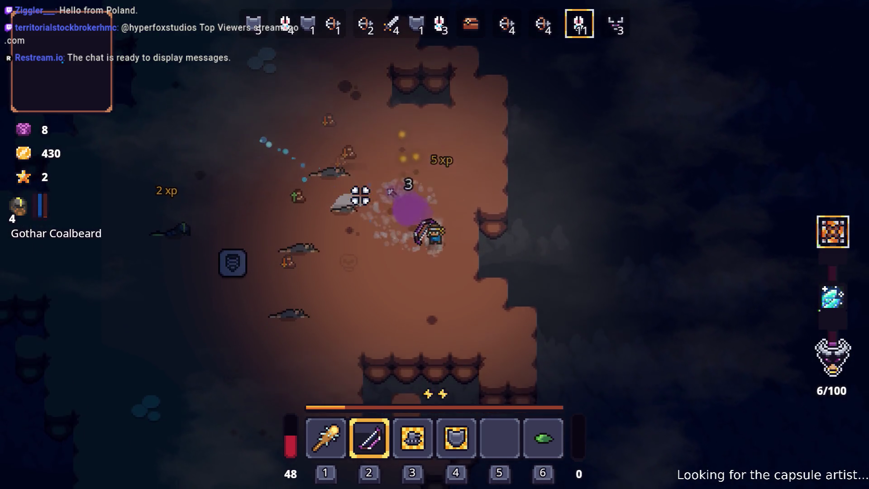
Reposition along the cave wall and fire the bow at an enemy up-right
key(a)
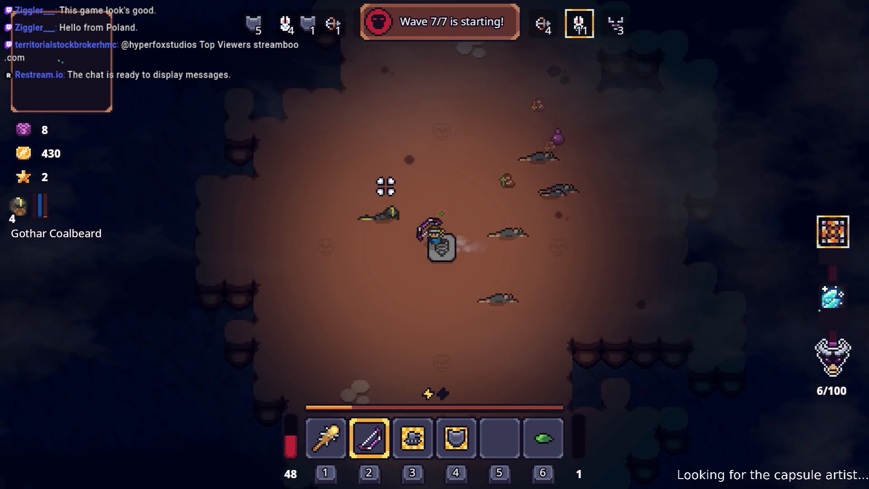
key(a)
key(w)
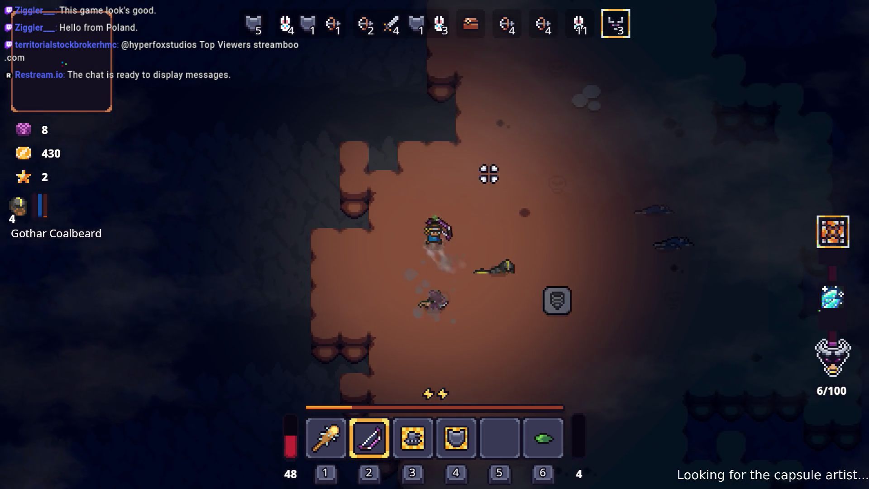
key(w+d)
click(402, 305)
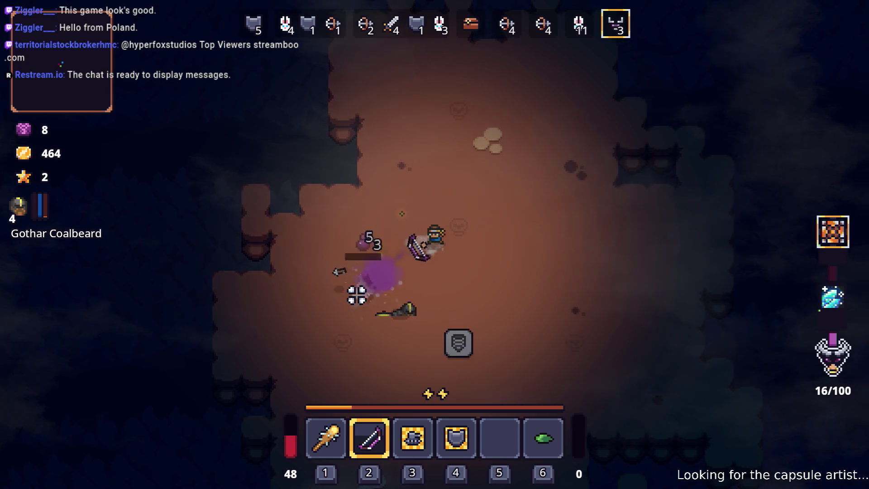
key(d)
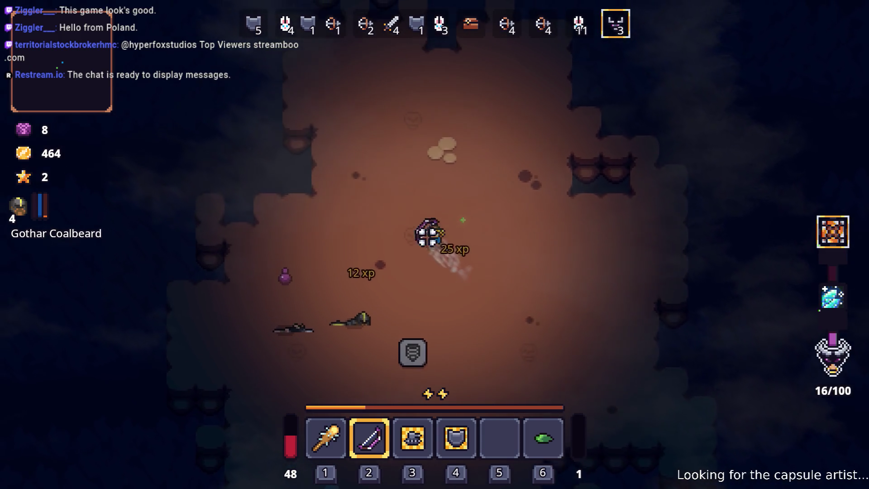
Dodge around and shoot the enemies below, pushing gold to 609
key(a)
key(s)
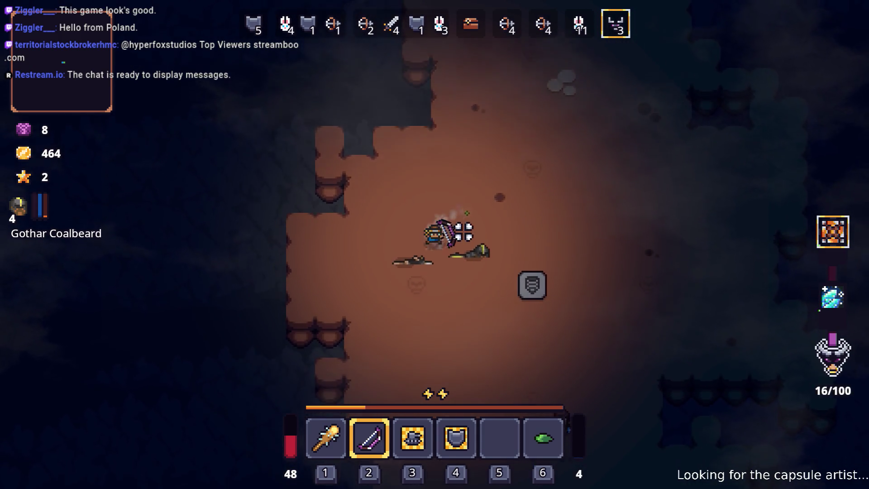
key(s)
click(543, 349)
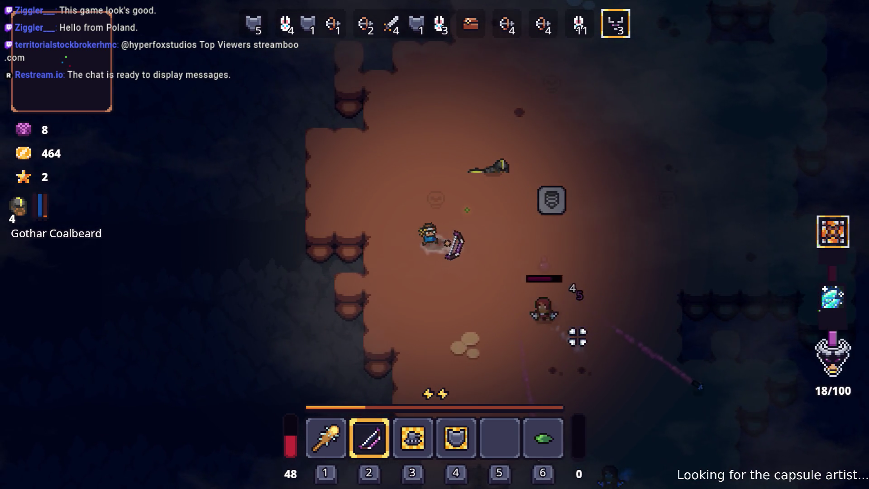
key(w)
key(d)
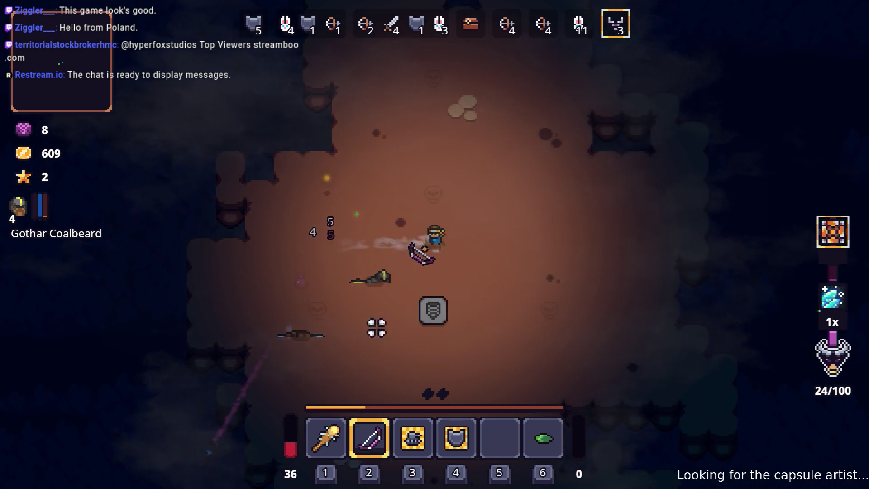
key(s)
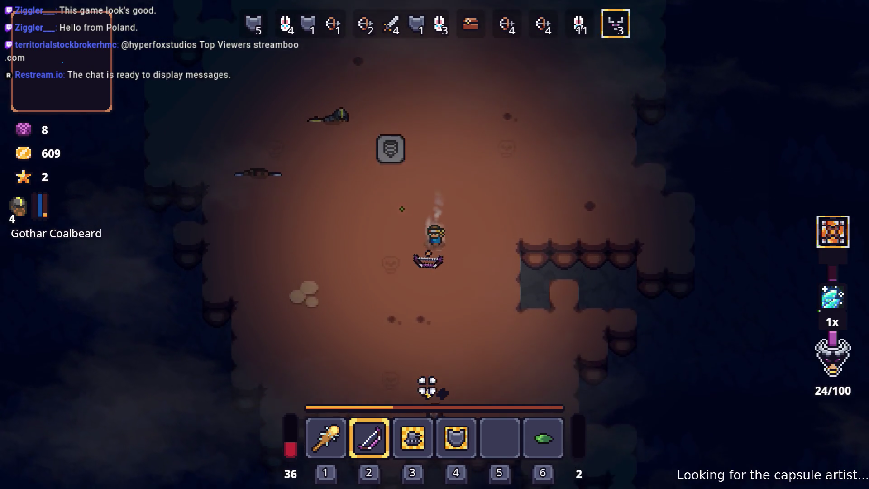
click(417, 382)
Finish the last enemy, grab the purple item, and fit the Fury Blast Rune onto the main weapon
key(w)
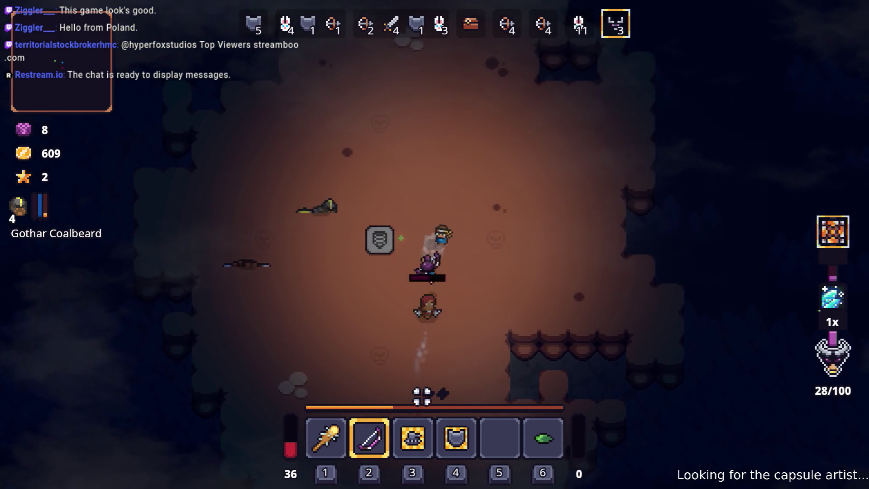
key(s)
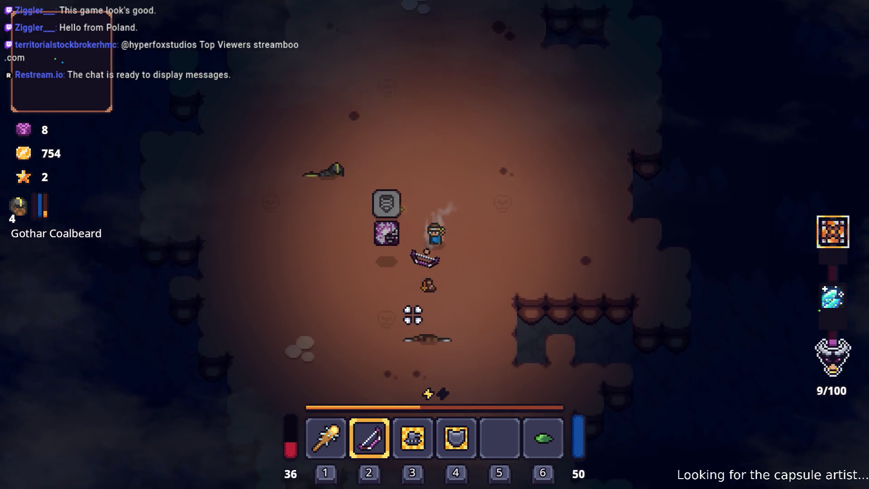
key(a)
key(Tab)
middle_click(340, 351)
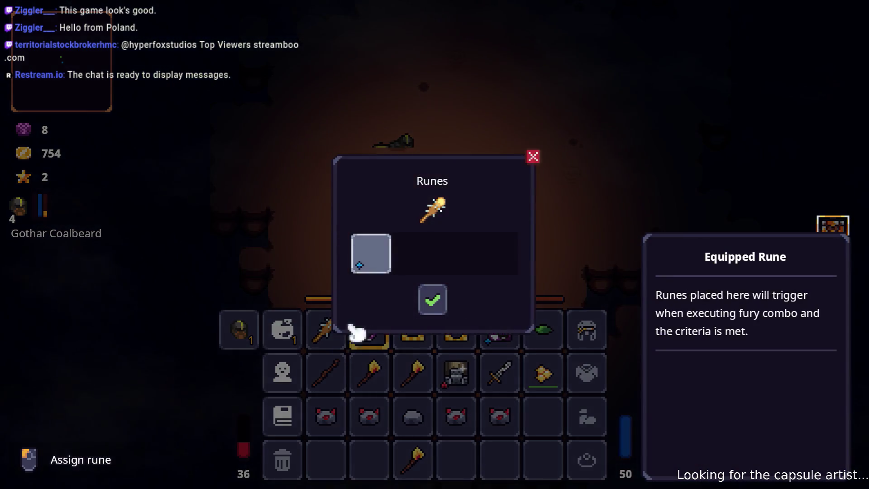
click(376, 254)
click(374, 198)
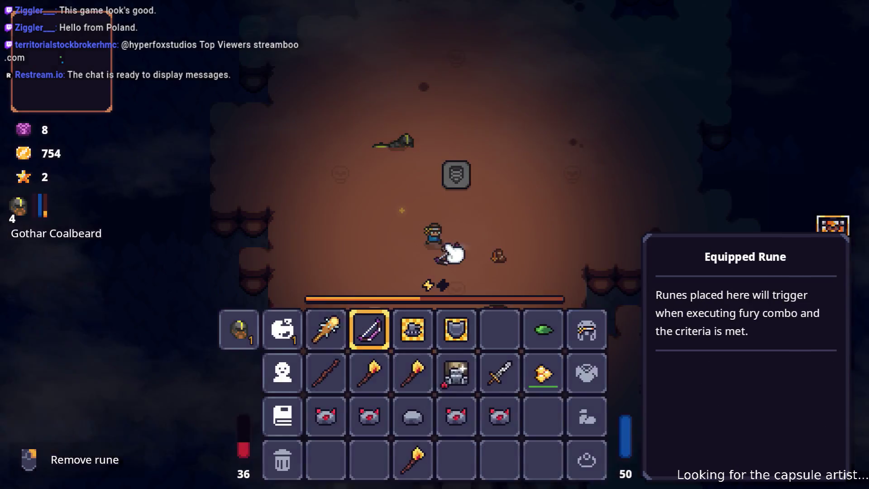
key(Escape)
Exit the pit to Elderglade Forest, walk north, and open the Journal
key(w)
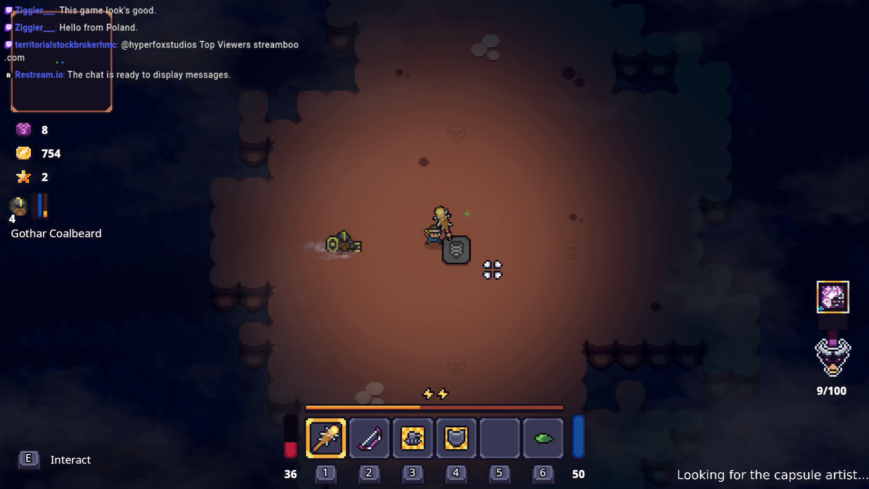
key(e)
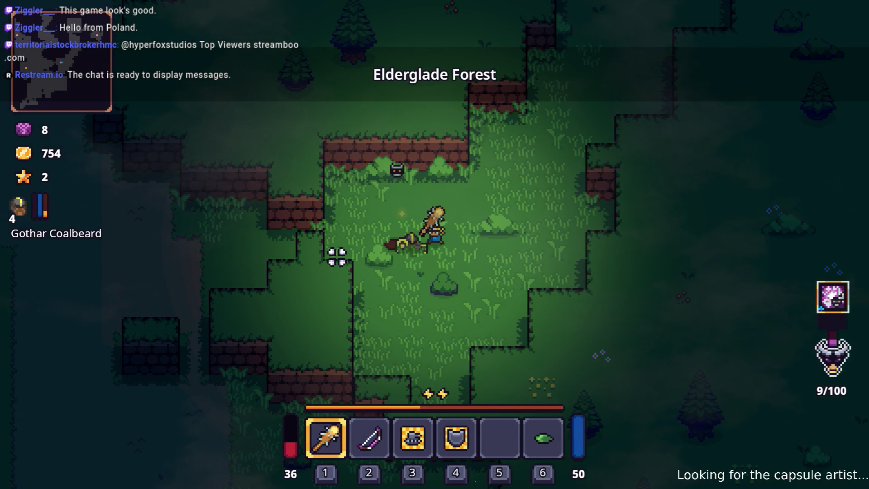
key(d)
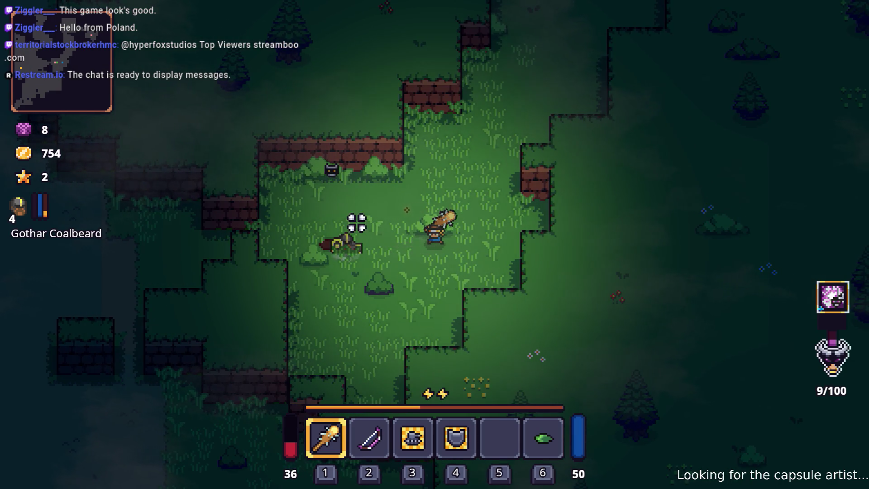
key(w)
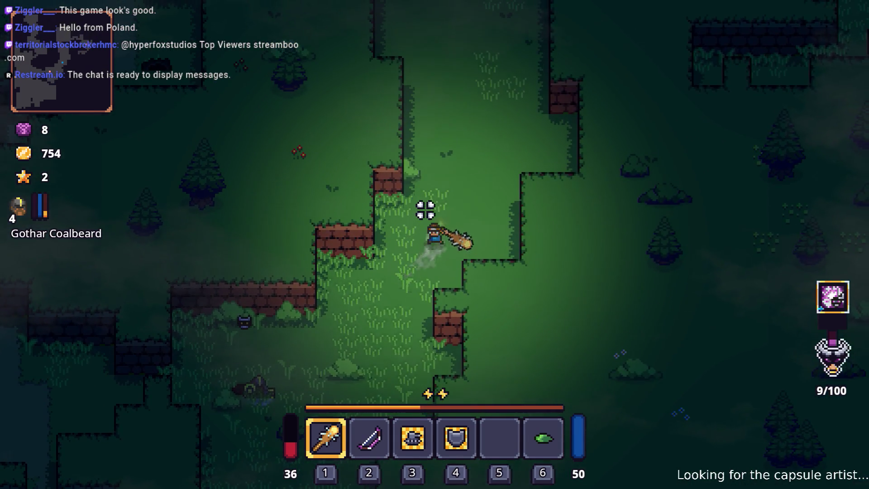
key(i)
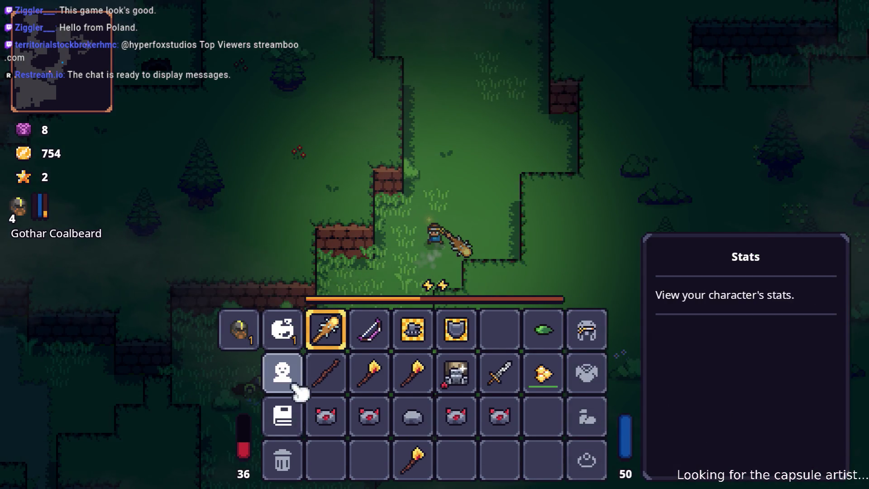
click(294, 416)
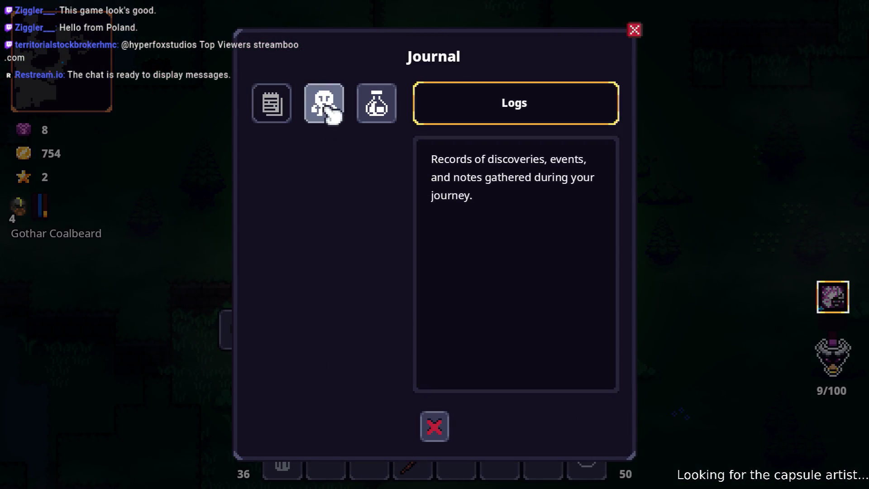
Browse the Bestiary entries for Anton, Bandit Thug and Big Slime
click(332, 114)
scroll(337, 242, down, 5)
scroll(336, 242, down, 10)
scroll(338, 247, up, 3)
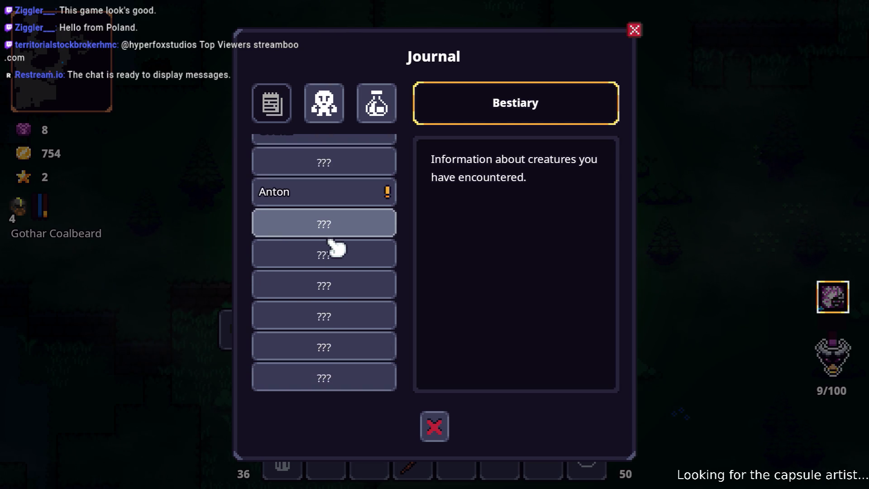
scroll(334, 246, up, 8)
scroll(333, 247, down, 8)
click(338, 194)
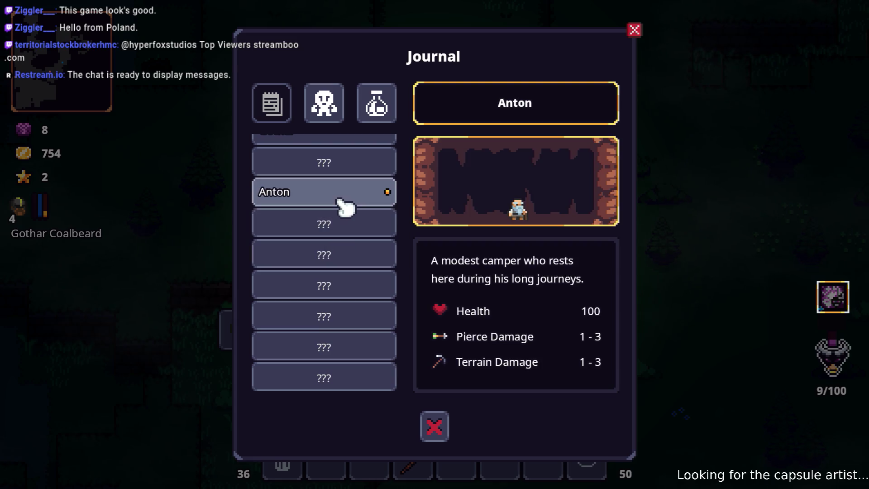
scroll(339, 308, up, 8)
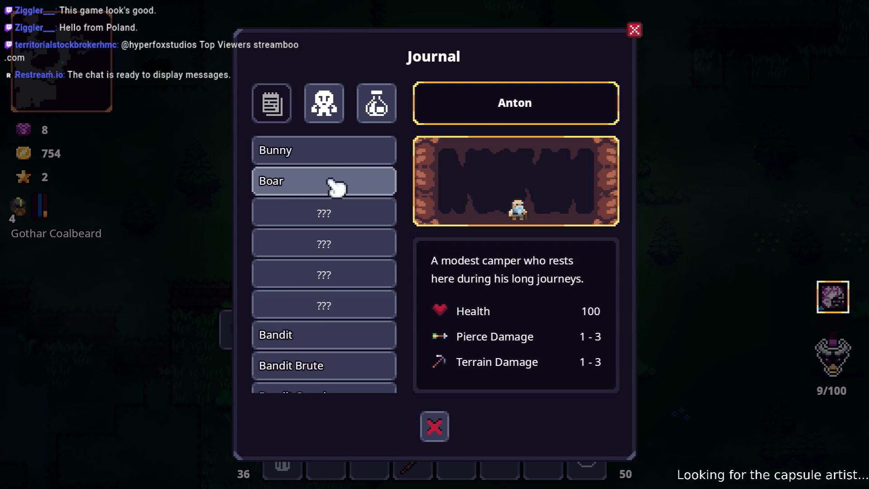
scroll(335, 253, down, 1)
scroll(335, 277, down, 2)
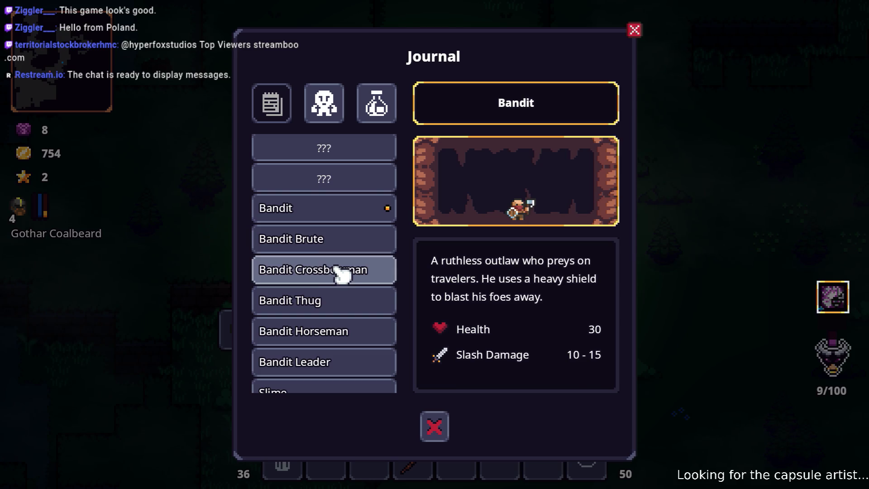
click(342, 301)
scroll(343, 306, down, 7)
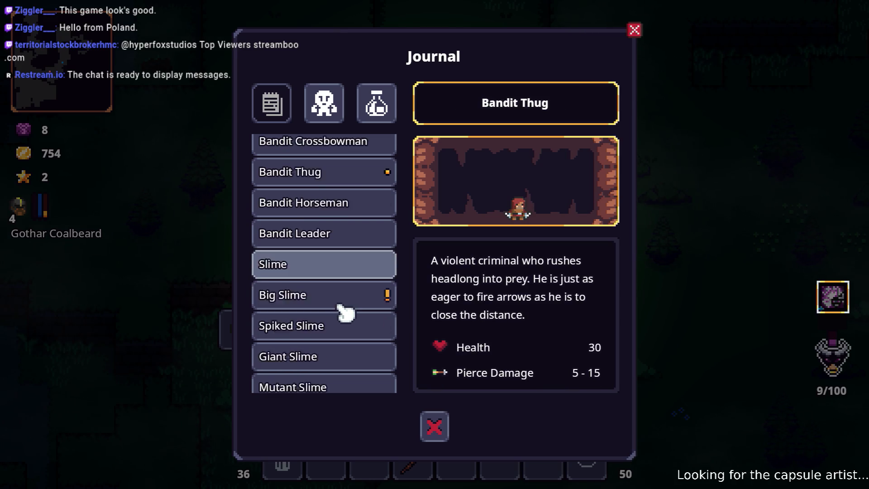
scroll(340, 253, up, 1)
click(334, 229)
scroll(509, 308, down, 2)
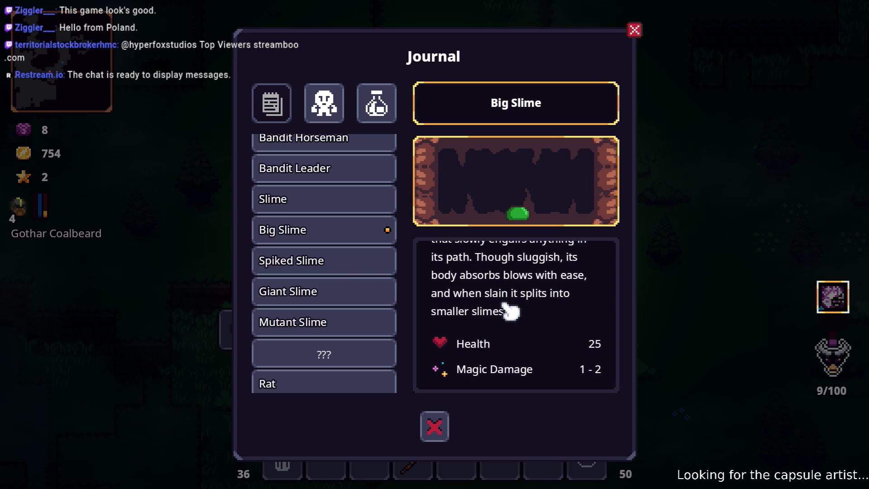
Review the Cooked Steak, Mine, Club, Stone Mace and Poison Bow recipes, then close the journal
click(376, 103)
scroll(340, 204, up, 5)
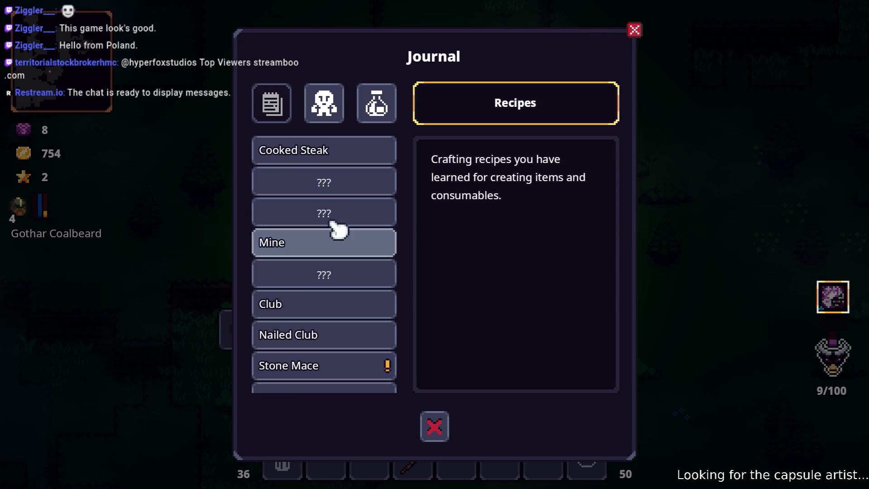
click(335, 153)
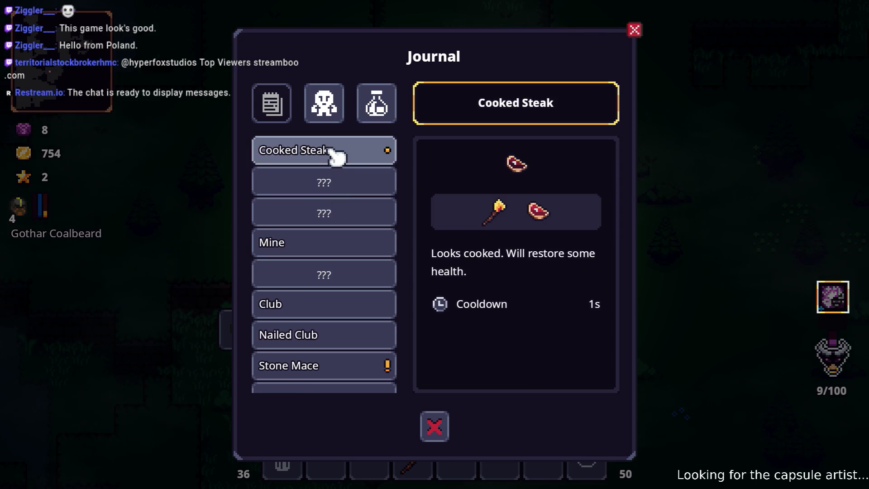
click(336, 251)
click(339, 303)
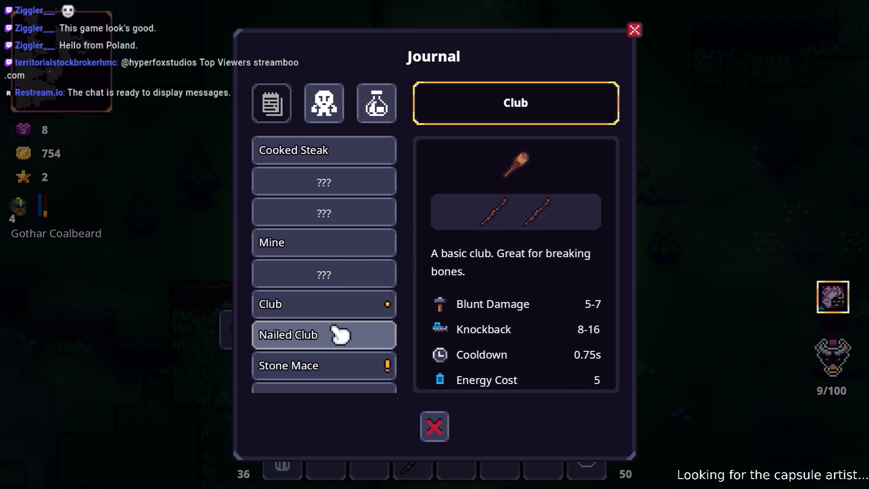
scroll(341, 336, down, 1)
click(341, 335)
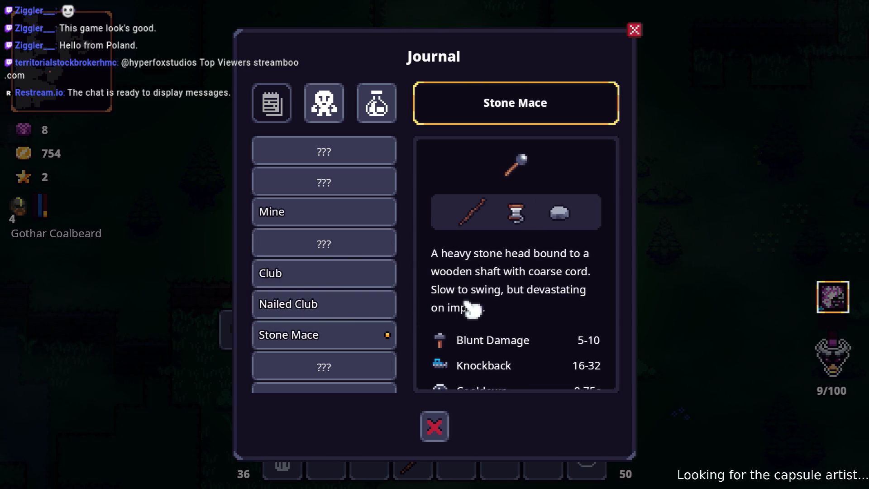
scroll(472, 307, down, 1)
scroll(330, 305, down, 4)
scroll(495, 233, up, 1)
scroll(484, 244, down, 1)
click(345, 362)
scroll(516, 290, down, 1)
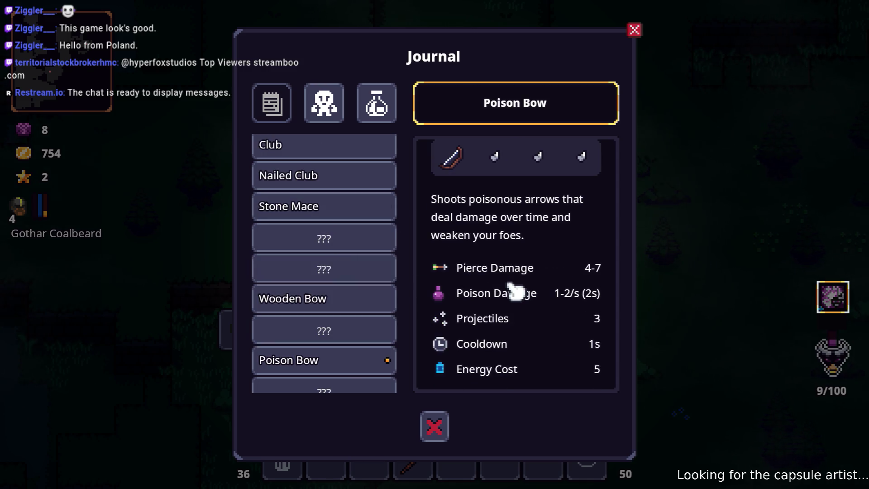
scroll(506, 294, up, 1)
key(Escape)
key(Escape)
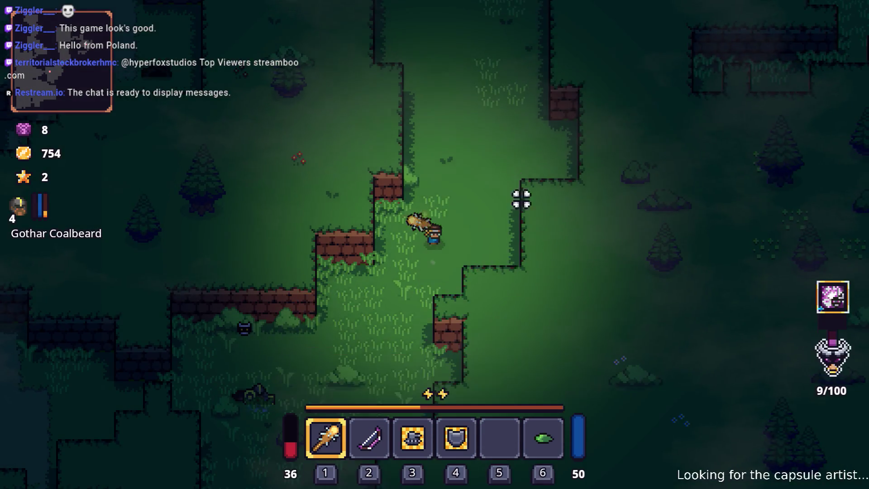
Walk the hero down-left through the forest onto the dirt path
key(w)
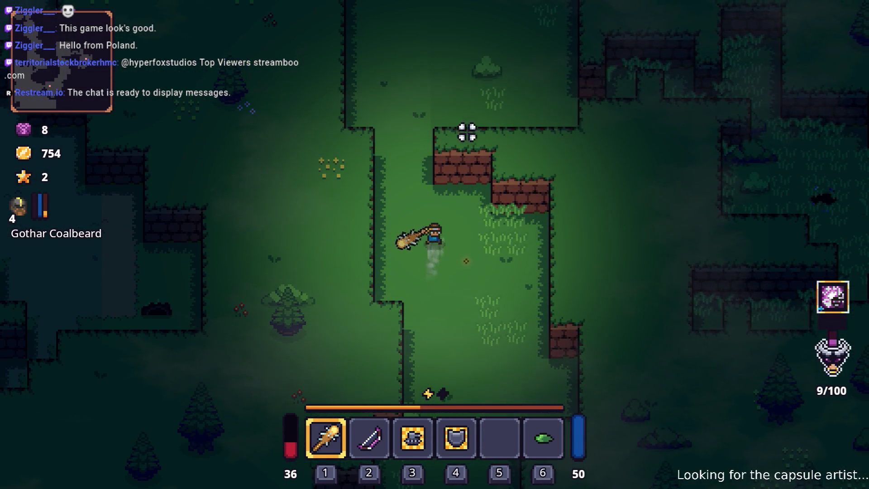
key(s)
key(a)
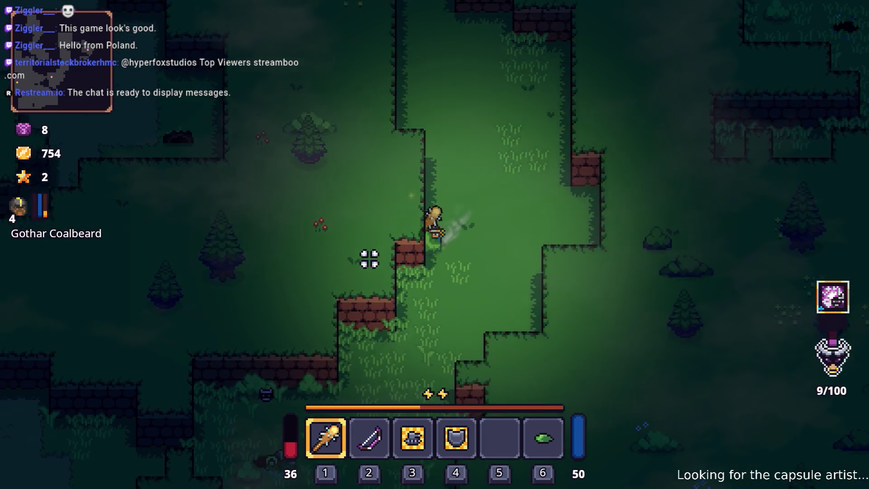
key(s)
key(a)
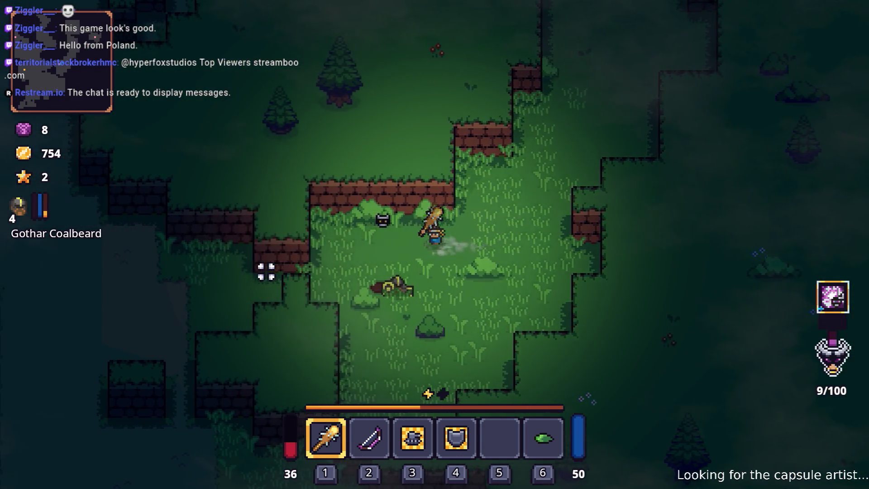
key(a)
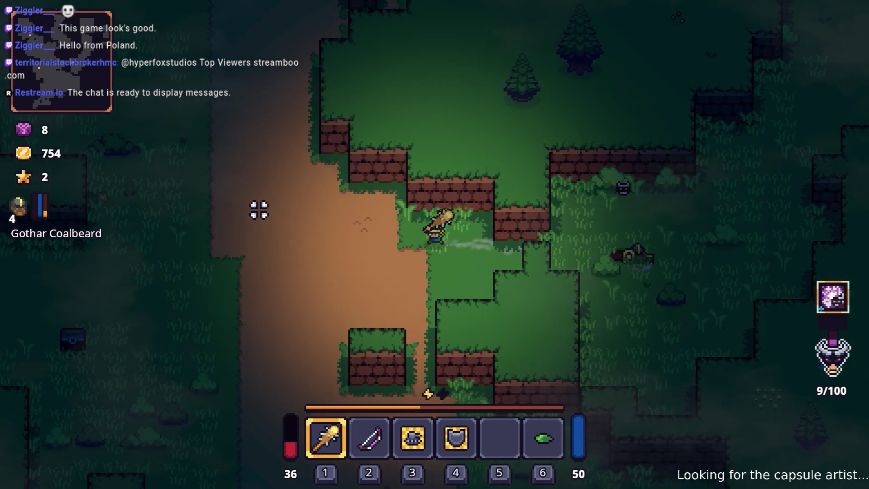
key(w)
key(a)
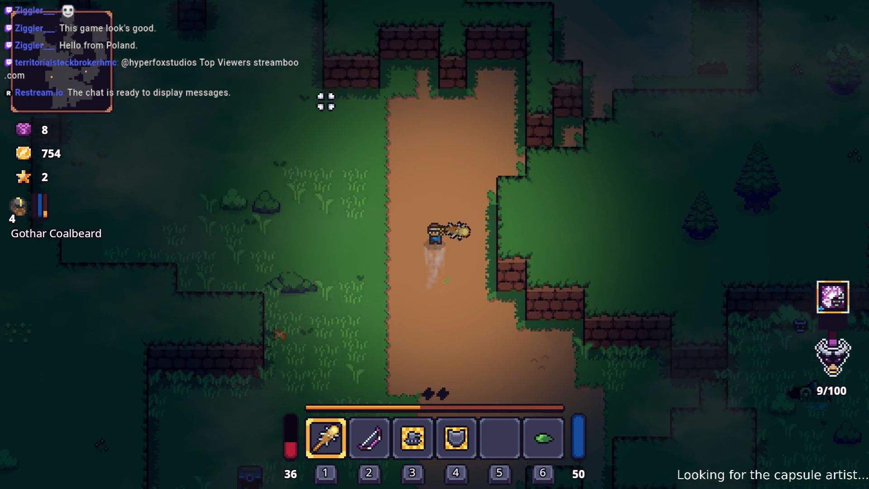
Follow the dirt path north to Snip beside the anvil and interact with him
key(w)
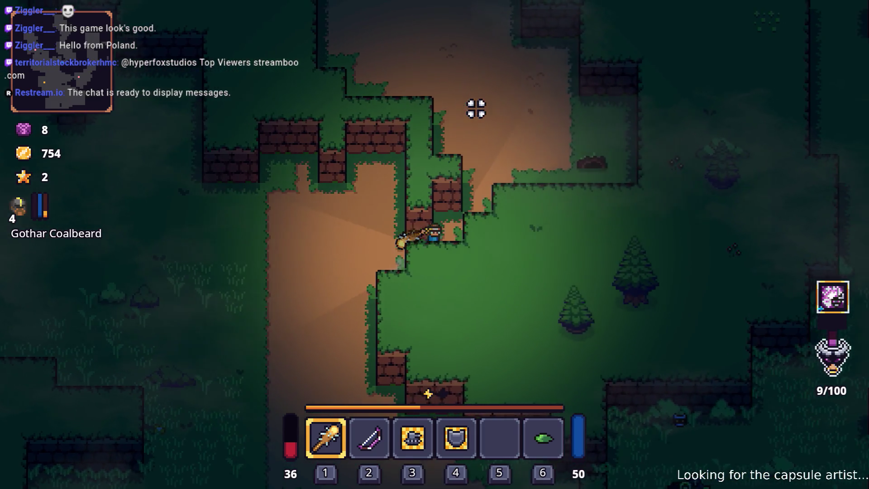
key(w)
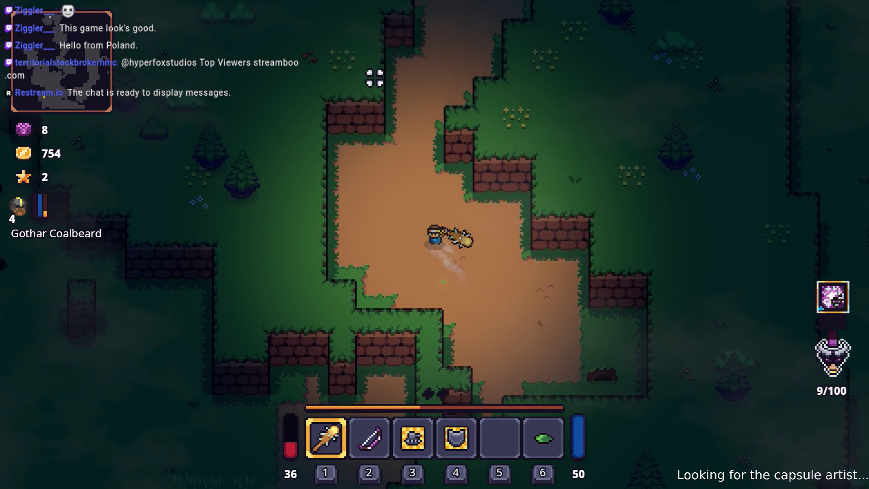
key(w)
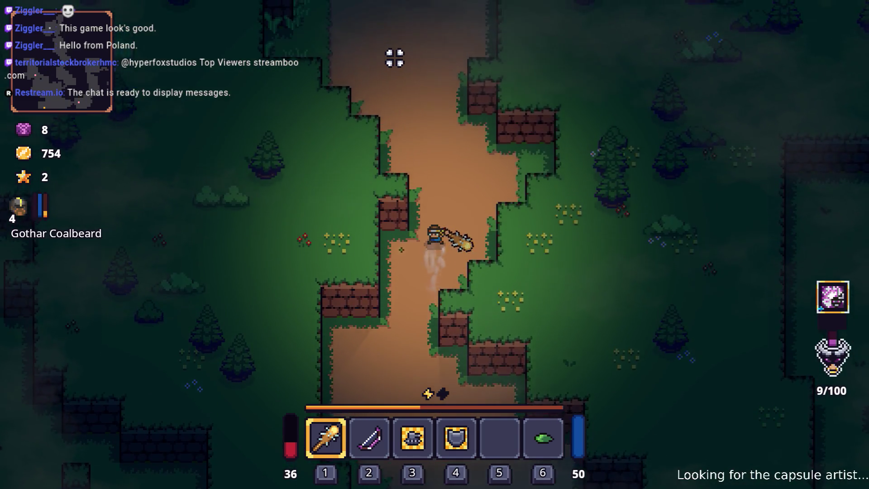
key(w)
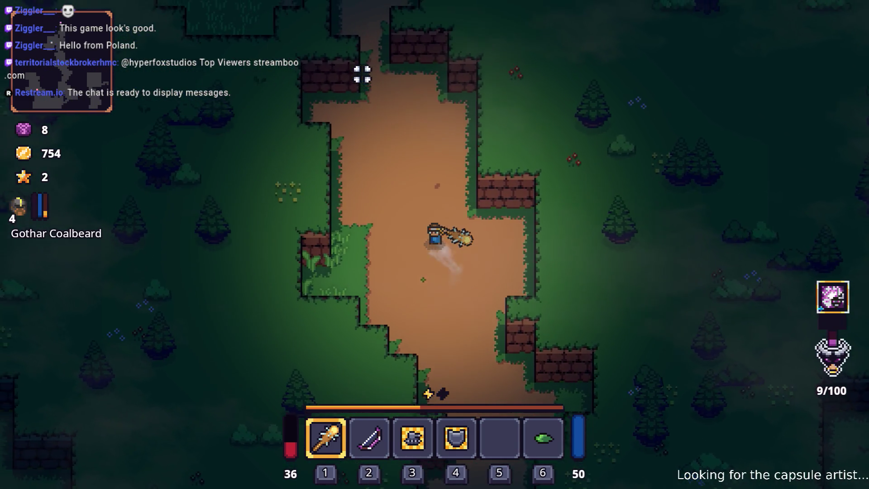
key(w)
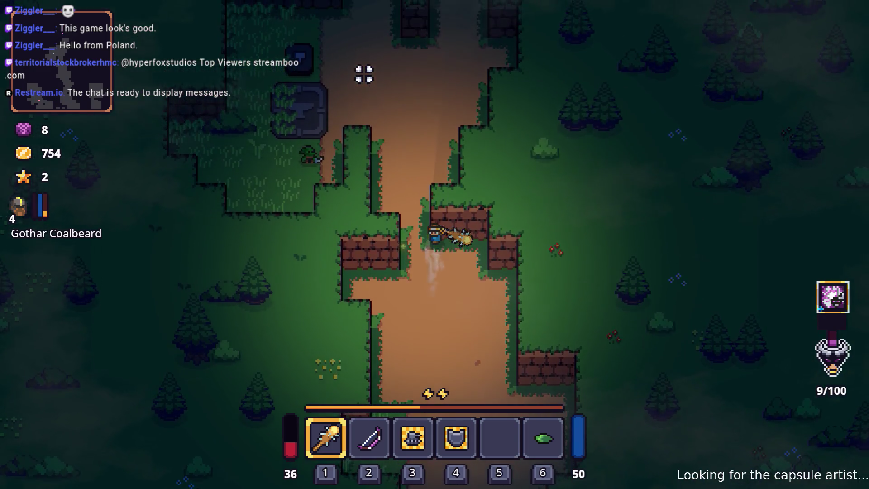
key(w)
key(a)
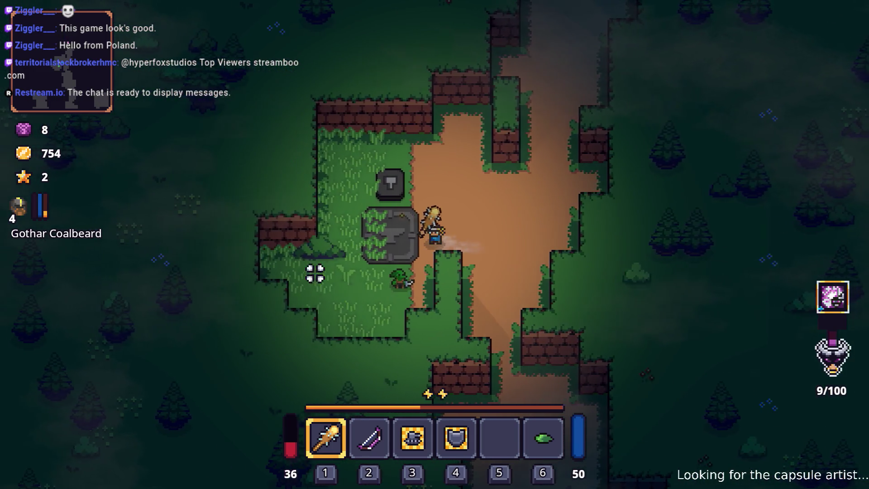
click(322, 254)
Buy the Fireball Rune from Snip's wares for 264 gold, moving it into an empty backpack slot
key(e)
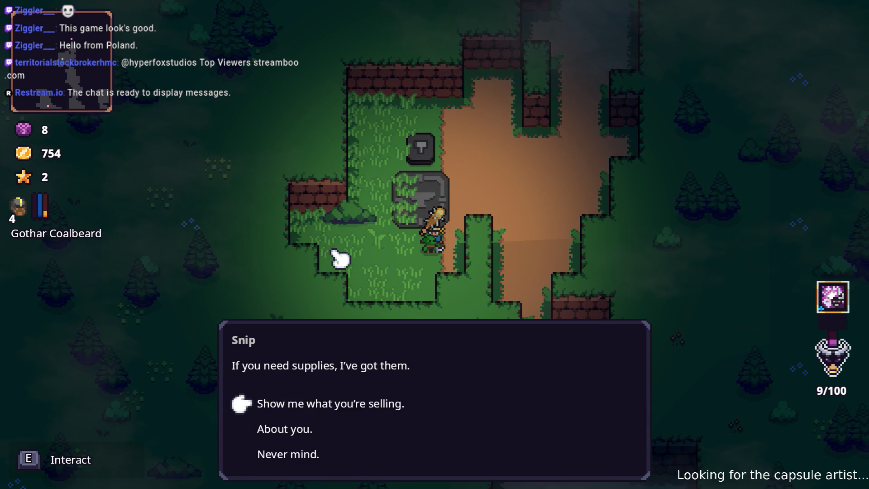
key(e)
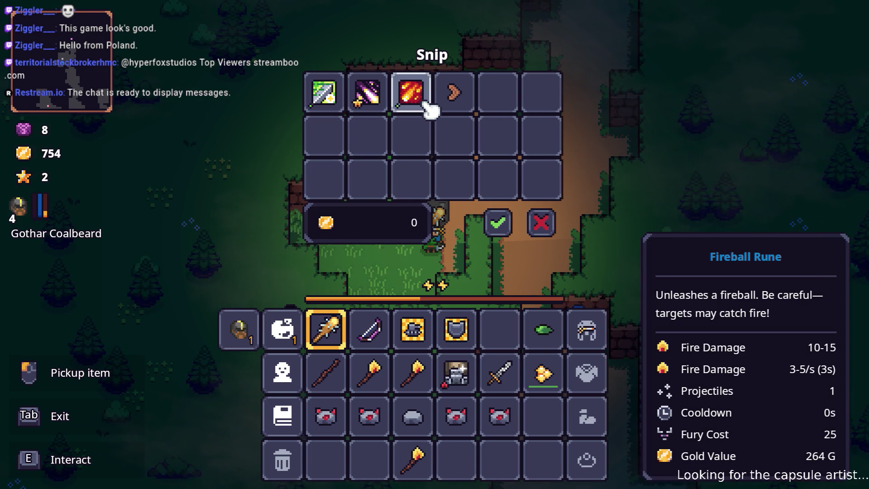
drag(421, 97, 510, 321)
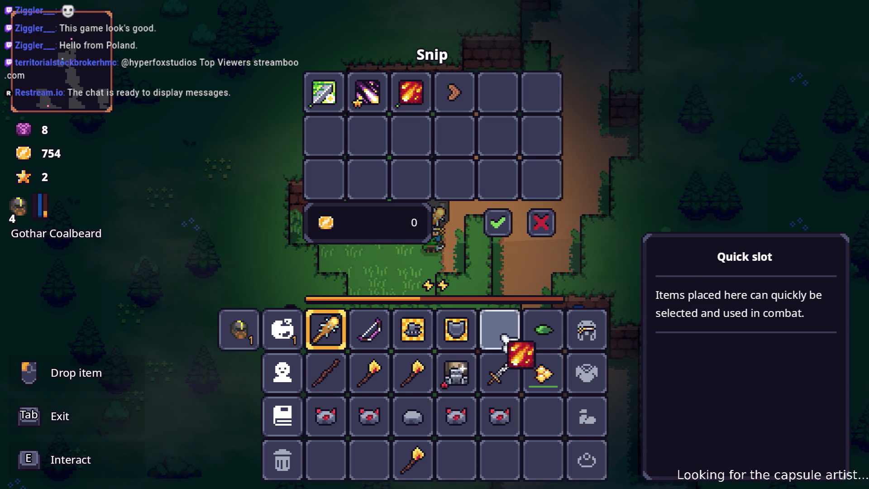
mouse_move(459, 270)
mouse_down()
mouse_move(326, 136)
mouse_move(456, 330)
mouse_move(503, 338)
mouse_move(539, 419)
mouse_up()
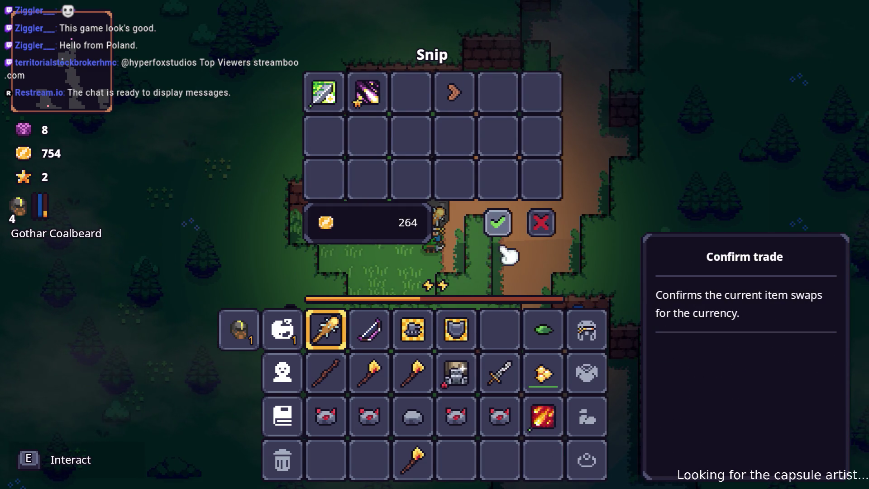
click(498, 224)
key(Tab)
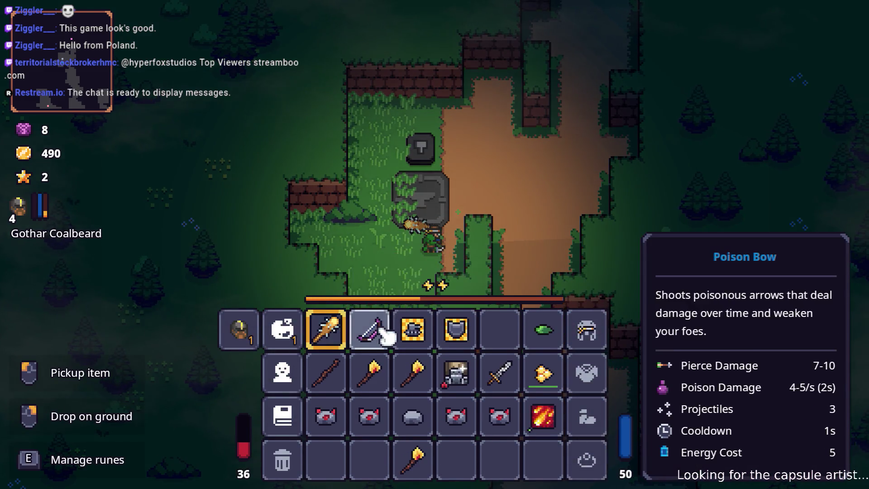
Replace the rune in the Poison Bow's second slot with a new one, then equip the bow
right_click(383, 330)
right_click(419, 258)
click(415, 253)
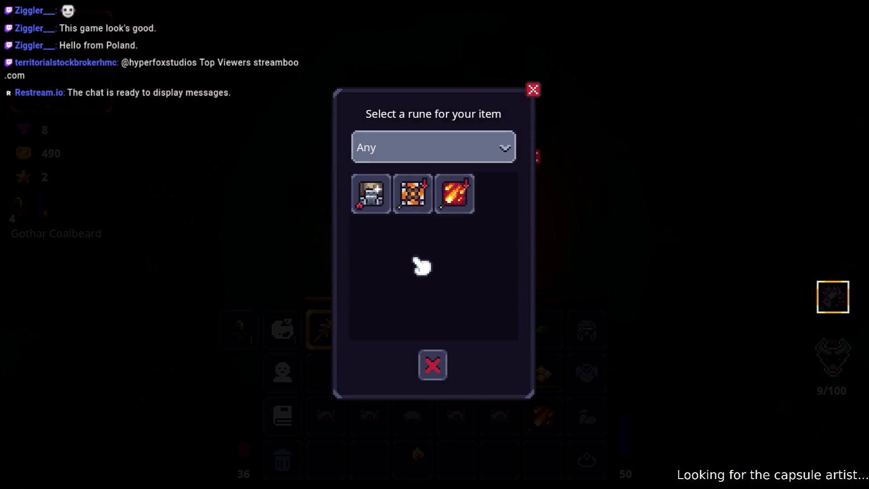
click(454, 195)
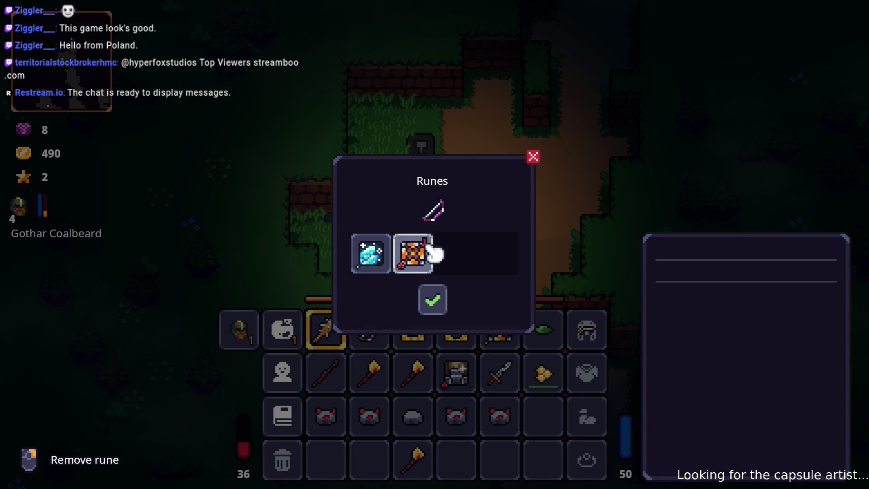
key(Escape)
key(Escape)
key(2)
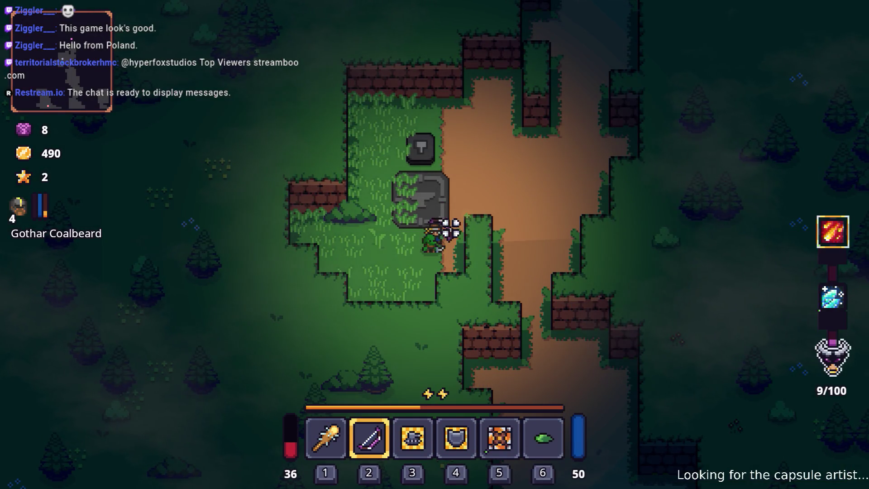
Check the bow's fitted runes, walk down the dirt path, and return to the crafting stone
key(w)
key(Tab)
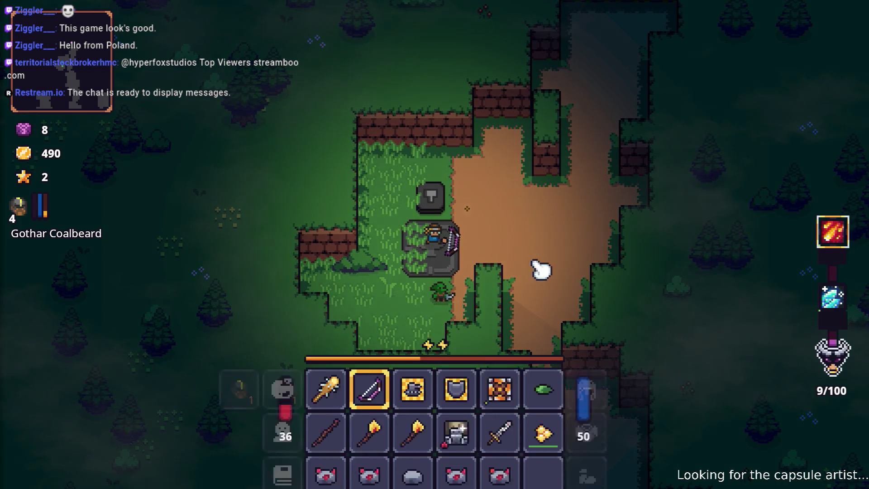
middle_click(380, 324)
key(Escape)
key(Escape)
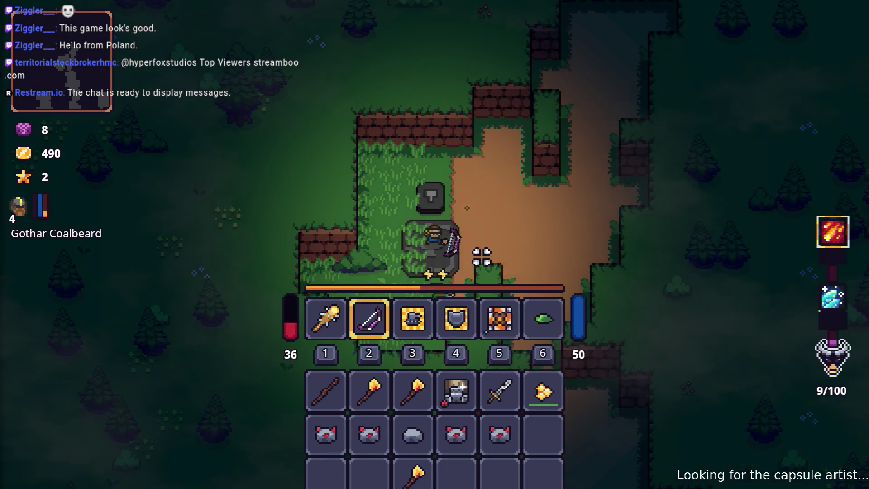
key(d)
key(s)
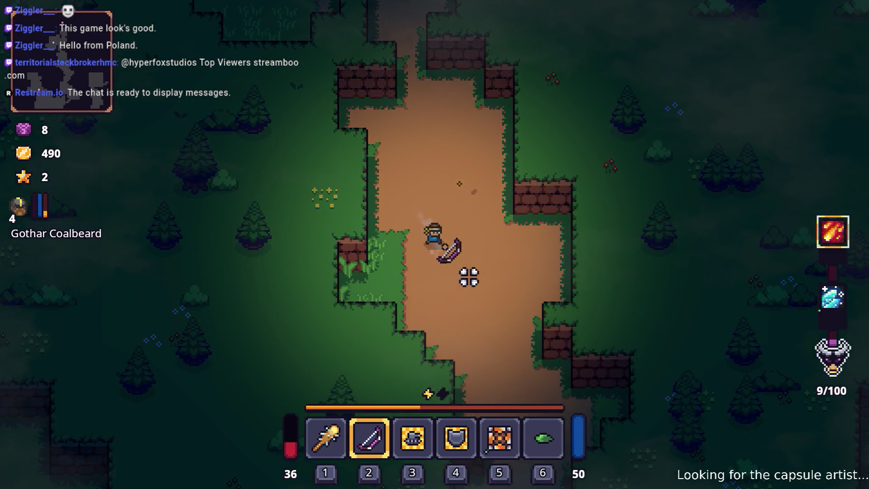
key(Tab)
key(Tab)
key(w)
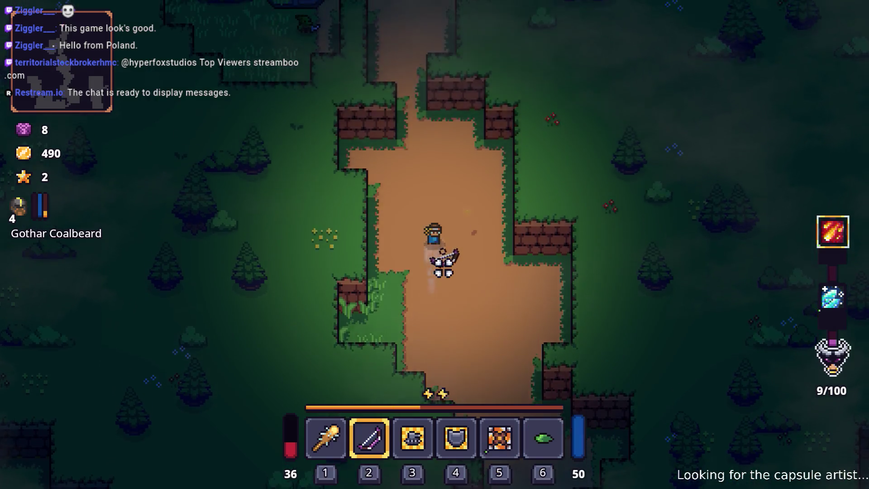
key(a)
key(w)
key(a)
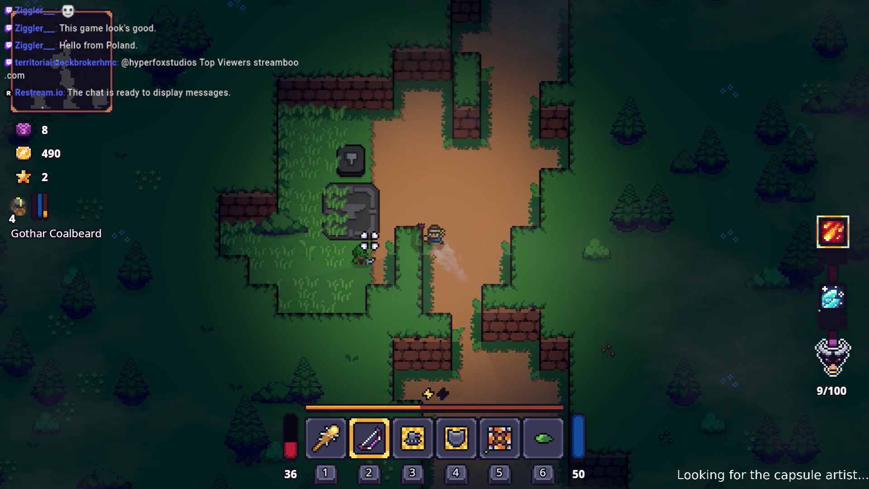
Craft a Burning Stick from Dyno Ore and a Wooden Stick on the crafting stone and collect it
key(Tab)
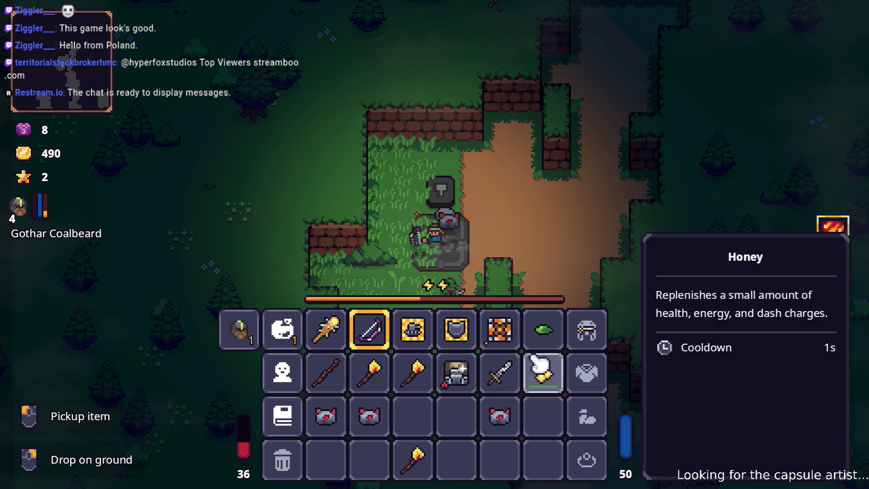
click(369, 415)
click(334, 376)
click(500, 379)
key(Tab)
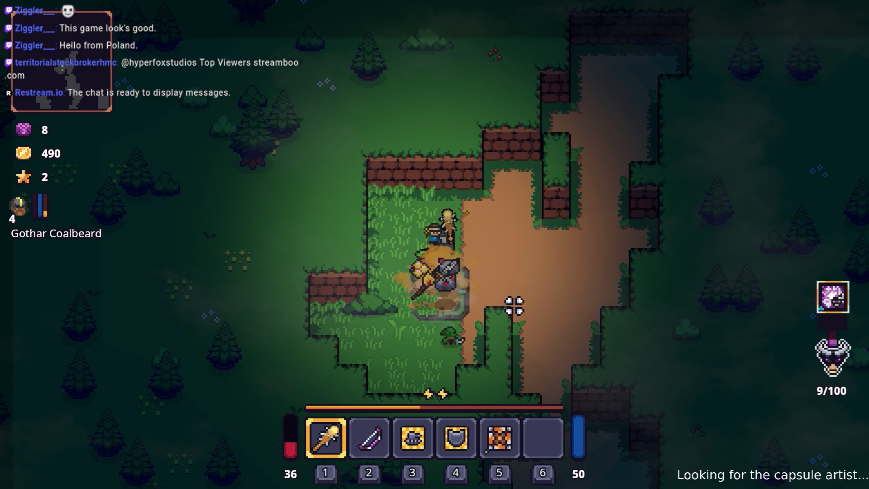
key(s)
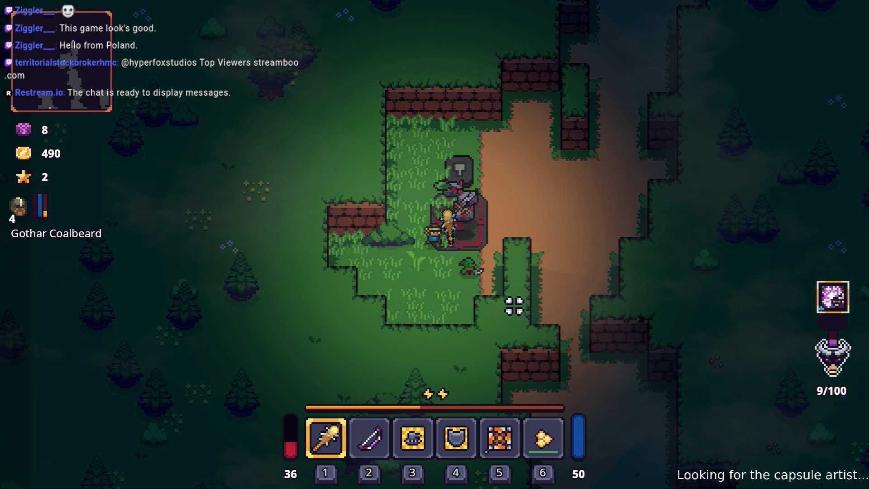
Put the Mine into the hotbar slot held by Guard Here Command
key(w)
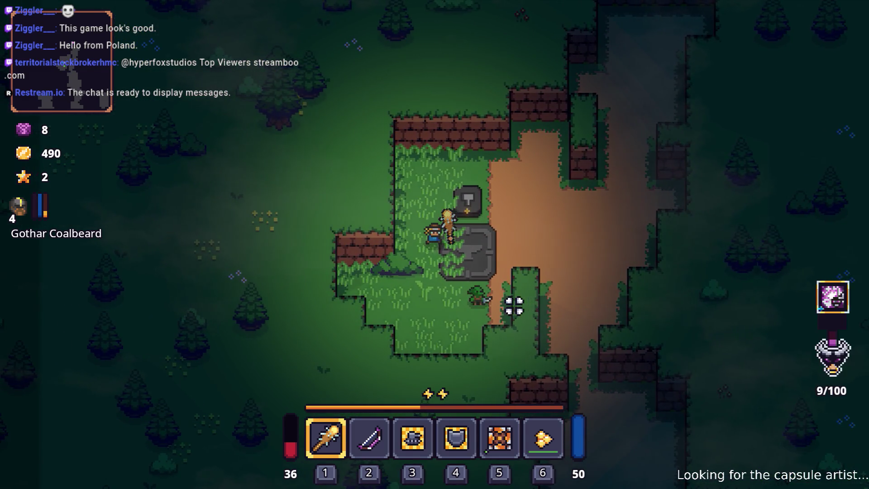
key(i)
drag(336, 383, 476, 347)
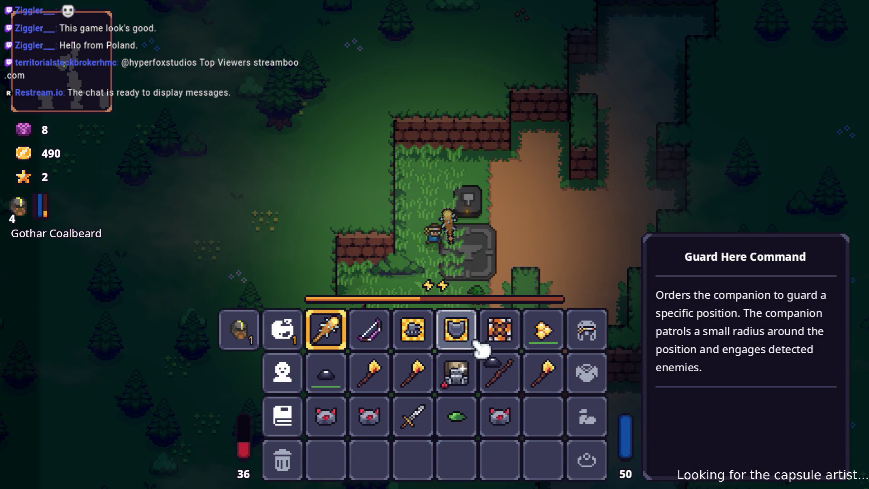
click(473, 344)
Use the Burning Stick from slot 6 to heal from 36 to 58 health while walking south
key(i)
key(d)
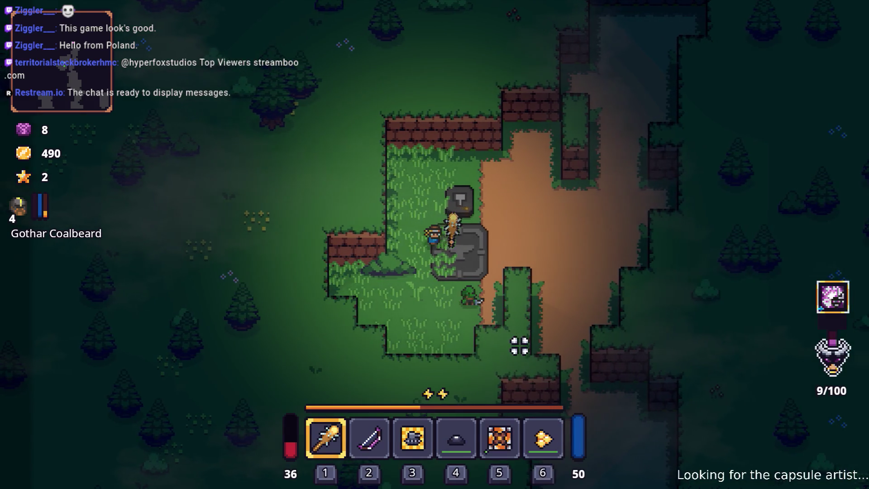
key(s)
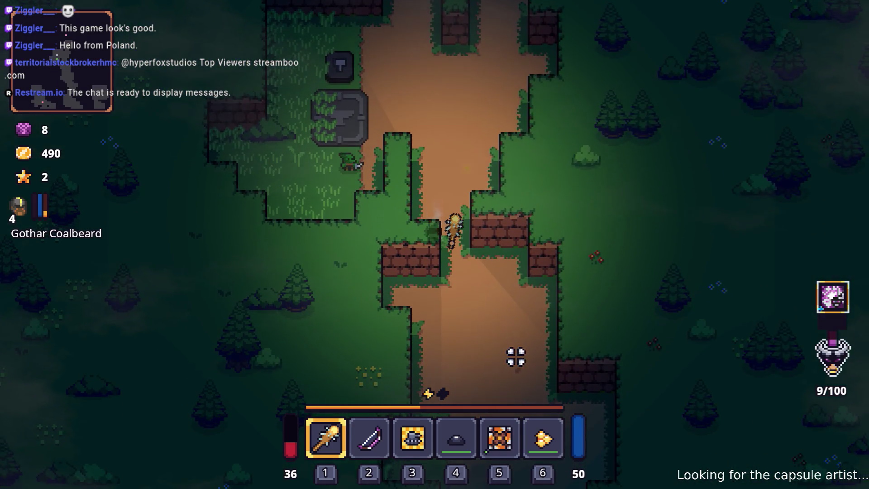
key(s)
key(6)
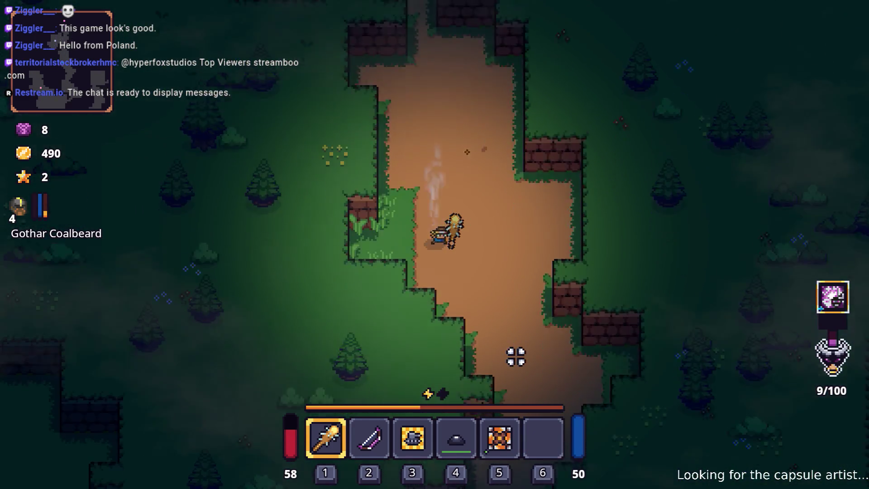
key(s)
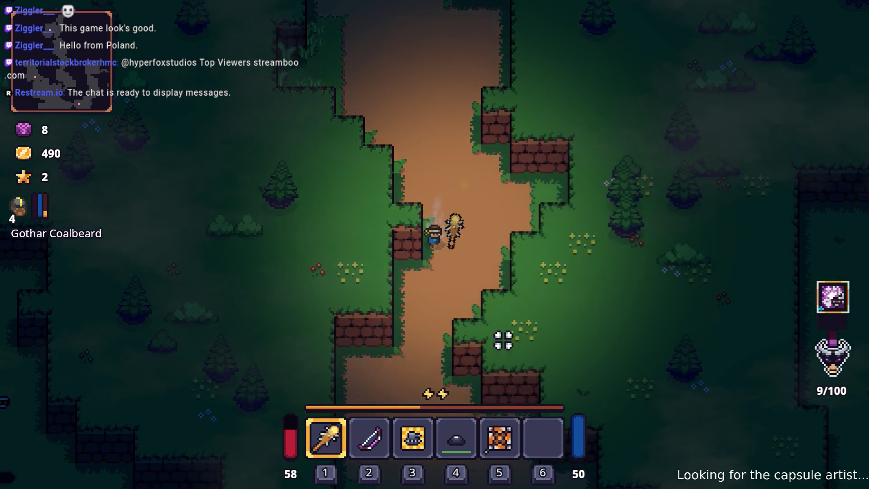
Swap to the bow and back to the torch, then swing the torch at an enemy
key(s)
key(2)
key(s)
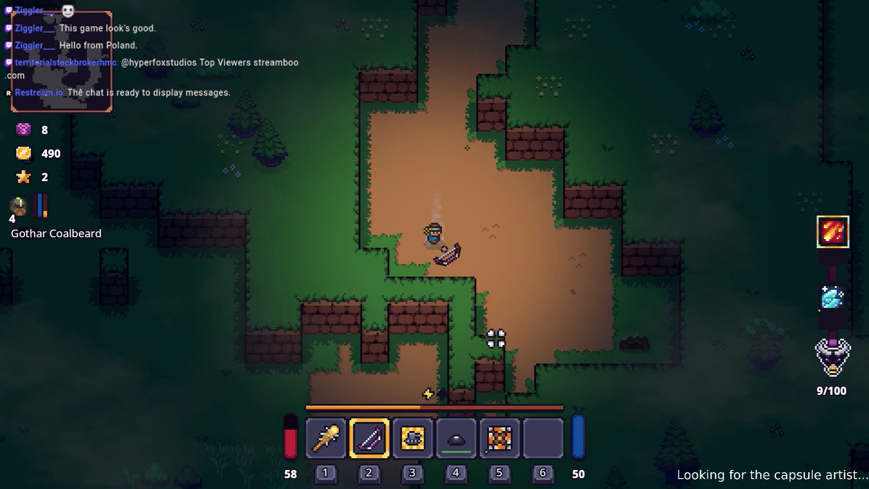
key(1)
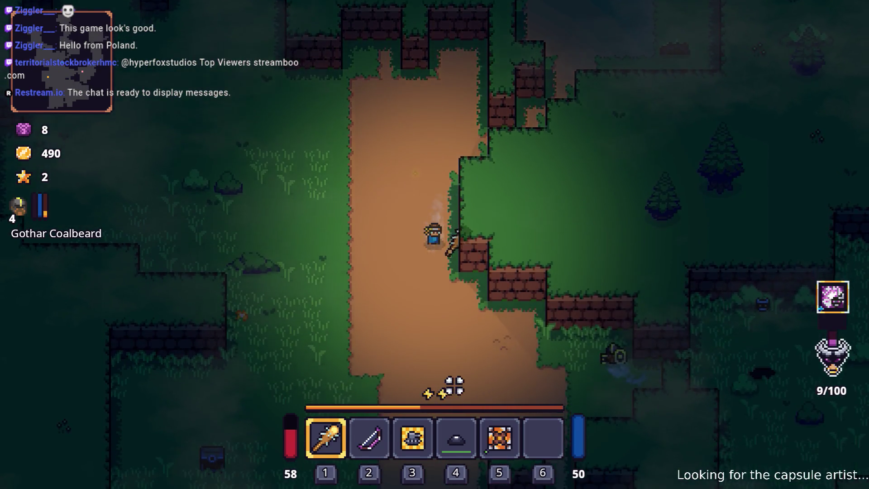
key(s)
click(595, 323)
Walk and dash up and right through Elderglade Forest's clearings toward the pit NPC
key(d)
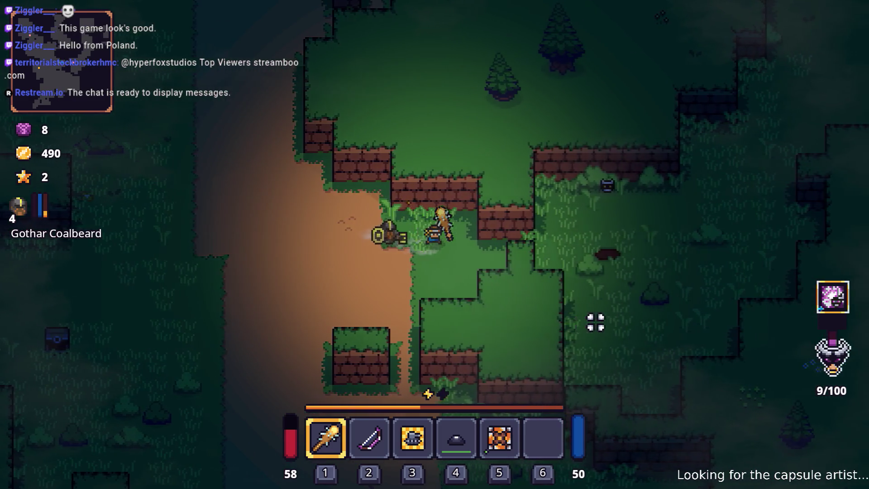
key(d)
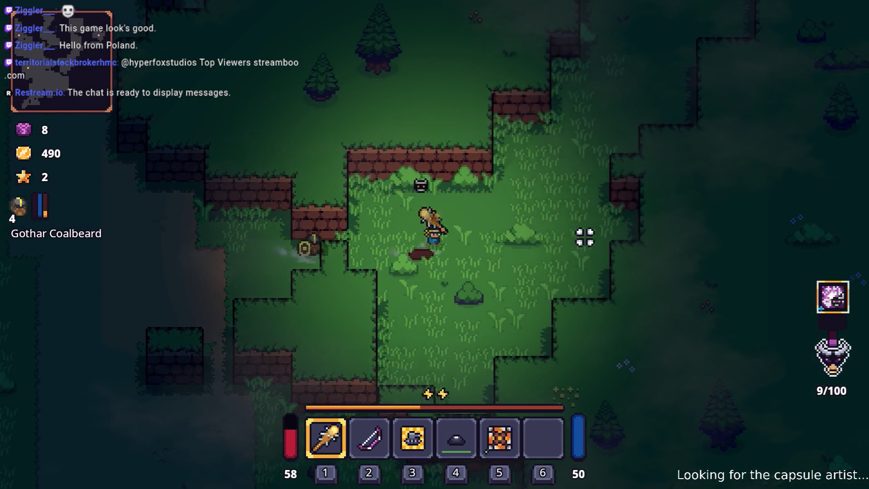
key(d)
key(w)
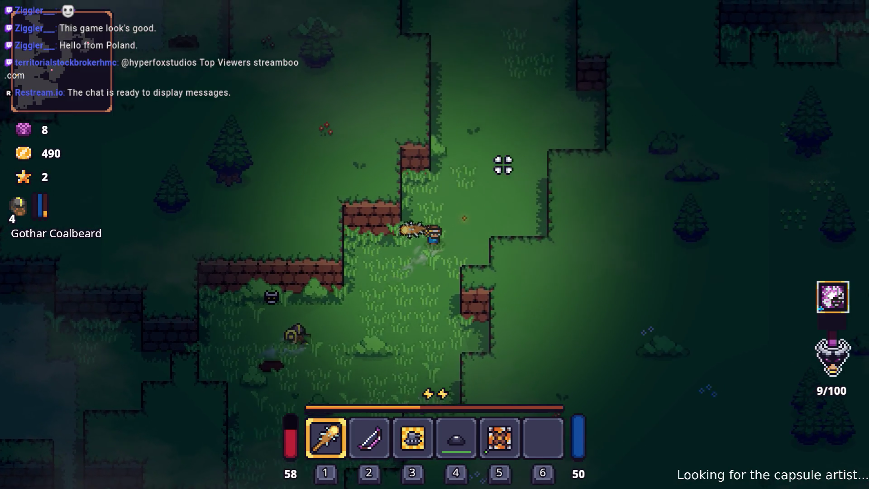
key(w)
key(space)
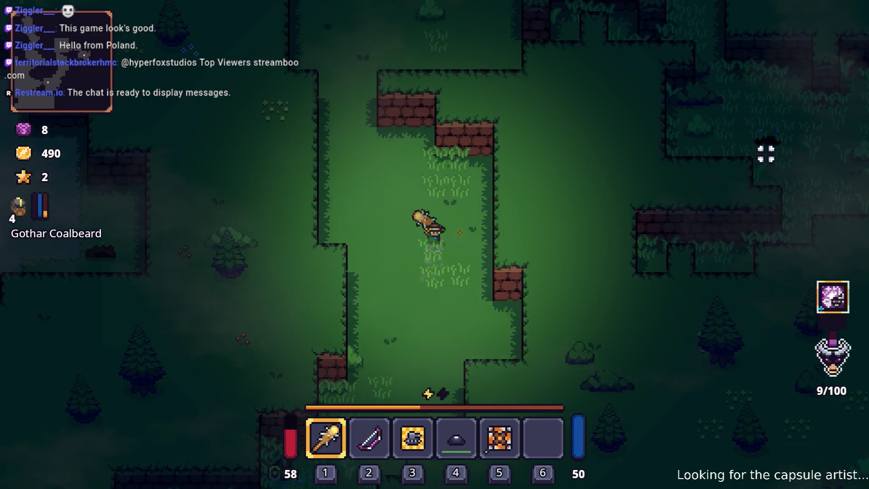
key(w)
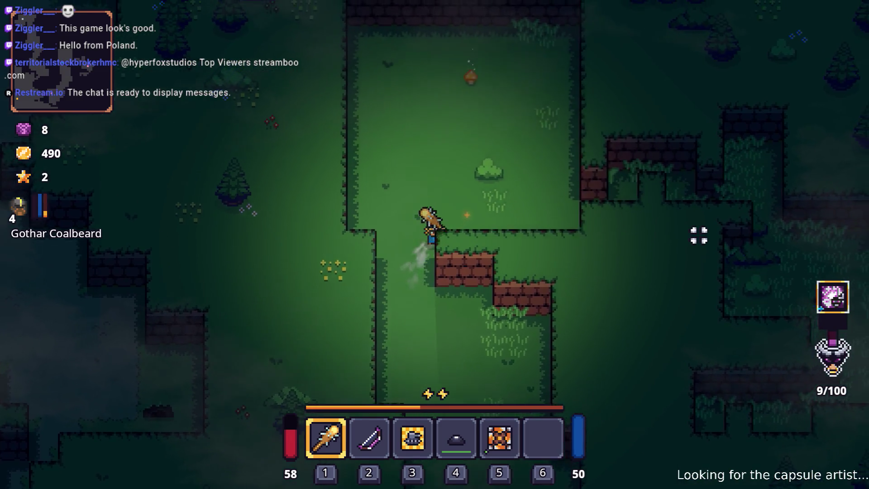
key(d)
key(space)
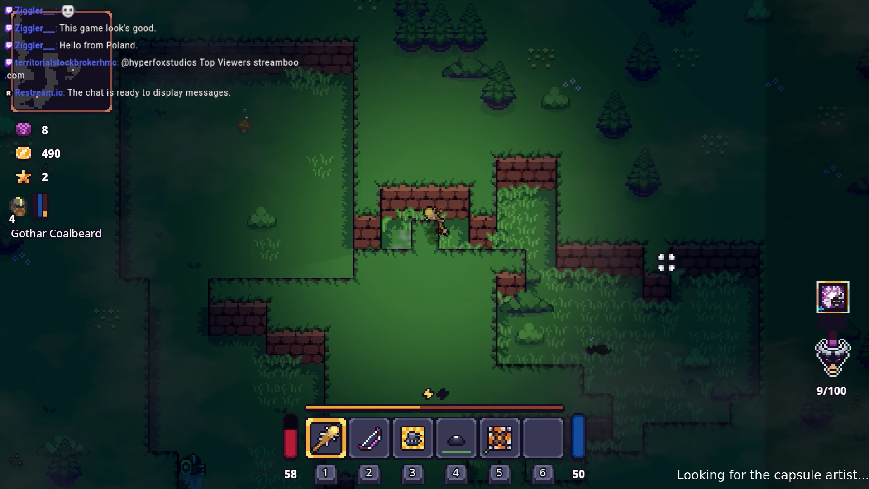
Enter the Prime Didra Pit through the NPC and walk around the arena
key(s)
key(d)
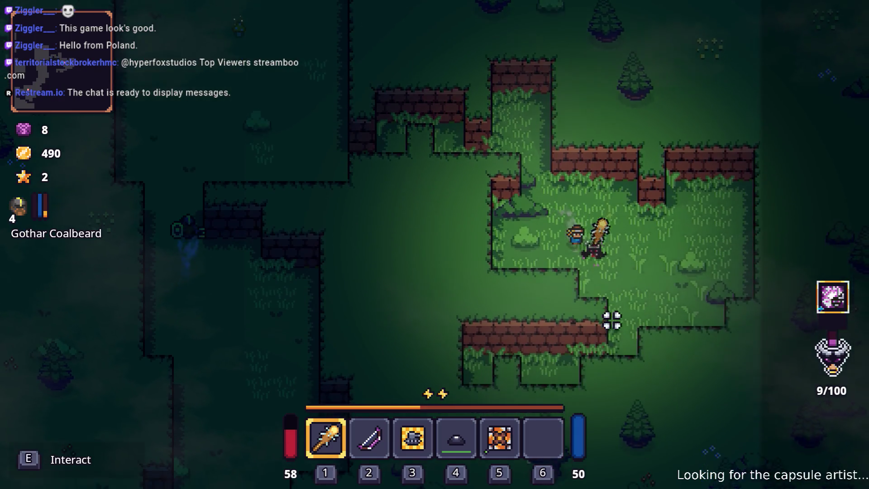
key(e)
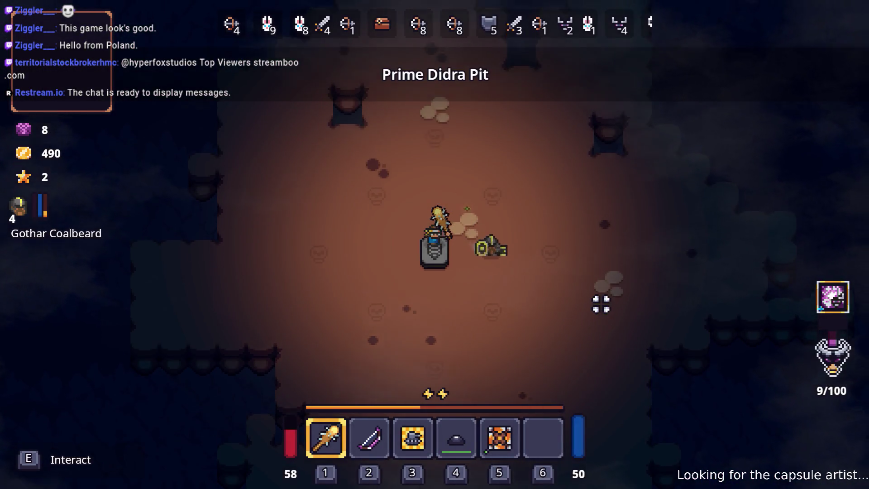
key(w)
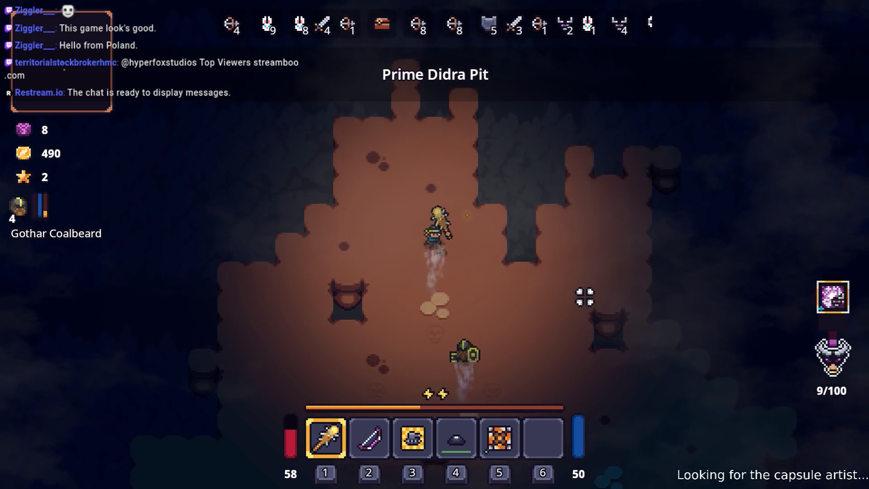
key(w)
key(a)
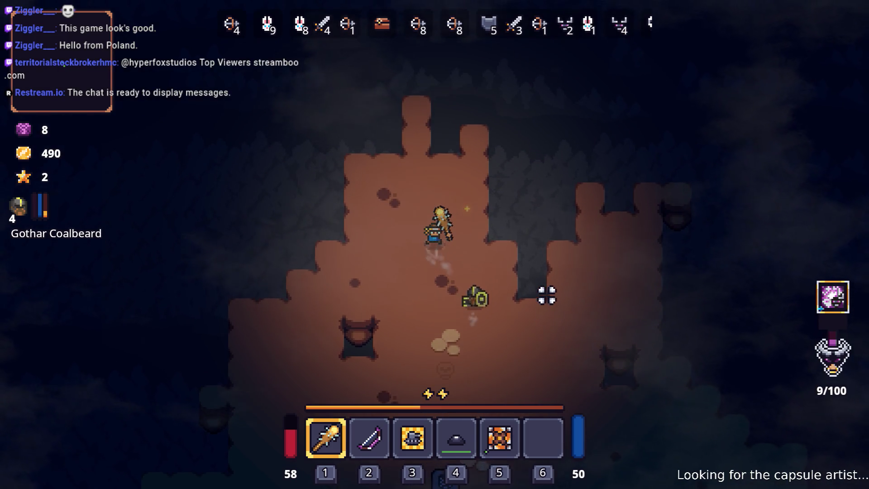
key(s)
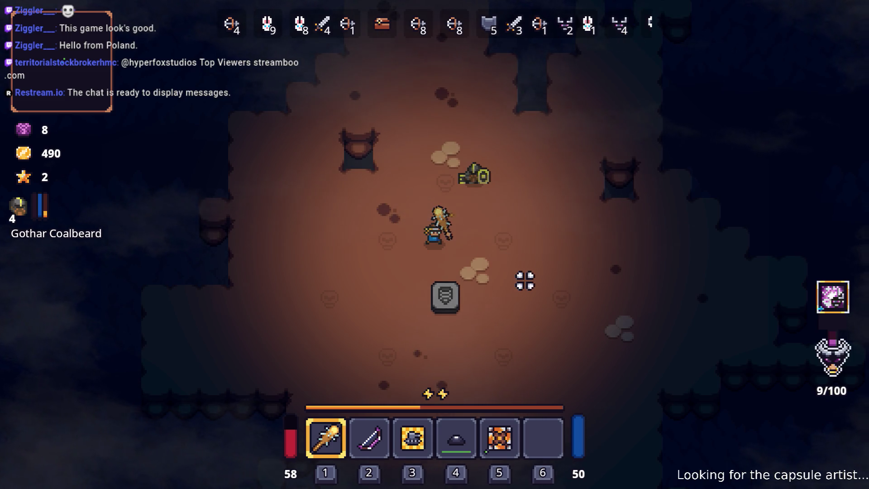
Step onto the stone tablet, switch to the bow, and look over the inventory
key(s)
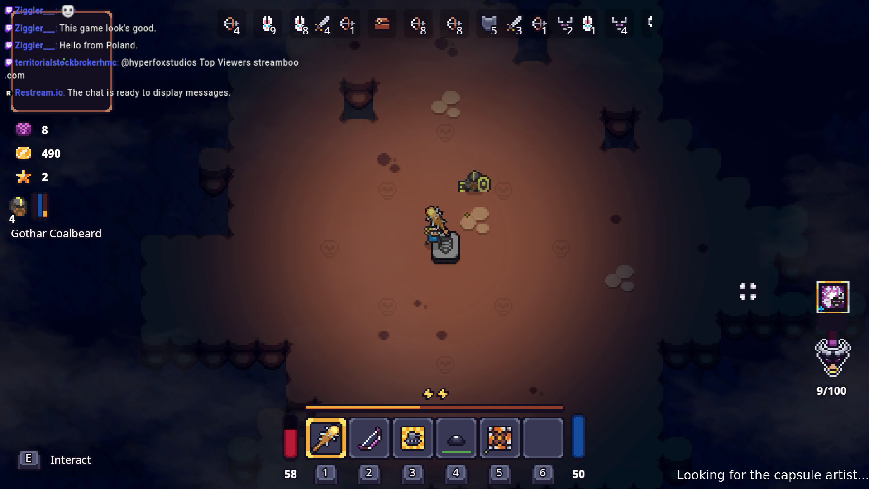
key(2)
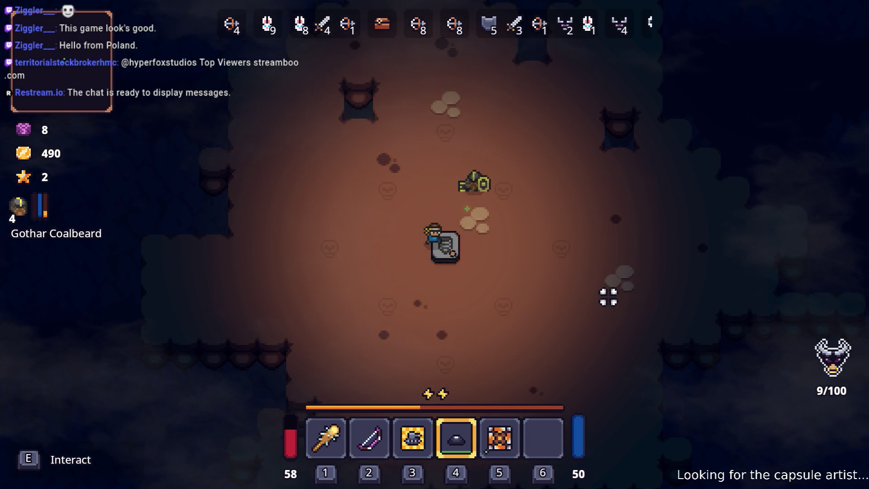
key(Tab)
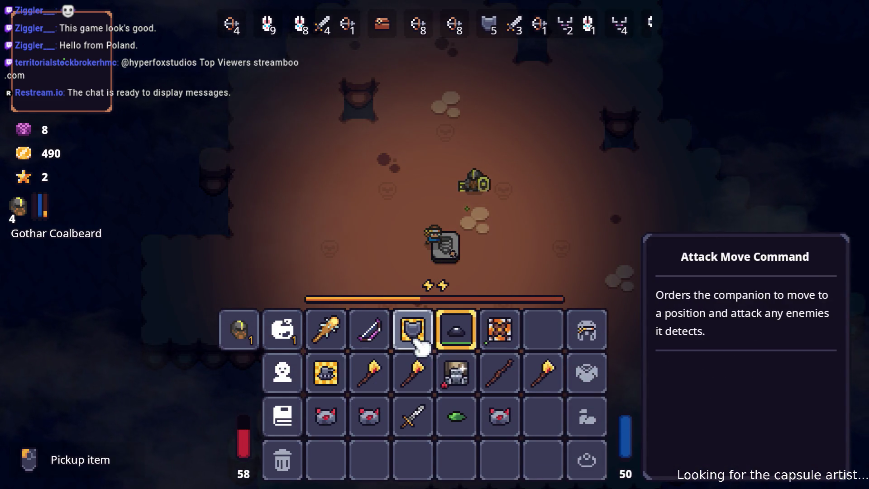
key(Tab)
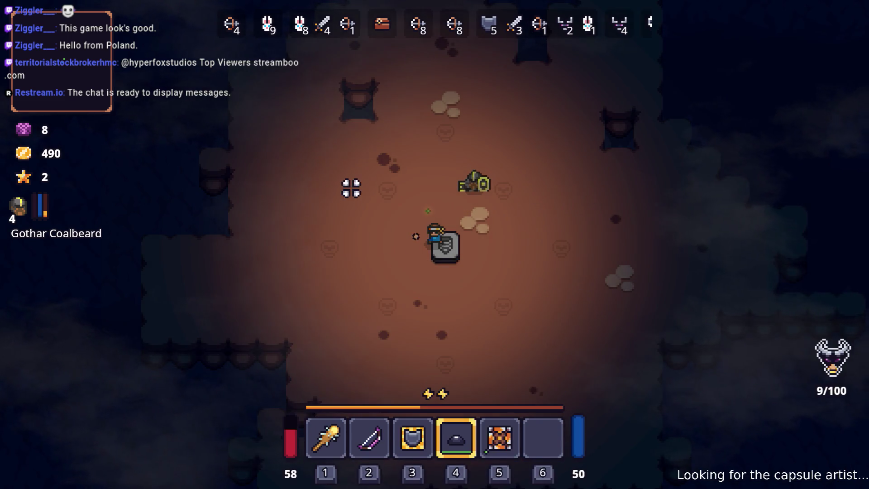
key(w)
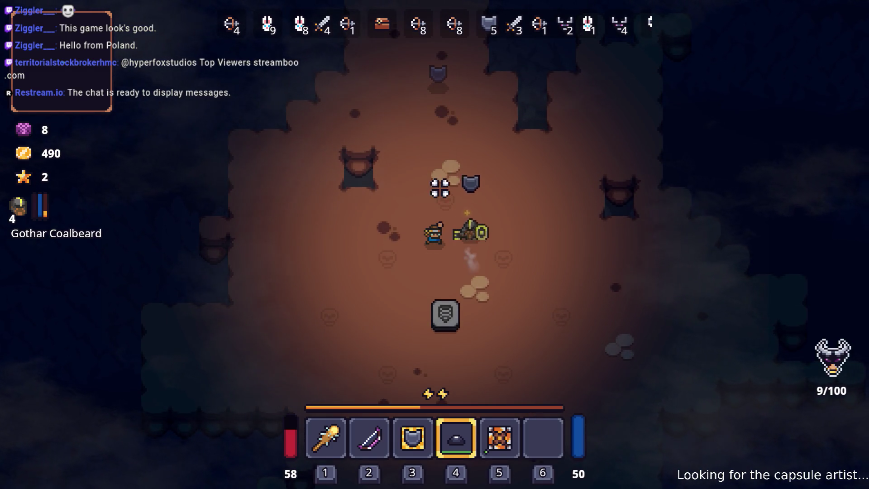
key(w)
key(s)
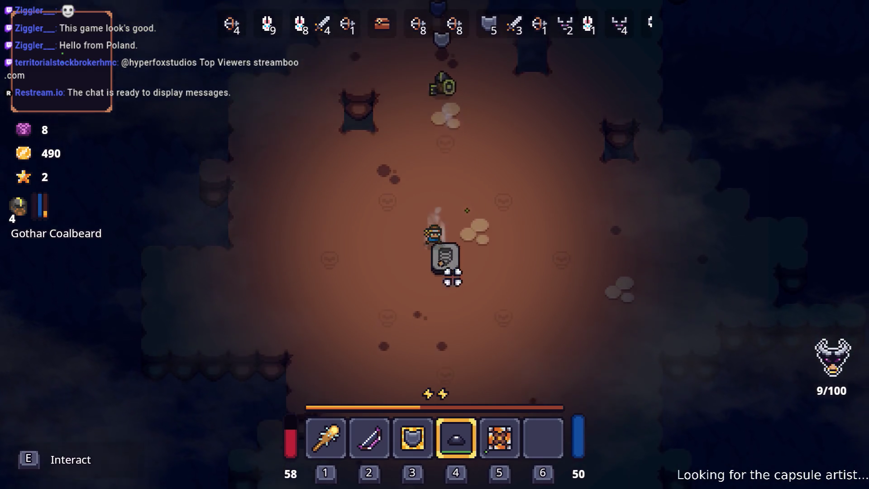
key(d)
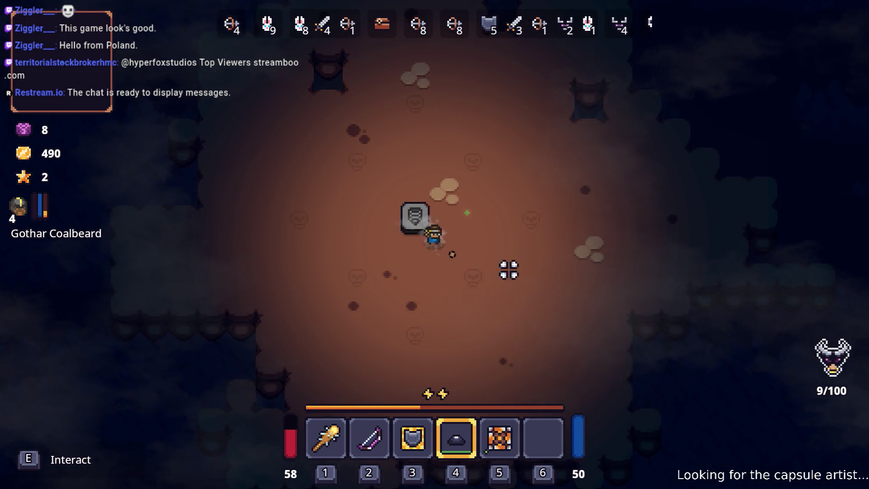
Drop the dark lump item on the pit floor and check the Dyno Ore in the inventory
key(a)
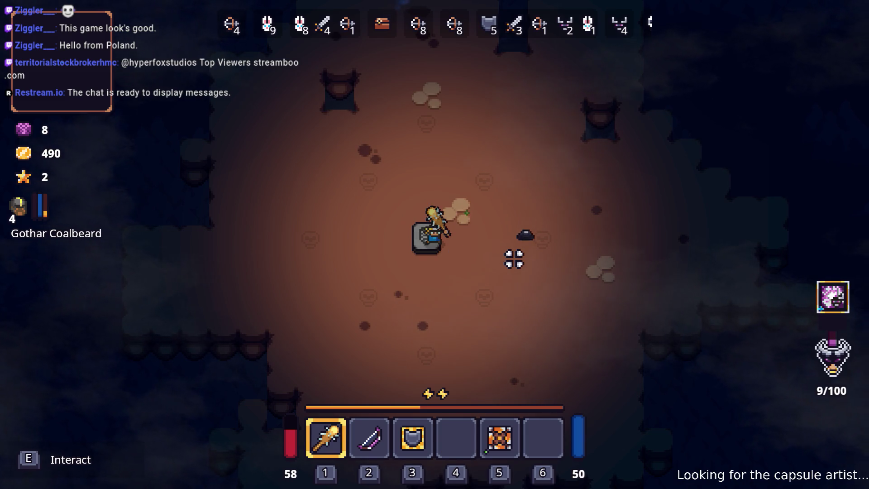
key(a)
key(i)
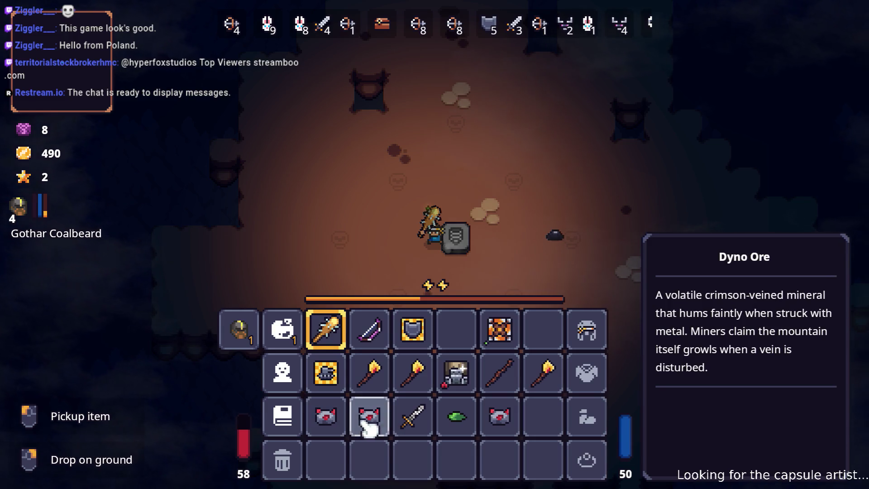
key(i)
key(d)
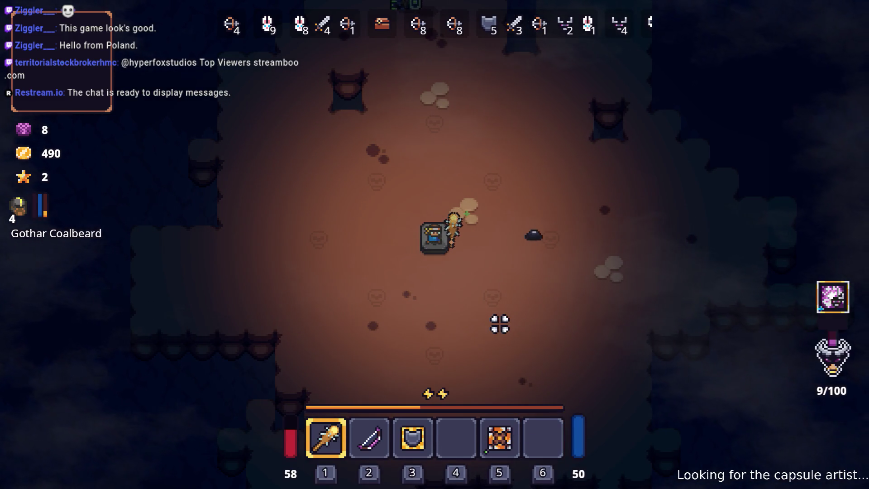
Swap between bow and club twice as wave 1 of 8 starts
key(2)
key(1)
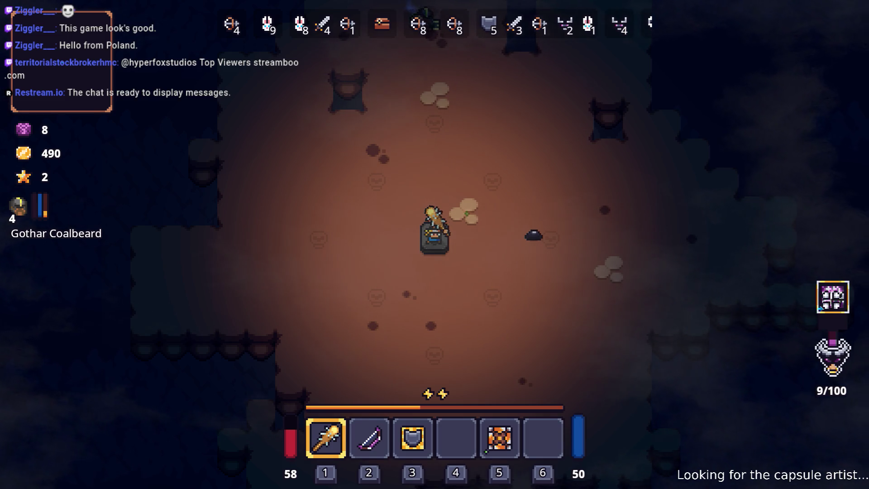
key(2)
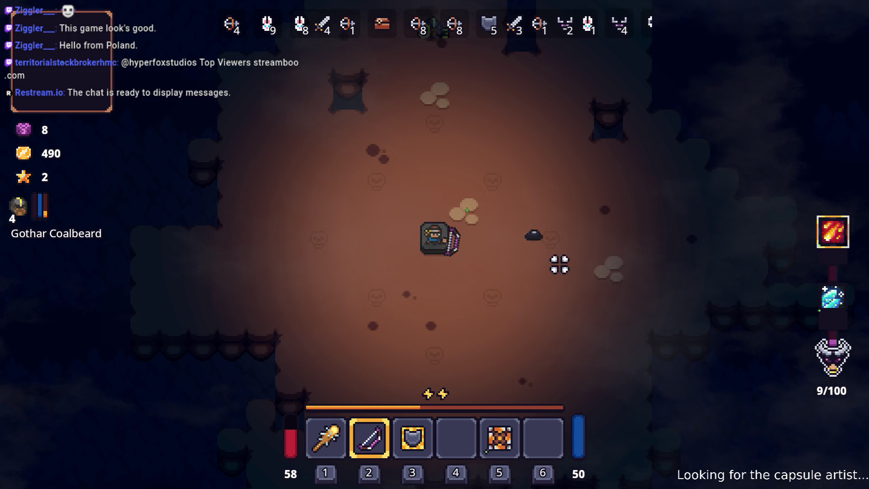
key(1)
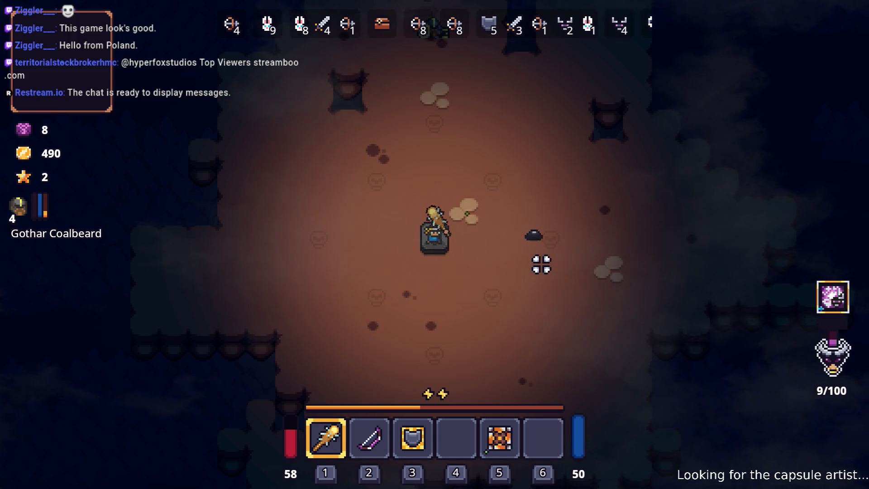
Step off the pedestal to start wave 1 and fight its enemies across the arena
key(s)
key(a)
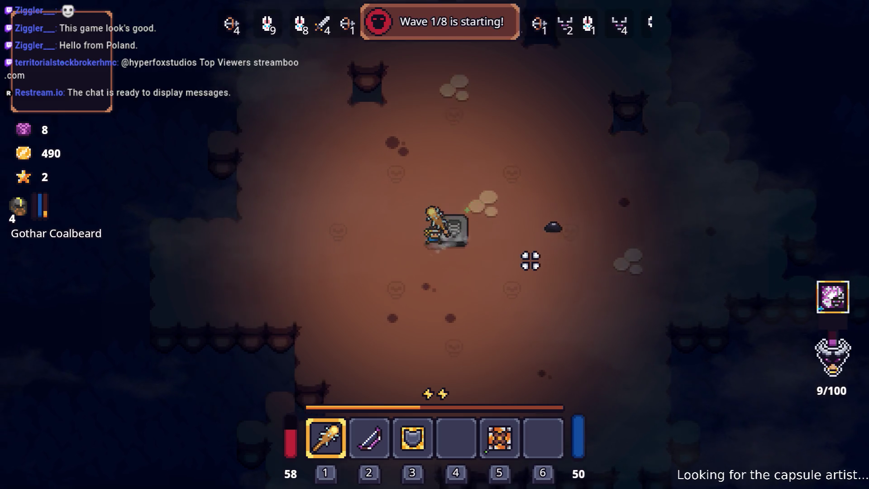
key(a)
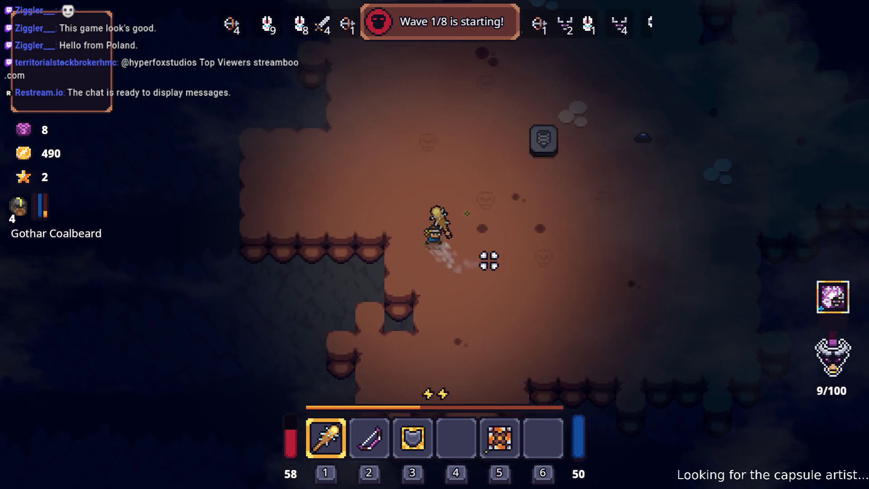
key(w)
key(w)
key(d)
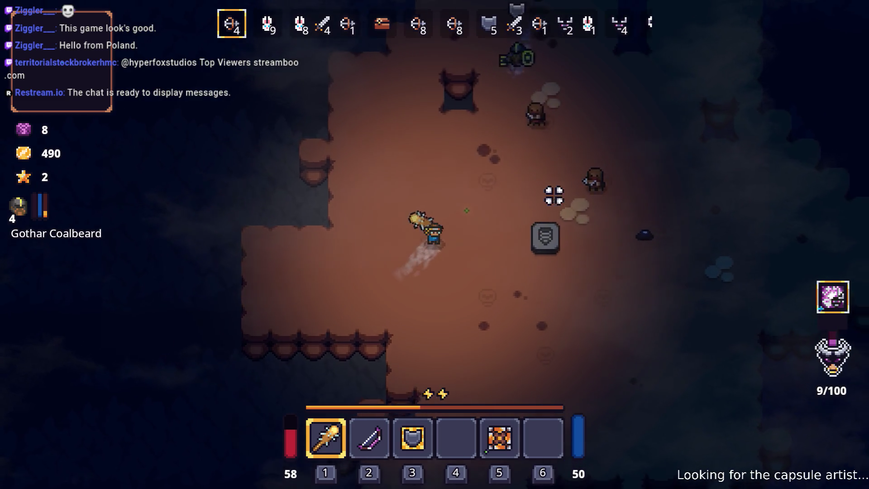
click(371, 221)
key(w)
key(a)
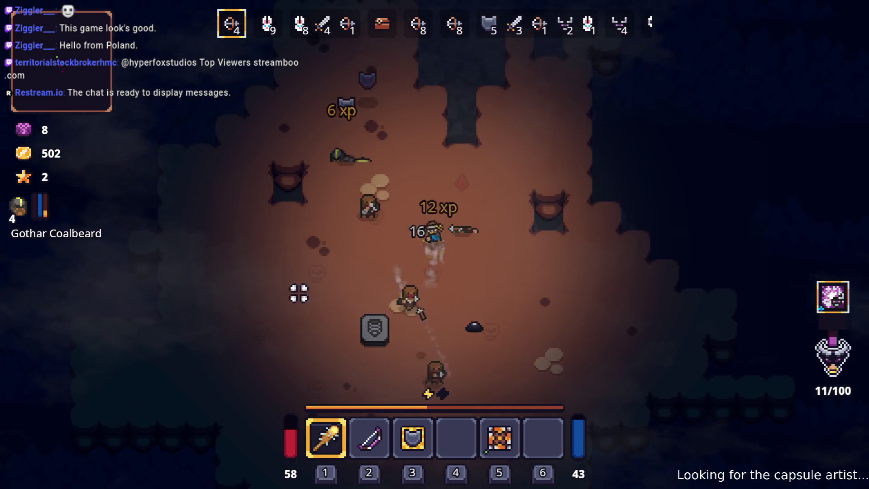
click(308, 297)
key(s)
key(a)
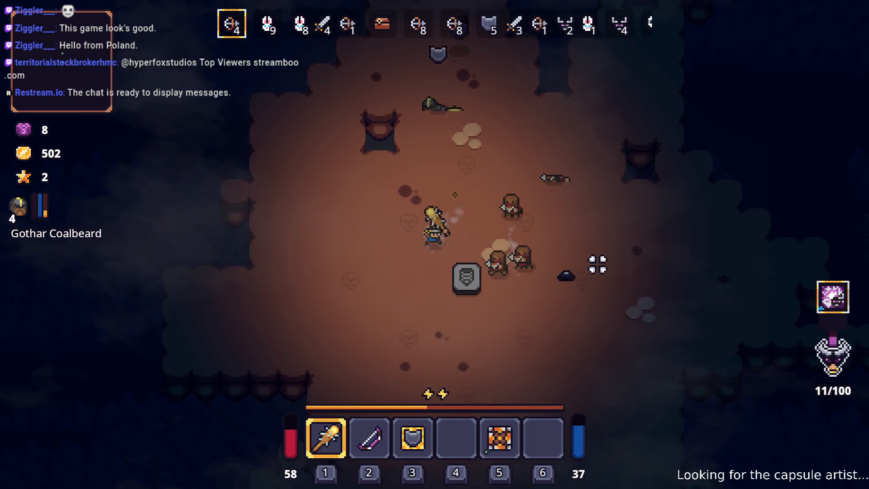
click(616, 233)
key(s)
key(d)
click(596, 219)
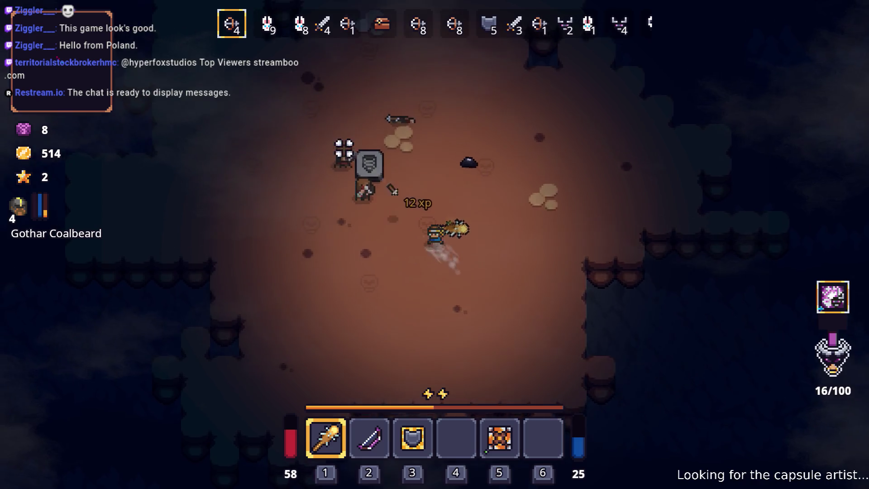
key(w)
key(a)
click(338, 196)
Chase down and club the rats until the last of the wave falls
key(w)
key(d)
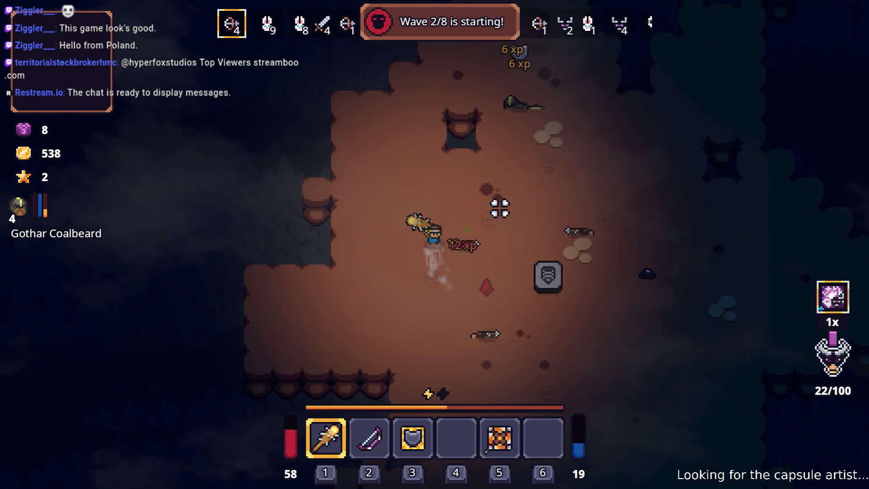
key(s)
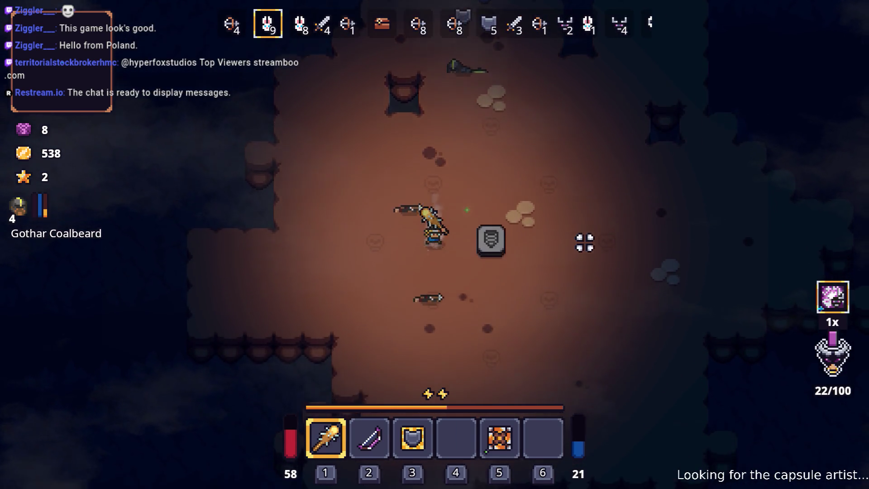
key(d)
key(w)
key(a)
click(395, 165)
key(a)
click(582, 229)
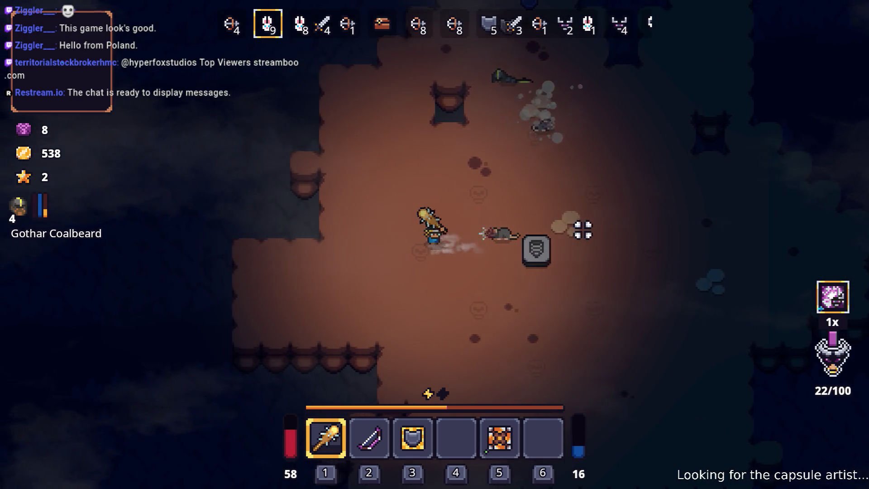
click(496, 167)
click(507, 171)
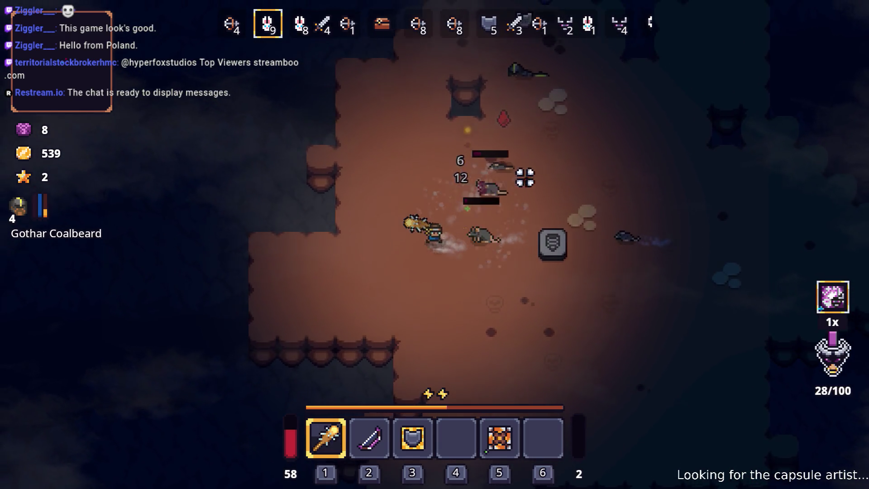
key(s)
click(525, 162)
key(d)
key(s)
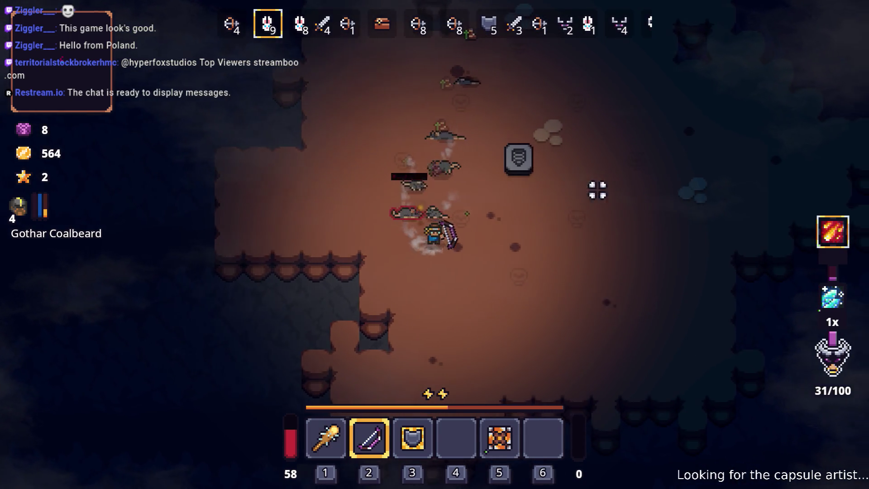
click(365, 178)
key(d)
key(s)
click(381, 167)
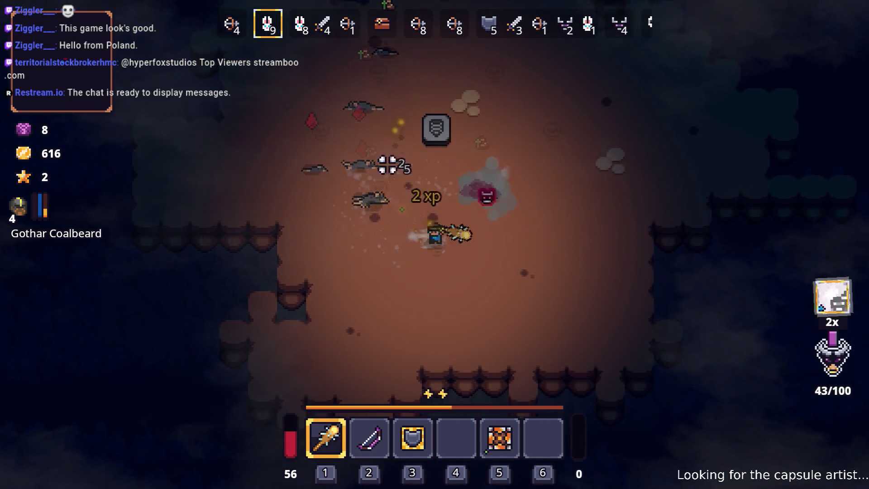
click(437, 146)
key(d)
click(369, 175)
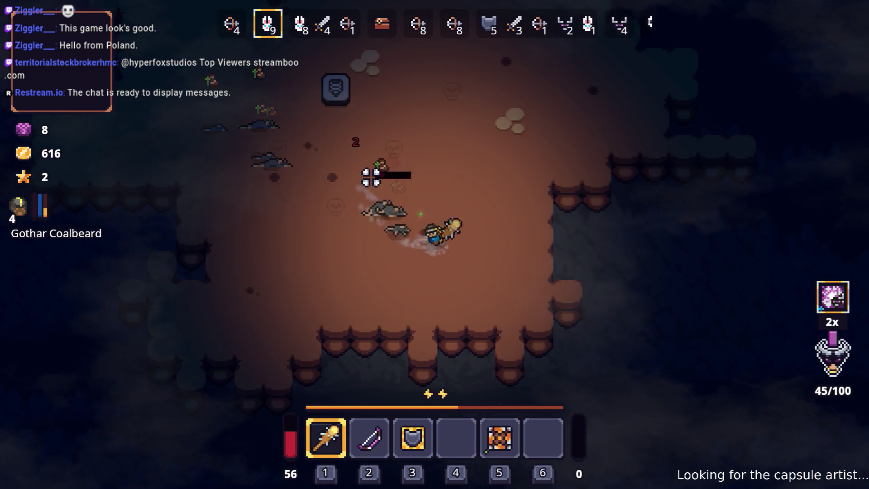
key(w)
click(369, 195)
key(a)
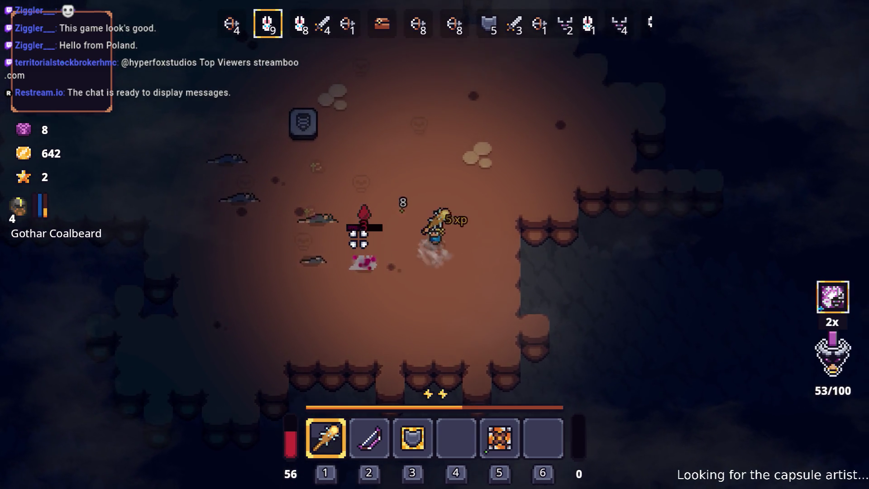
click(365, 286)
key(w)
key(w)
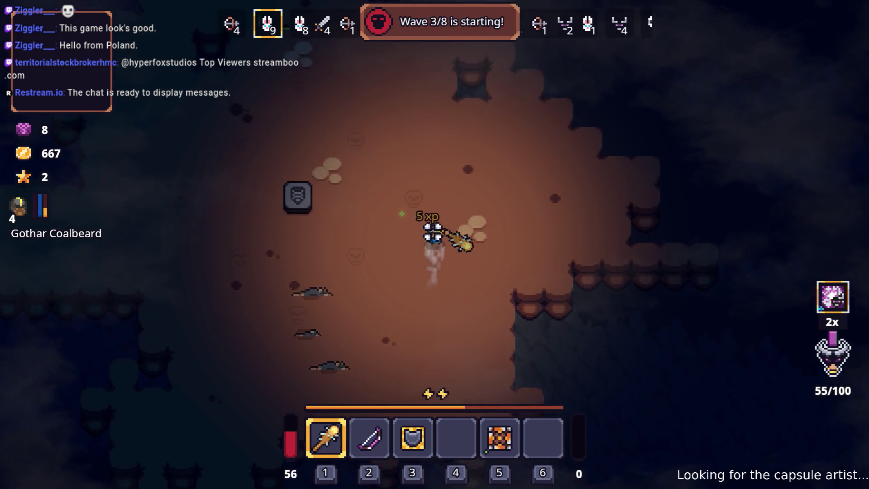
Switch between bow and club to fight the wave 3 bandits while dodging around the arena
key(2)
key(a)
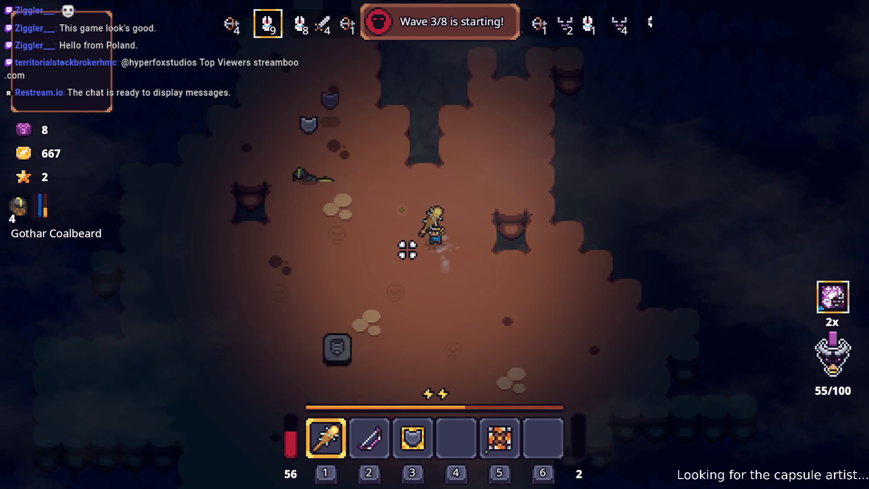
key(s)
key(1)
key(a)
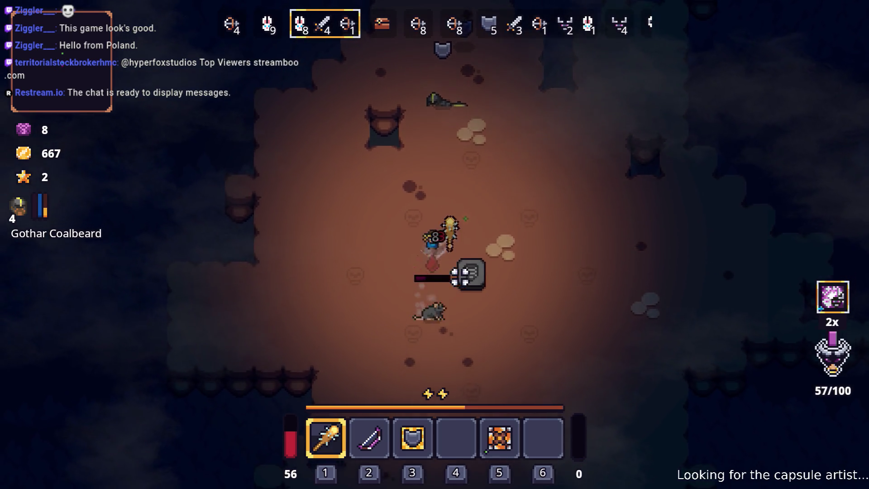
key(s)
key(2)
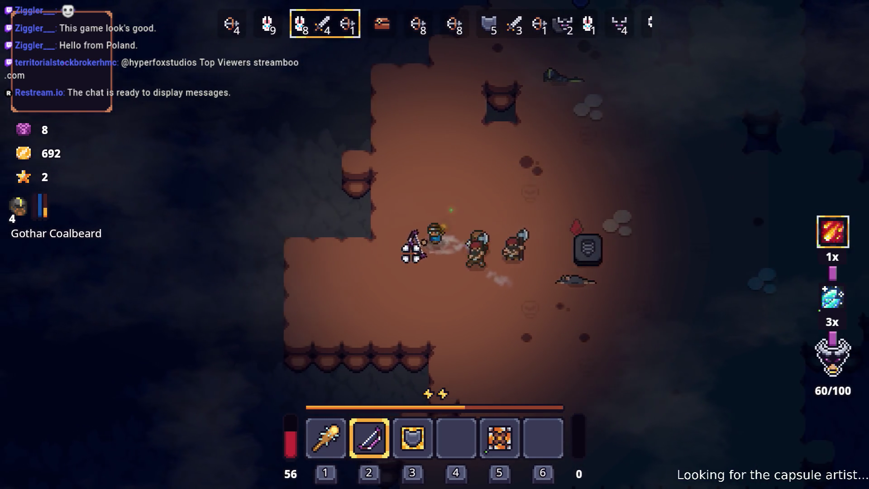
key(w)
key(d)
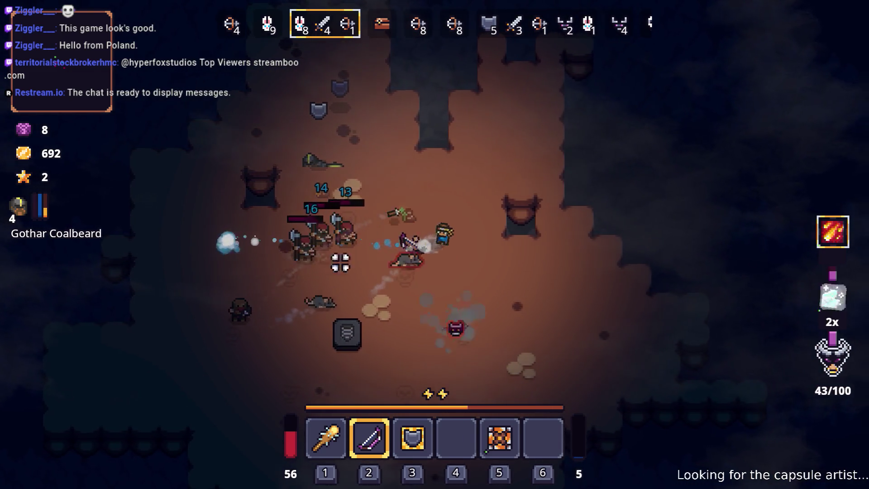
key(d)
key(s)
key(s)
key(a)
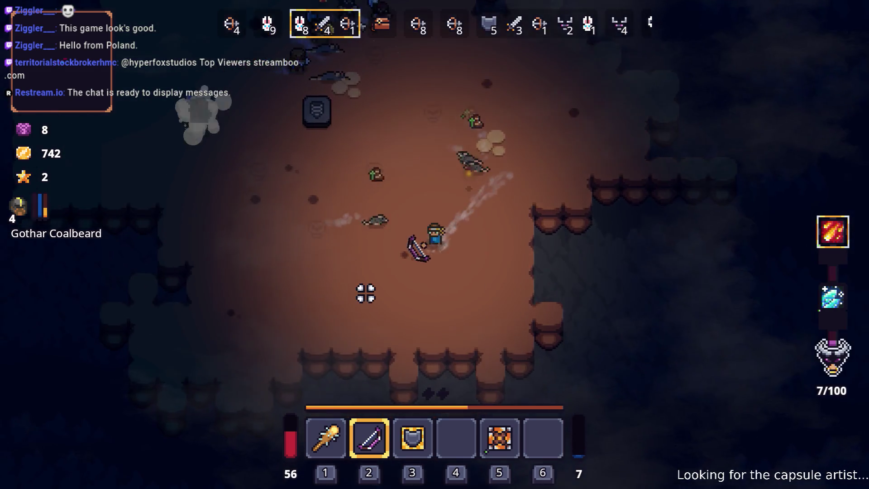
key(w)
key(a)
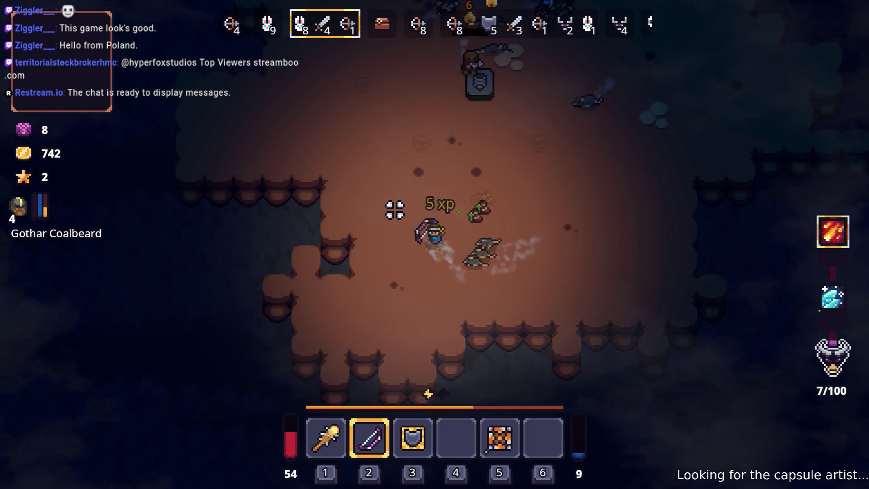
key(w)
key(d)
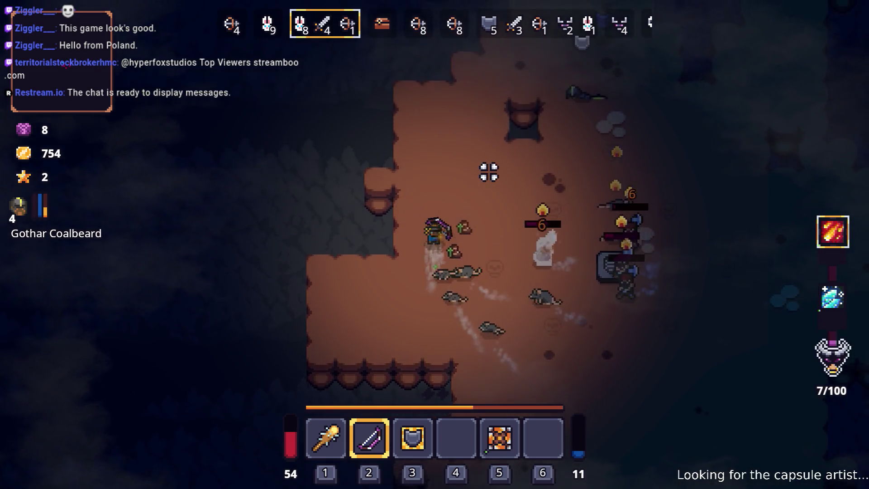
Finish the remaining enemies, collect the gold up to 852, and walk to Snap
key(d)
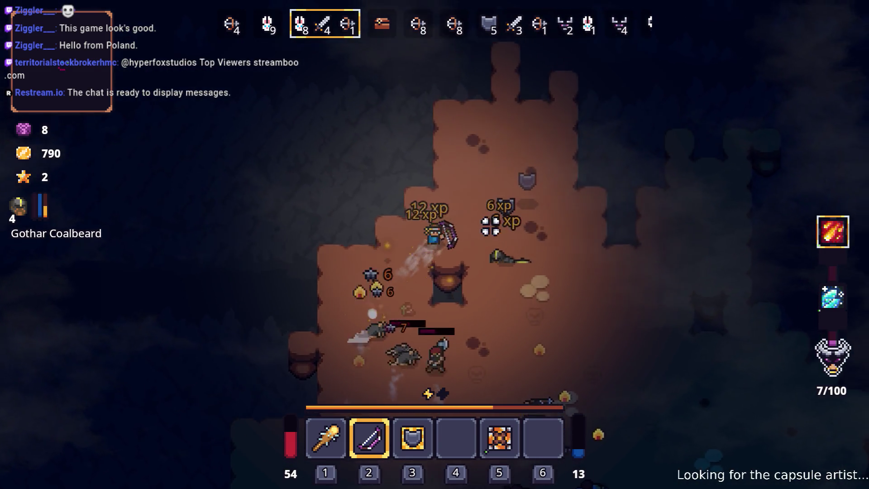
key(s)
key(d)
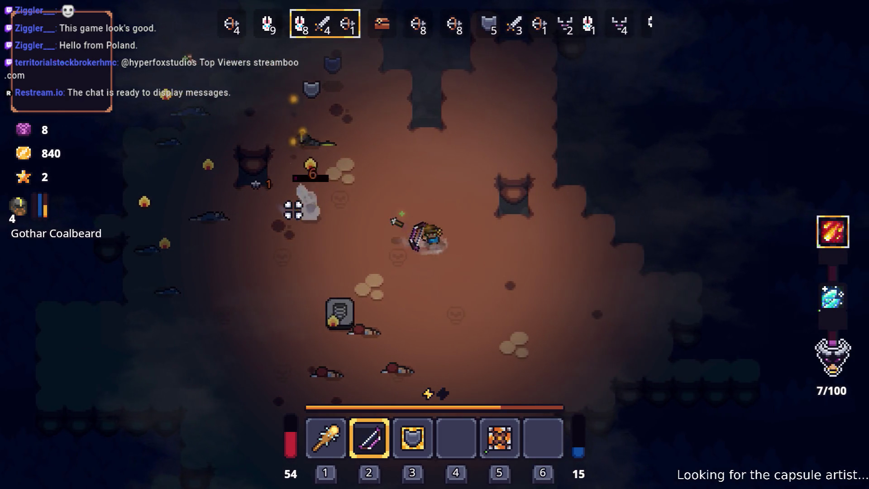
key(w)
key(w)
key(a)
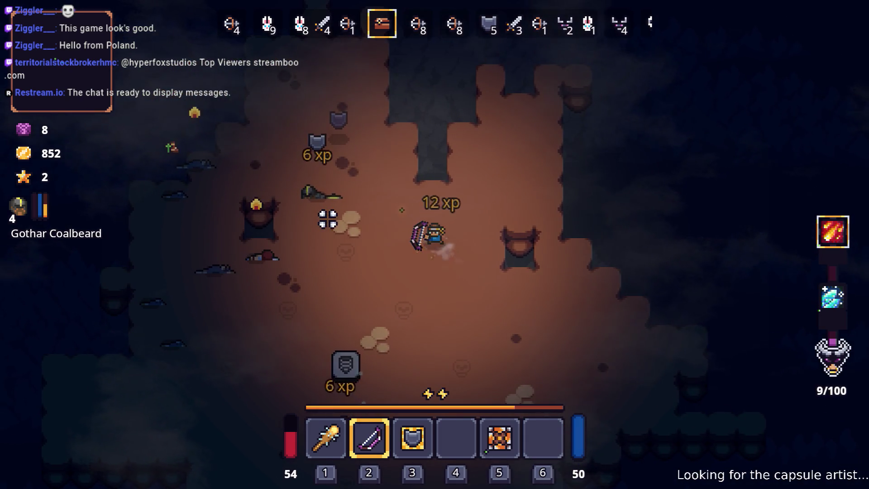
key(s)
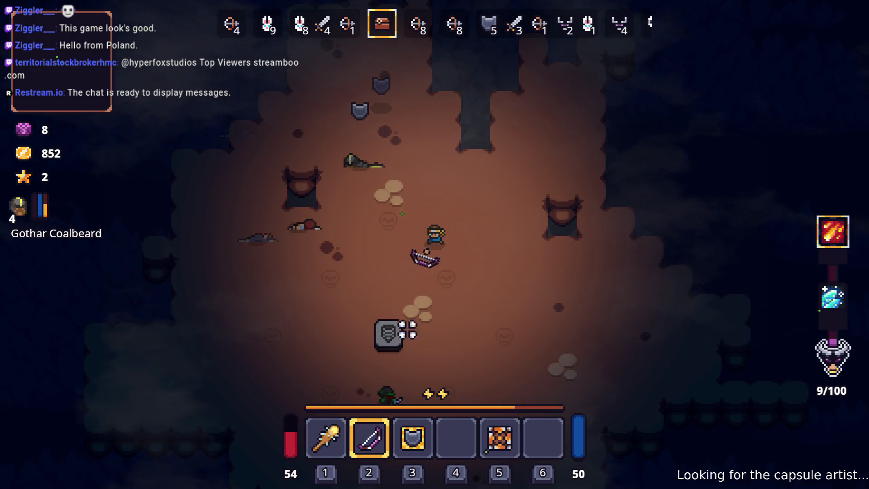
Open trading with Snap and move the Longbow to a lower shop slot
key(a)
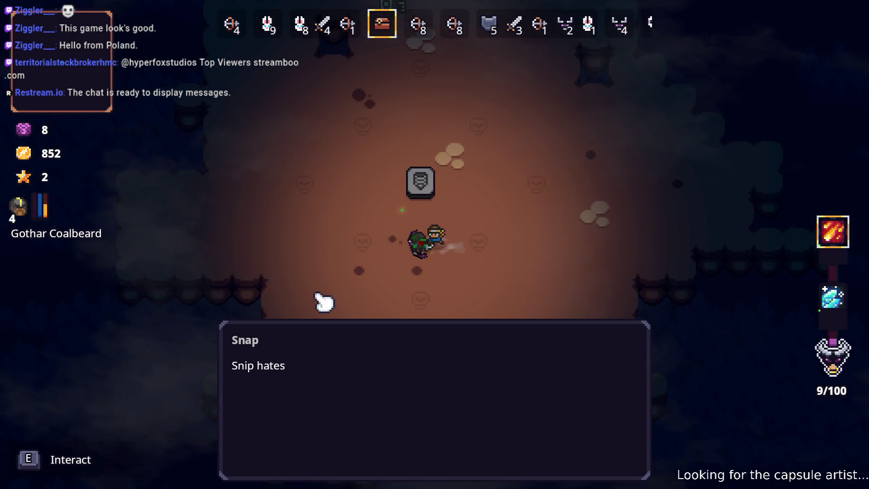
key(e)
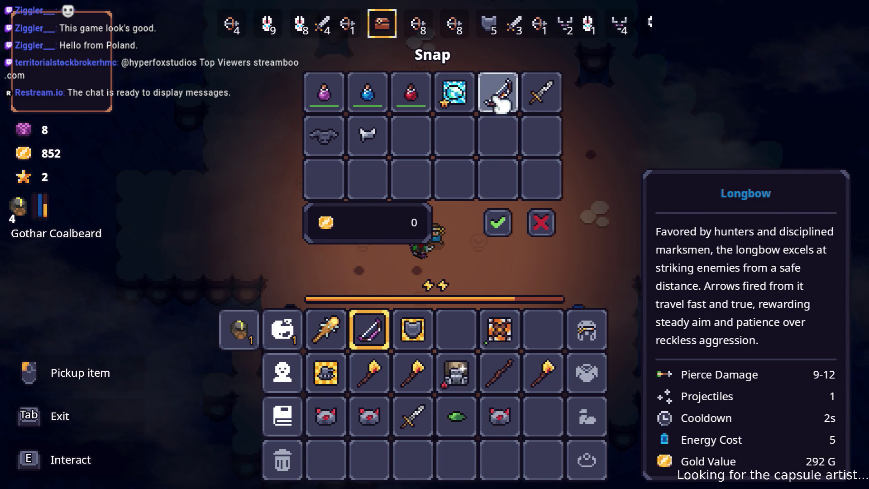
click(500, 138)
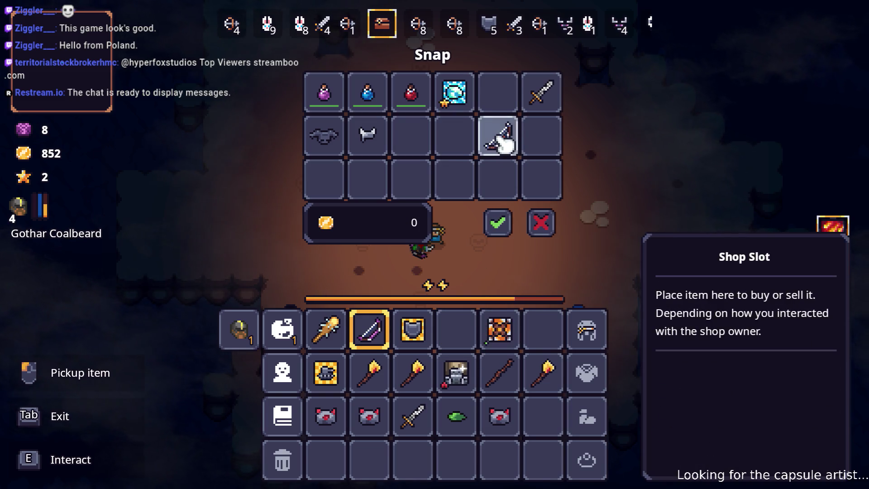
click(505, 142)
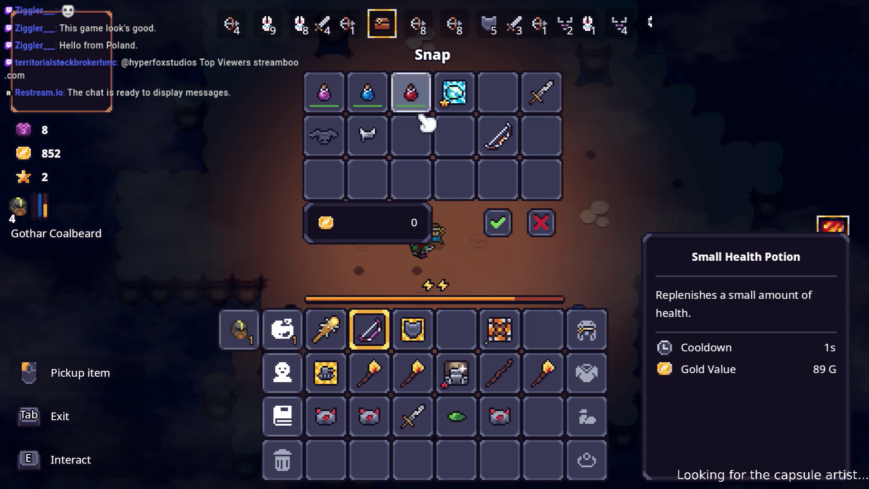
Place the Small Health Potion and the purple potion into empty quick slots
click(417, 95)
click(457, 329)
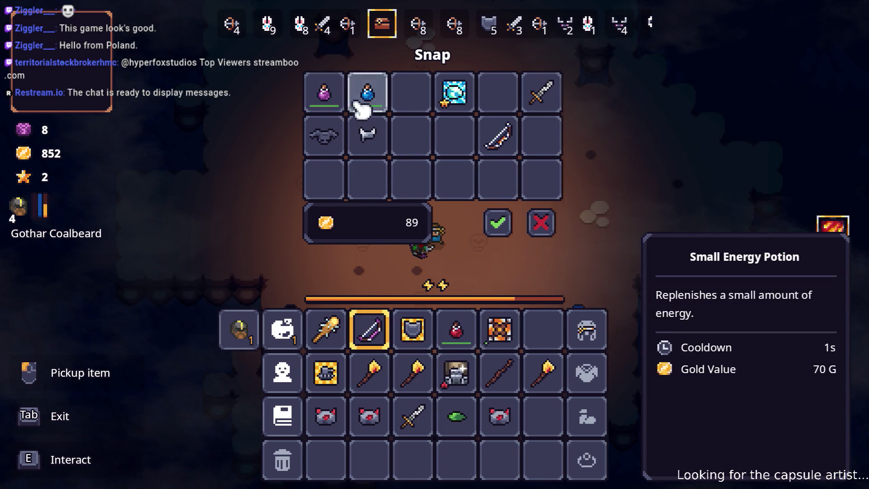
click(329, 97)
click(561, 333)
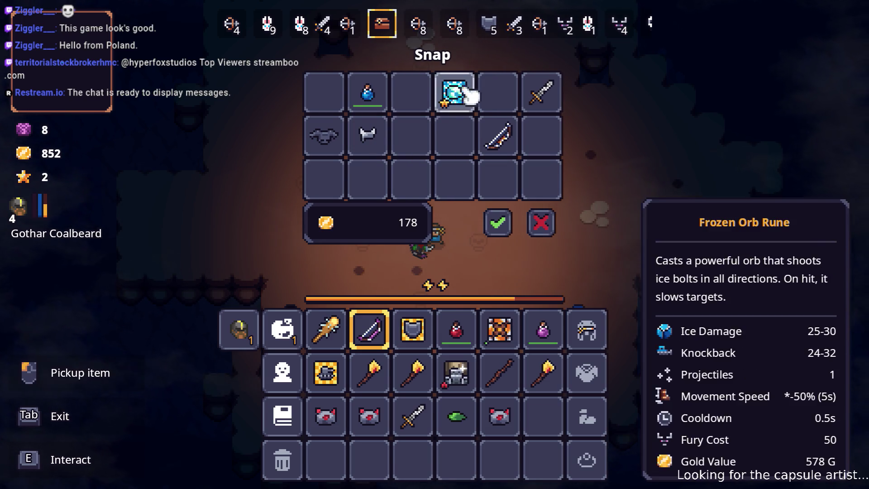
Move the Longbow into the inventory and confirm the 470-gold purchase
click(498, 133)
click(552, 413)
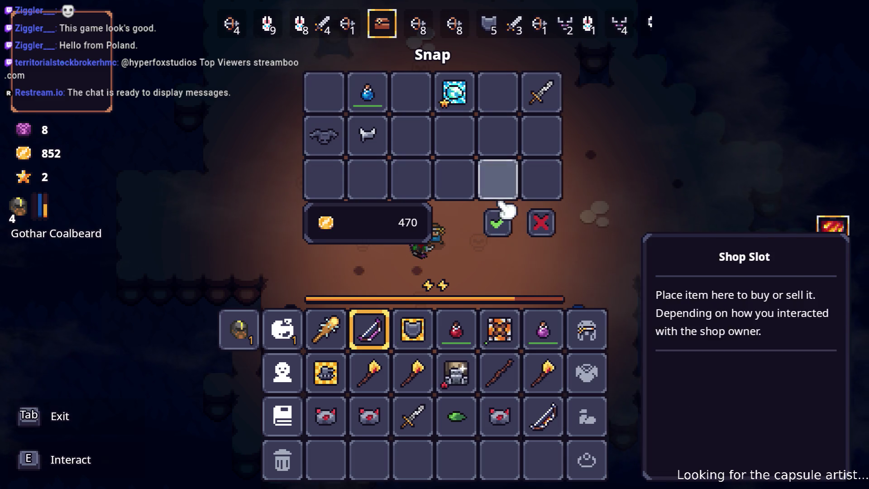
click(503, 221)
Walk up the cave beside the shield enemy and drop the health potion
key(w)
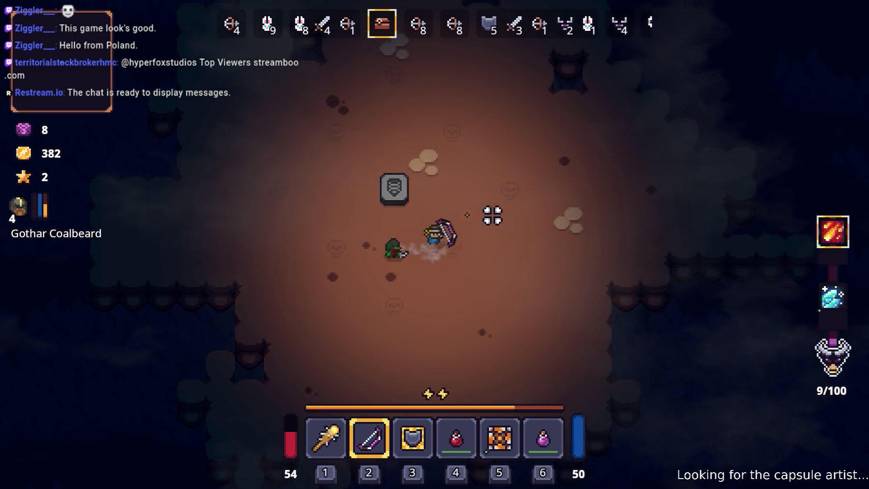
key(w)
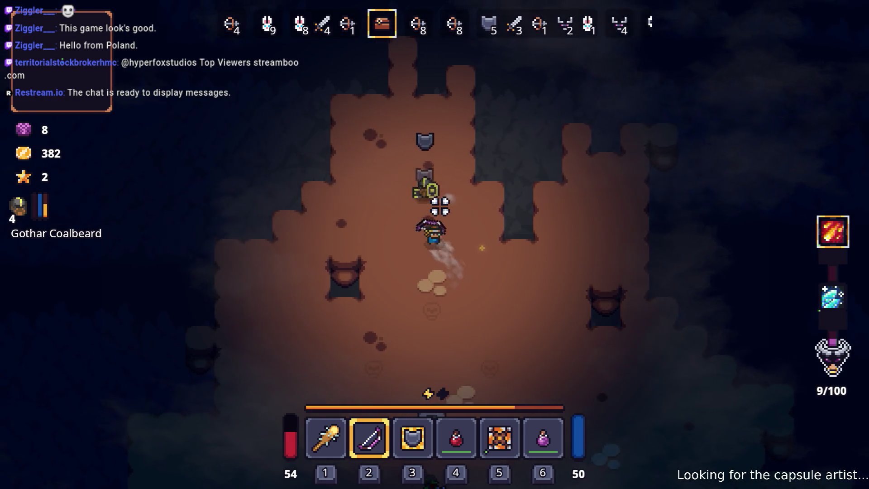
key(w)
key(a)
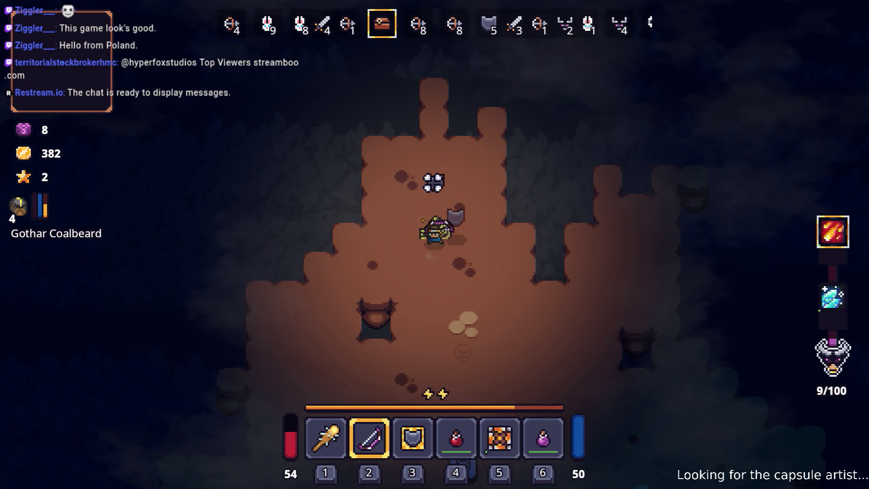
key(w)
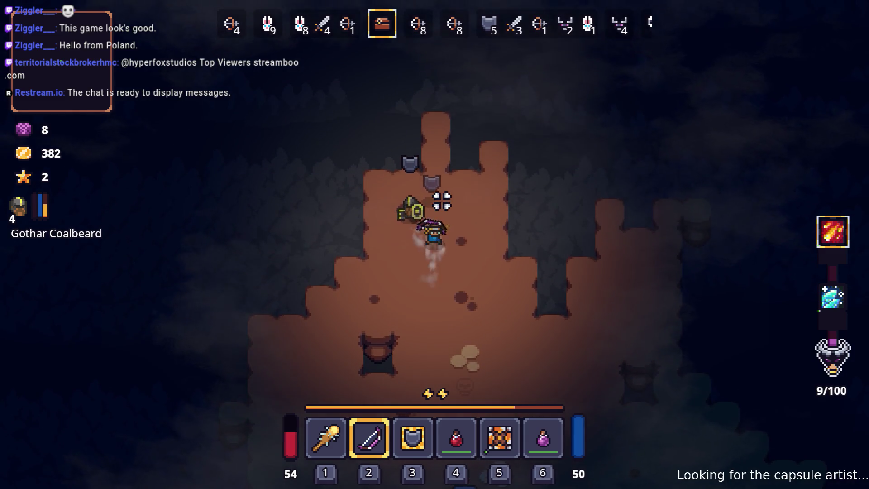
key(i)
key(i)
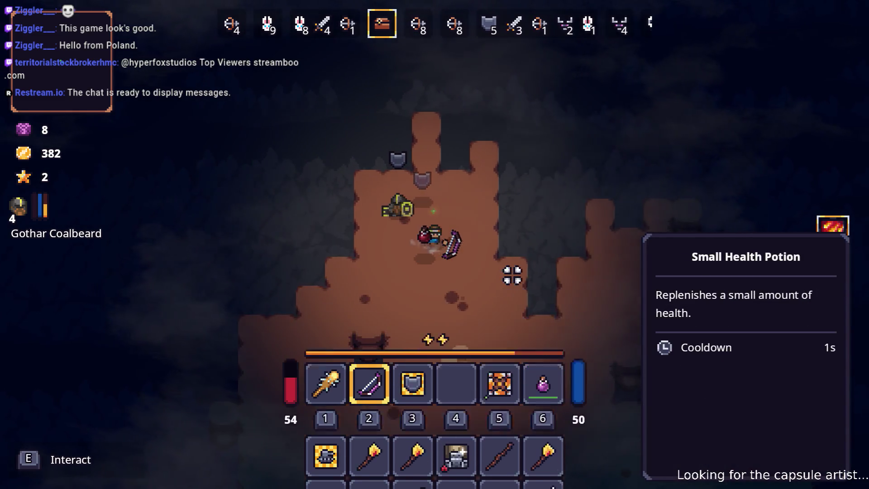
key(d)
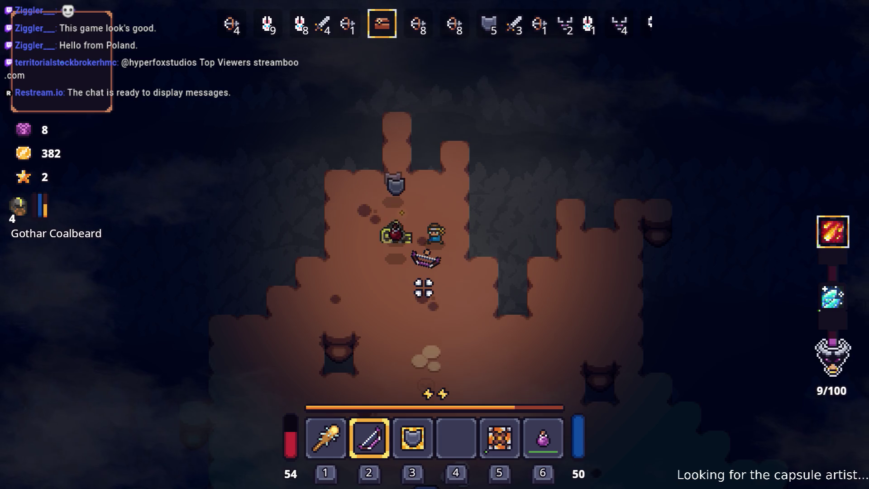
Assign the companion's Go There command to an empty hotbar slot
key(i)
click(441, 344)
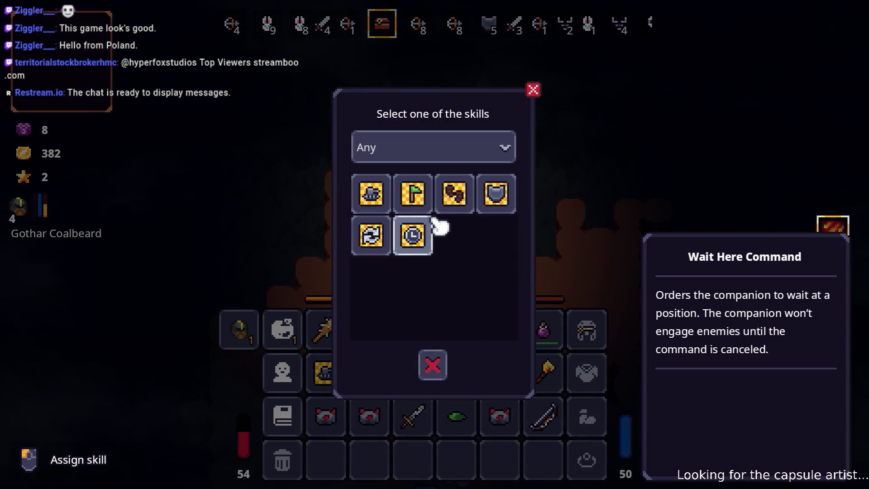
click(417, 194)
key(i)
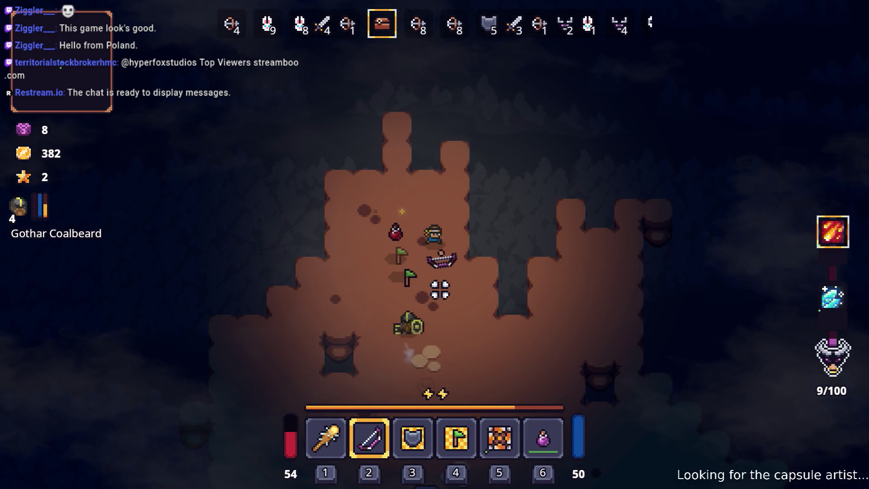
Walk through the cave, move the purple potion to hotbar slot 4, and open the Poison Bow's runes
key(s)
key(d)
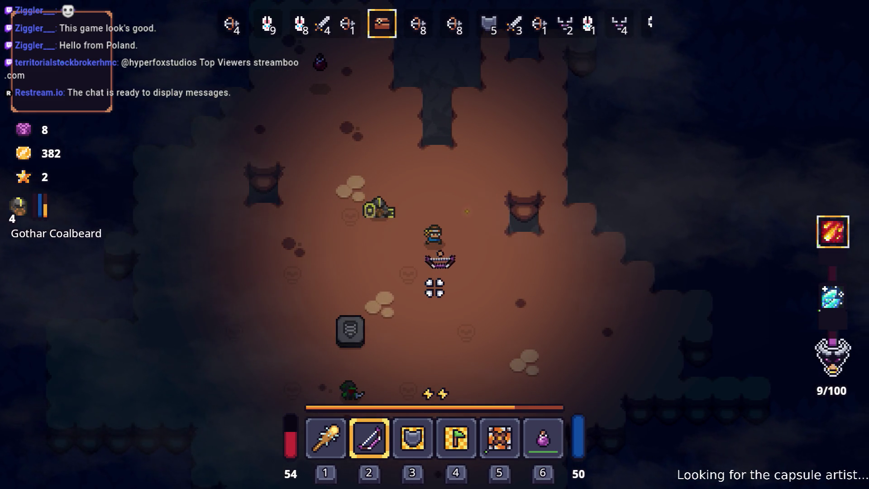
key(w)
key(a)
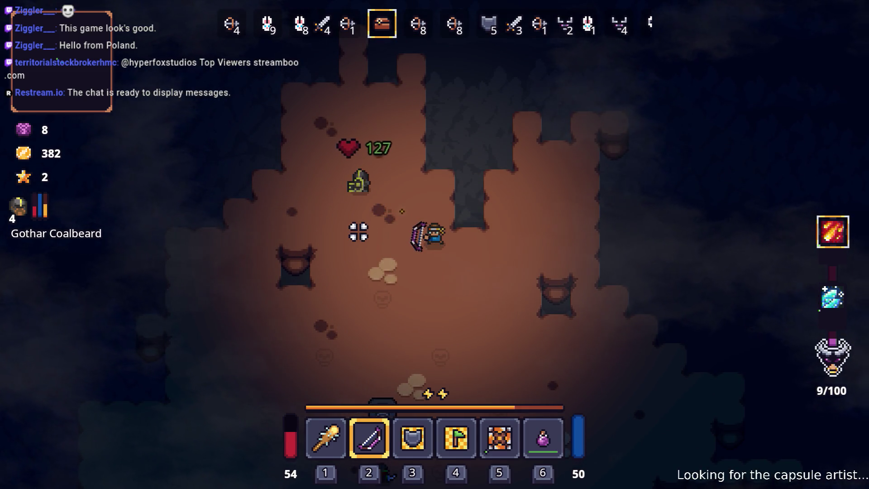
key(a)
key(w)
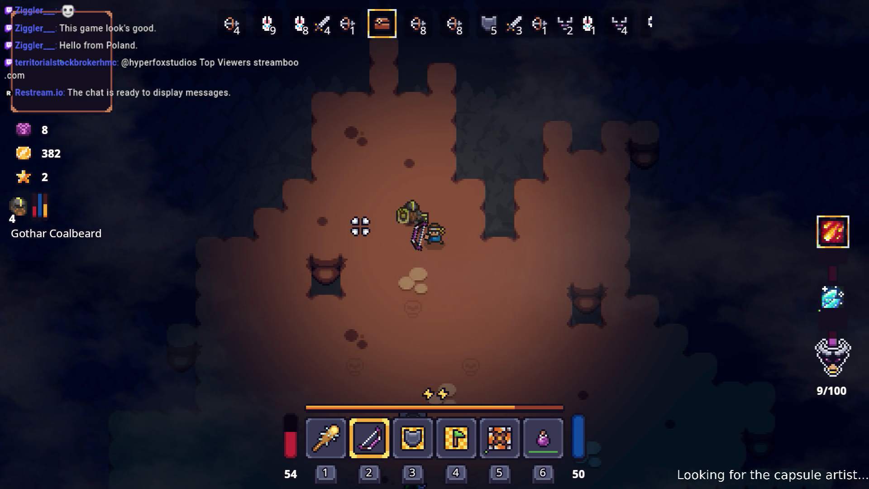
key(Tab)
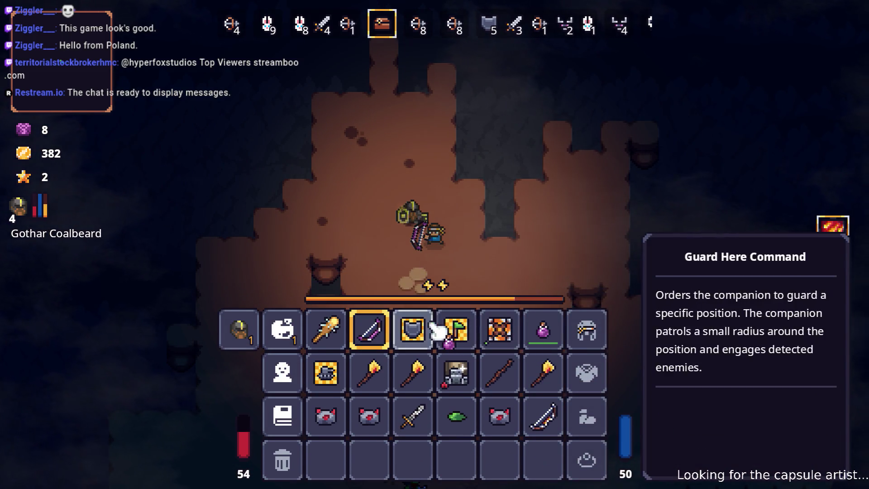
key(Tab)
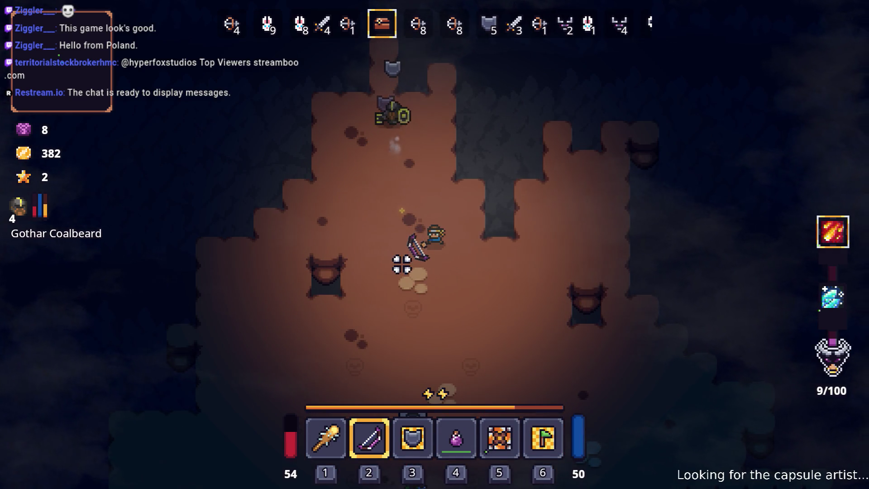
key(Tab)
right_click(374, 340)
Remove the fire and ice runes from the Poison Bow and check the Longbow's empty rune slot
click(412, 253)
click(371, 253)
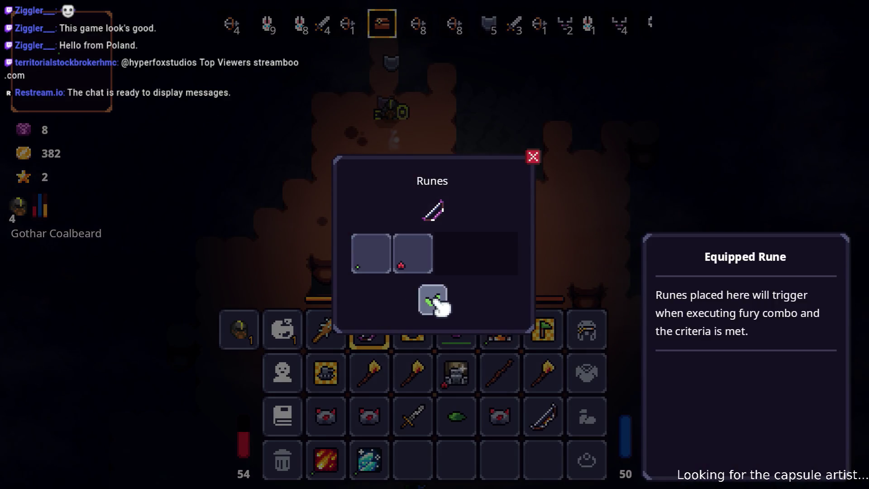
click(435, 302)
right_click(549, 423)
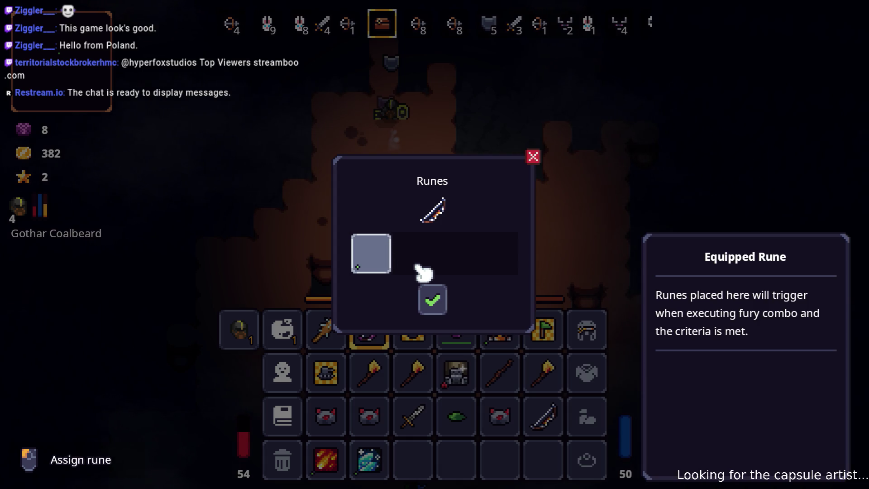
click(387, 259)
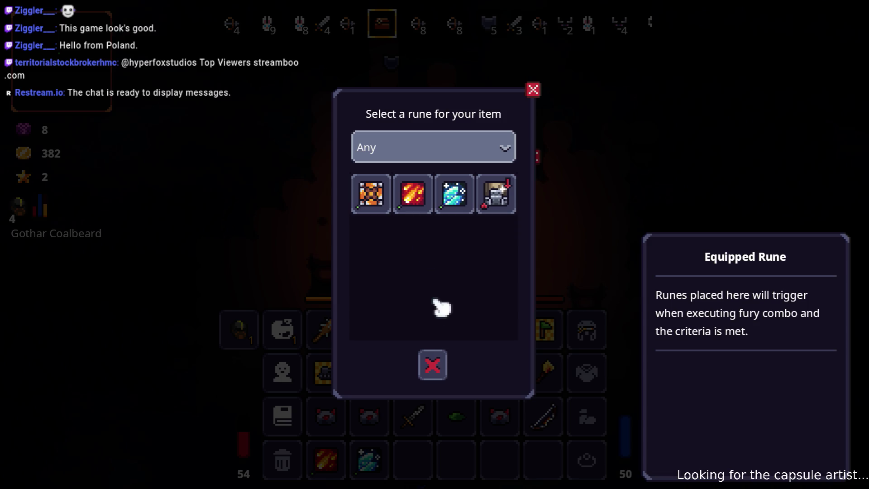
click(433, 365)
click(432, 299)
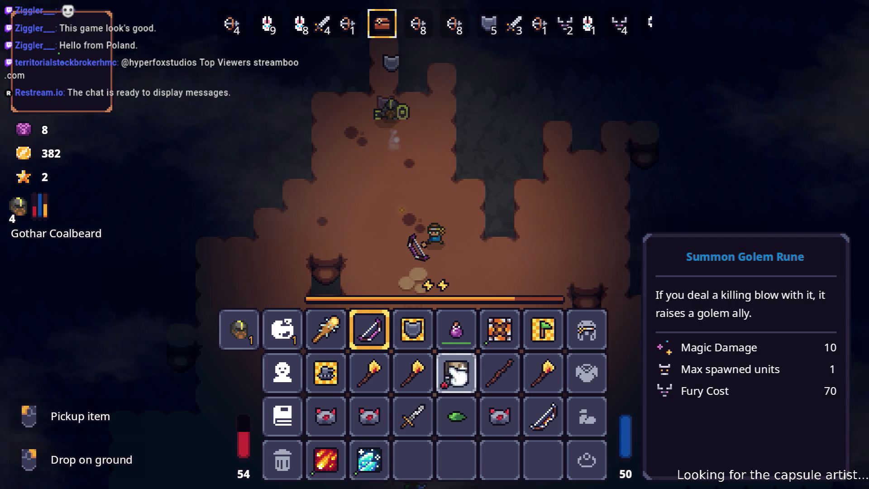
Put the Ice Bolt Rune on the inventory bow and close the inventory
click(545, 418)
click(391, 263)
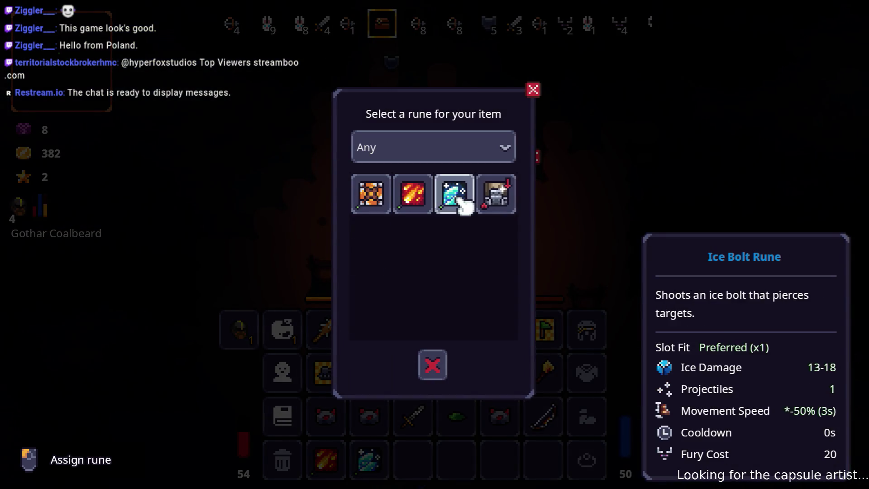
click(454, 194)
click(434, 300)
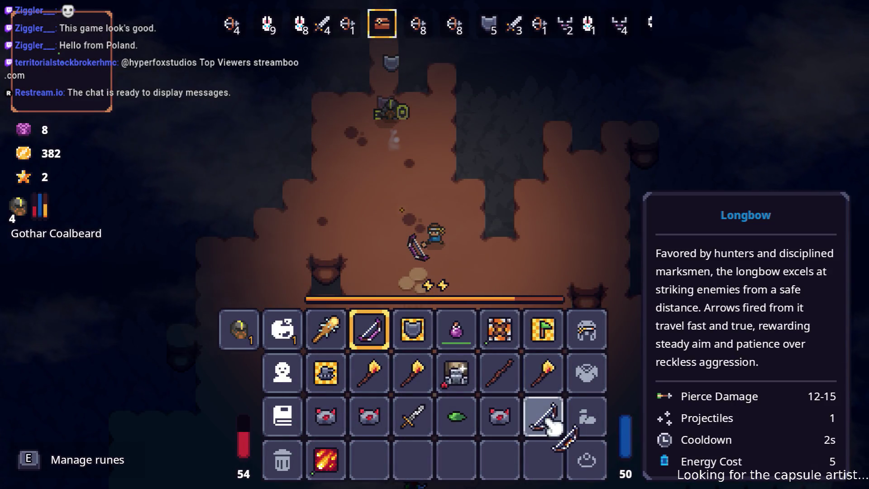
key(Tab)
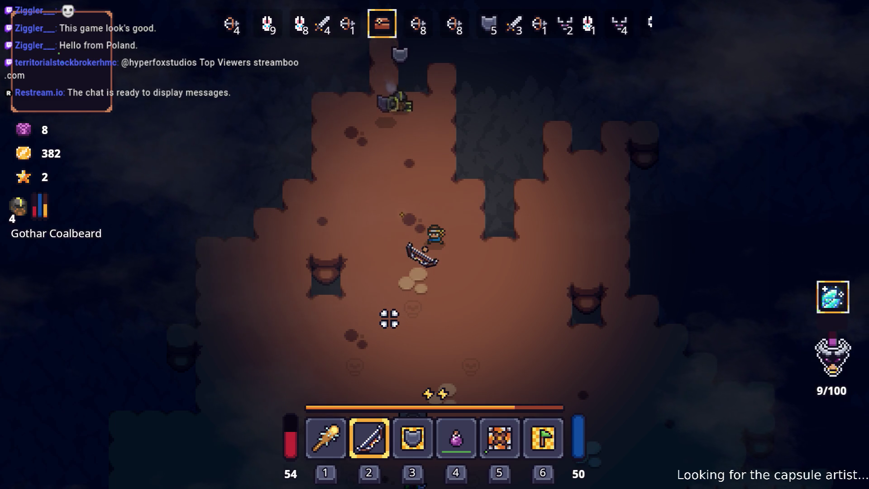
Open the Nailed Club's runes panel, then close it and put the inventory away
key(Tab)
right_click(341, 321)
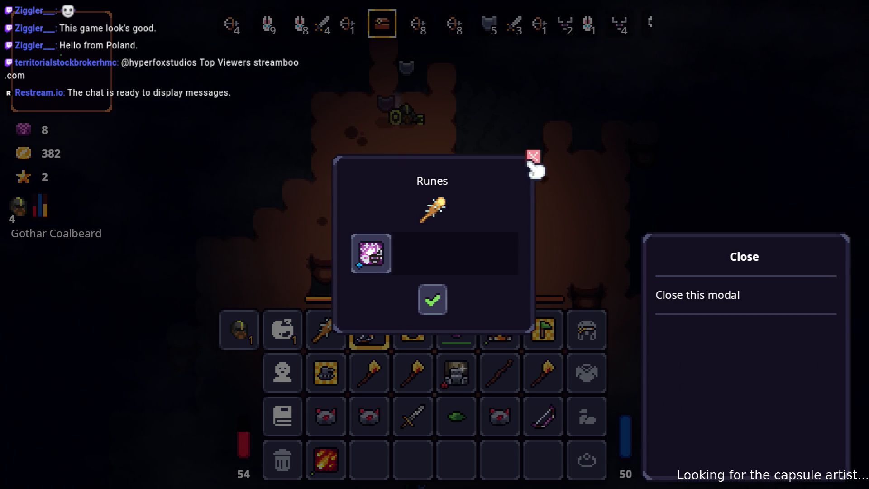
click(533, 157)
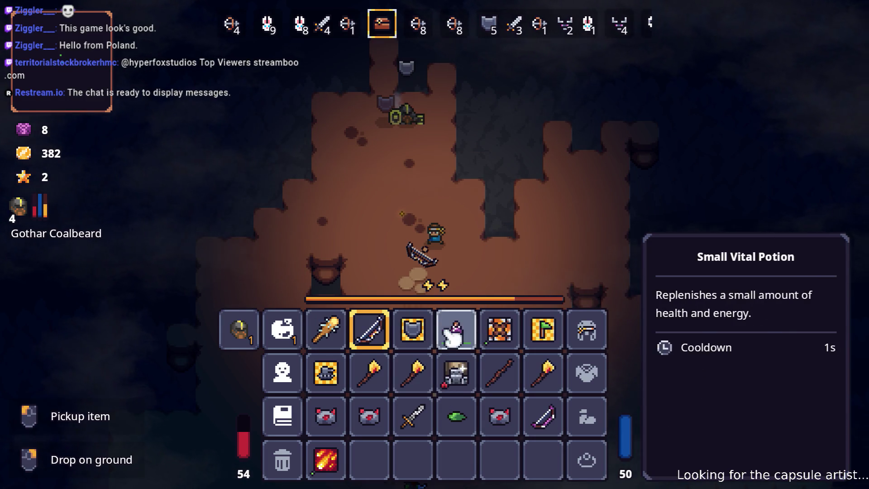
key(Tab)
Walk south to Snap, buy the blue Small Energy Potion for 70 gold, and close the inventory
key(s)
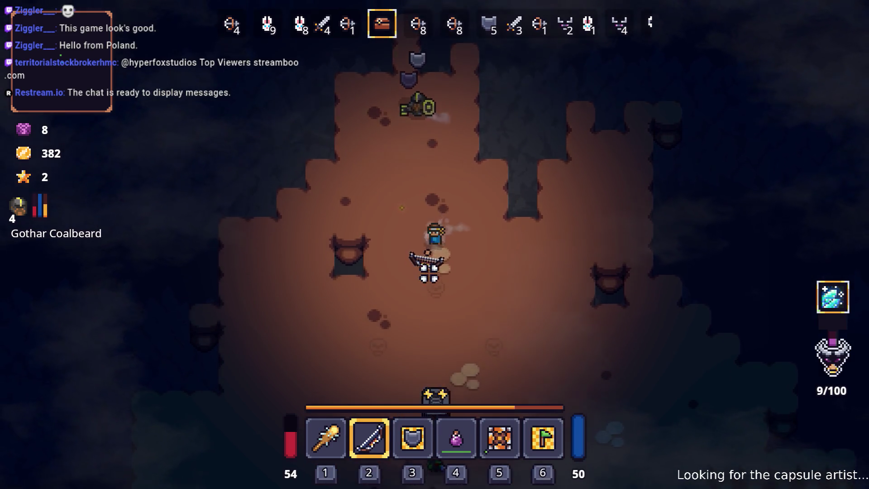
key(s)
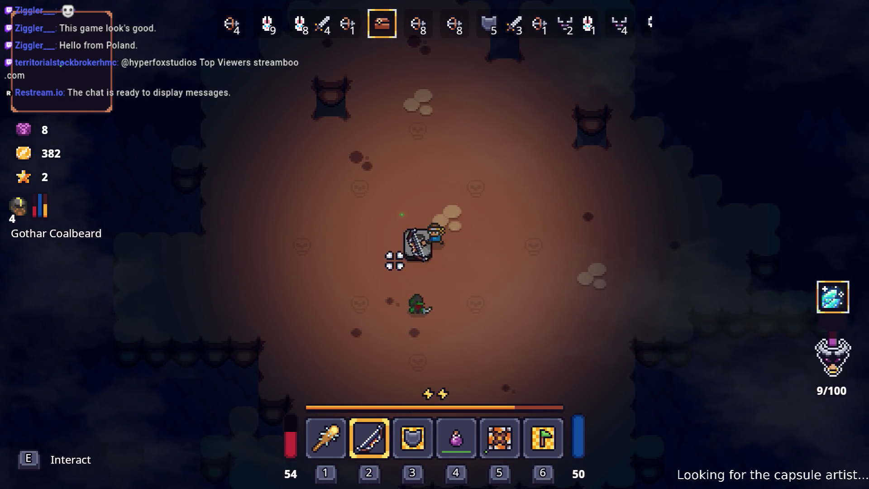
key(e)
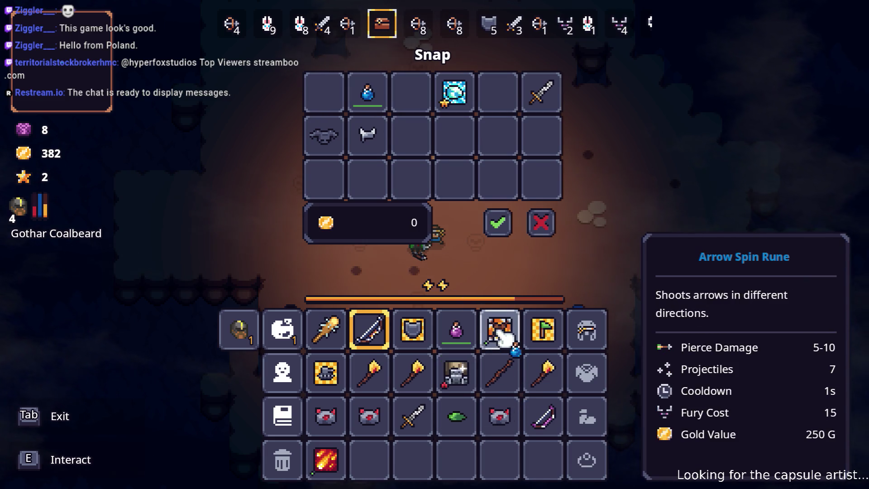
click(511, 222)
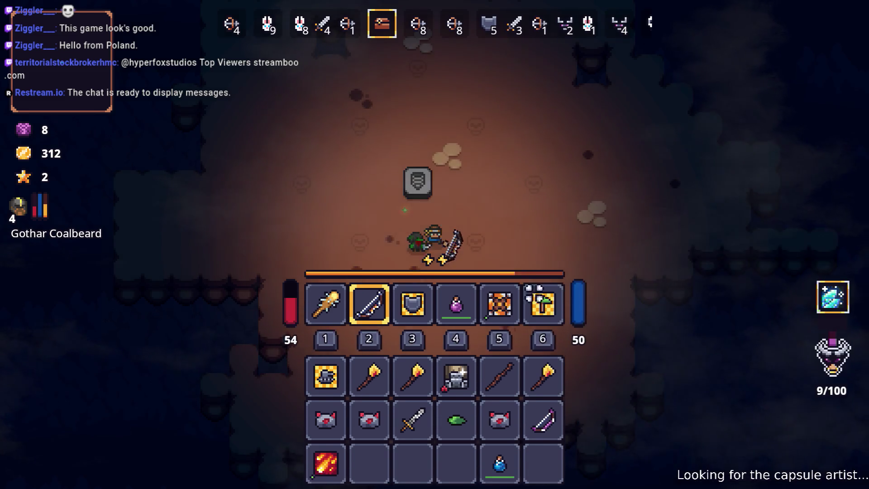
key(Tab)
Start wave 4 of 8 at the stone tablet and ready the club
key(w)
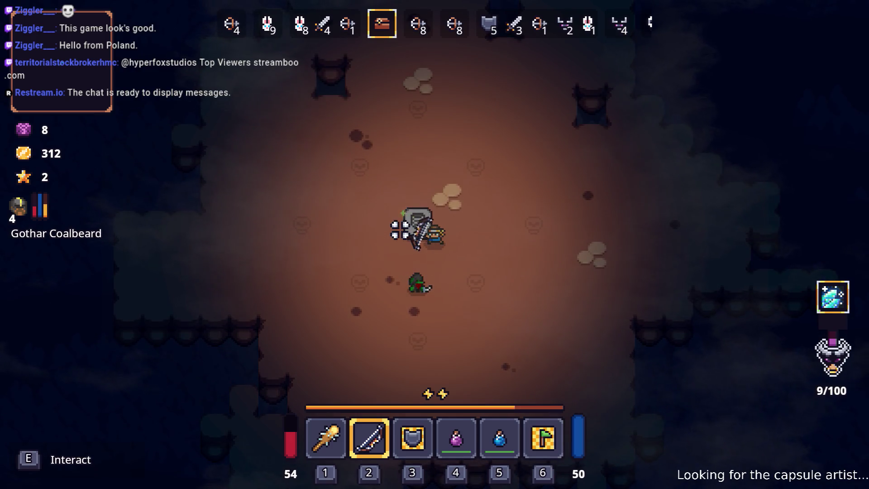
key(e)
key(d)
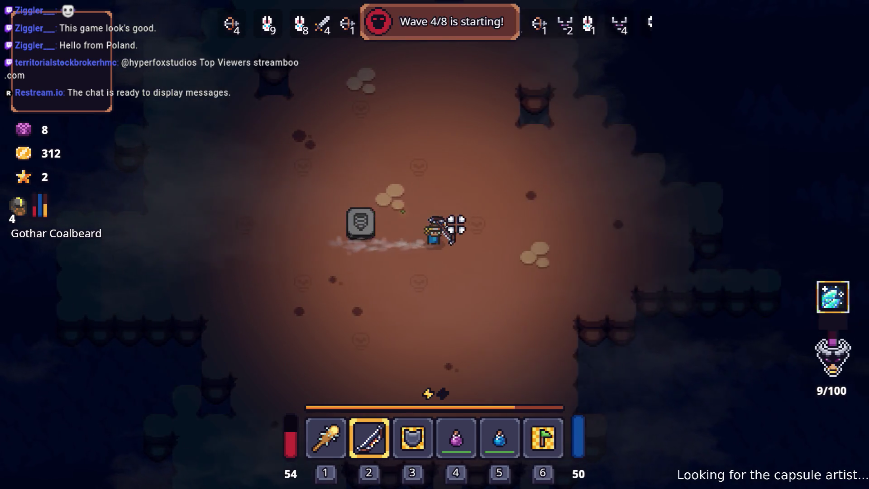
key(1)
key(d)
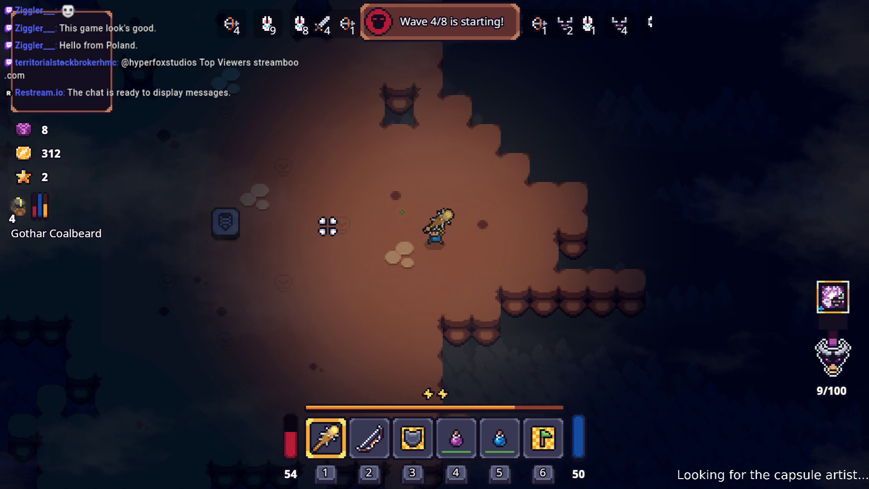
key(a)
Club the enemies swarming the dirt clearing while moving around them
click(476, 174)
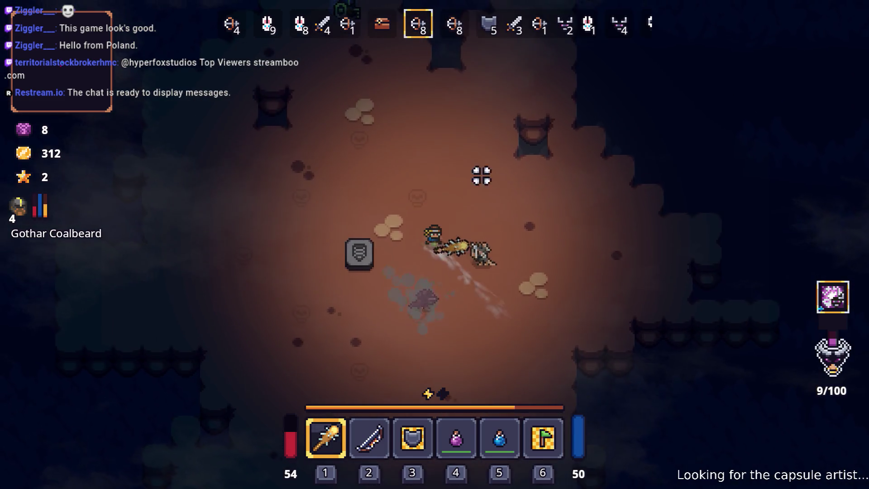
key(w)
key(d)
key(s)
click(374, 245)
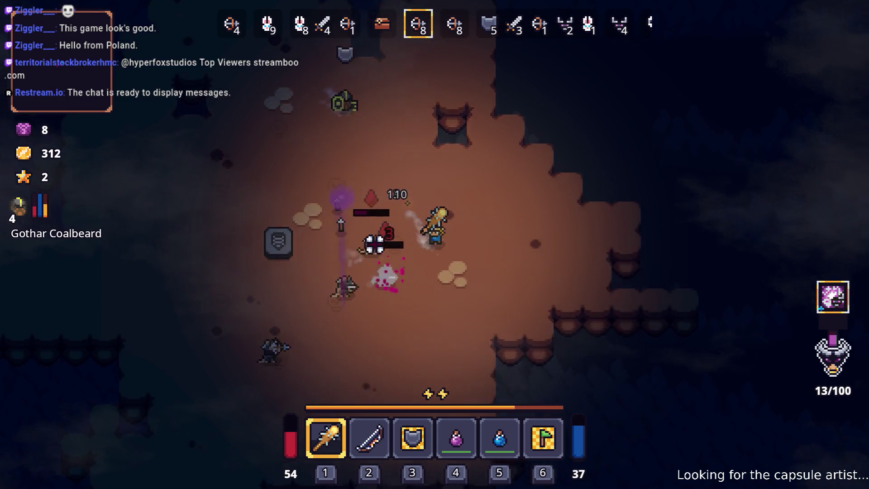
key(a)
click(336, 172)
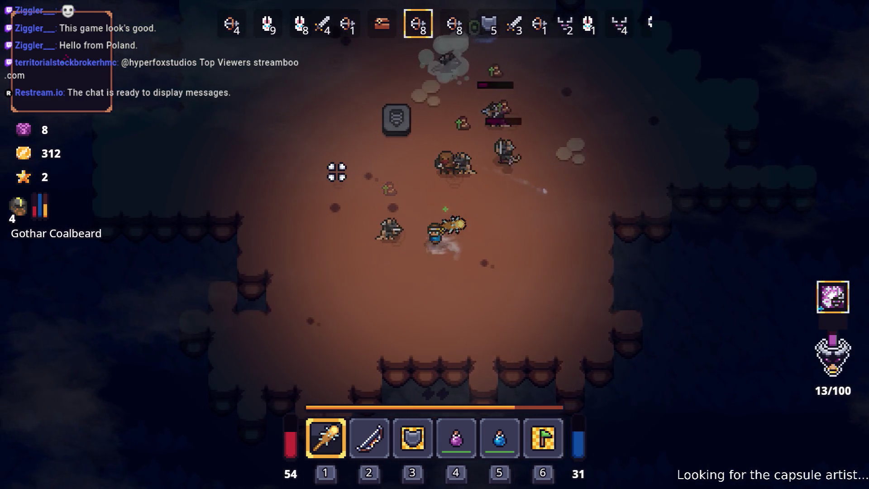
key(a)
click(466, 135)
click(496, 224)
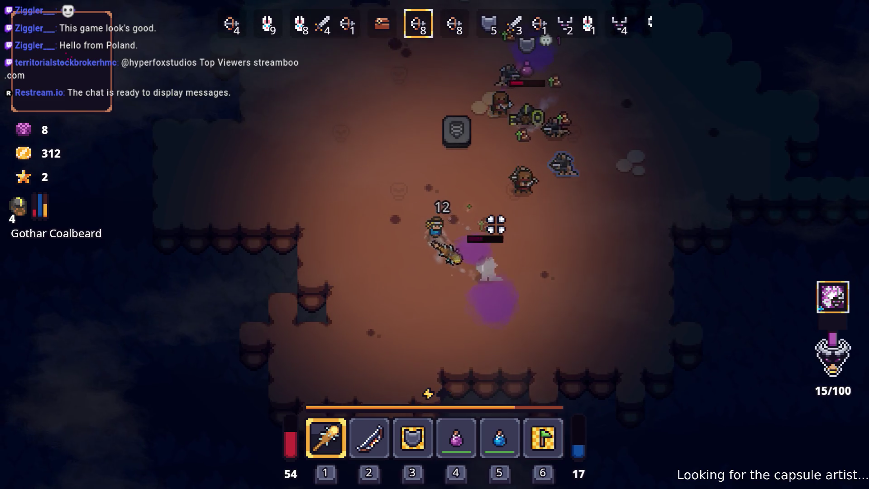
key(a)
Alternate bow shots and club swings against the nearby enemies
key(s)
key(2)
click(544, 180)
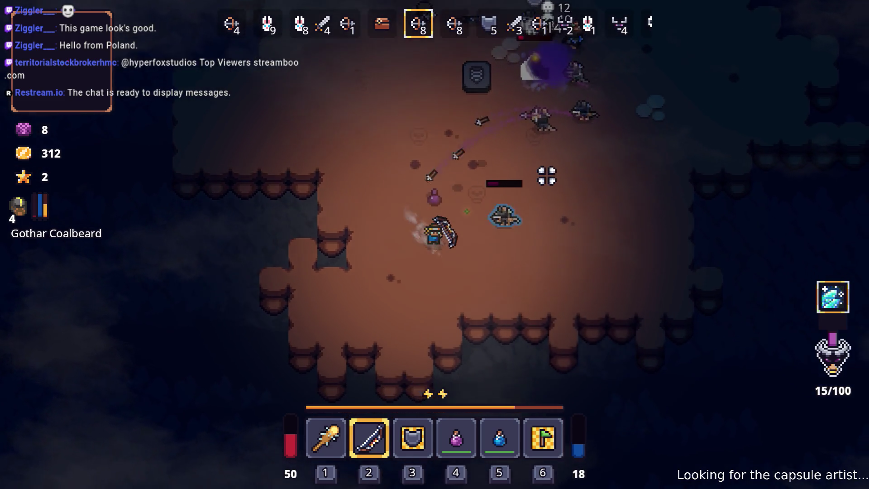
key(1)
key(a)
click(487, 149)
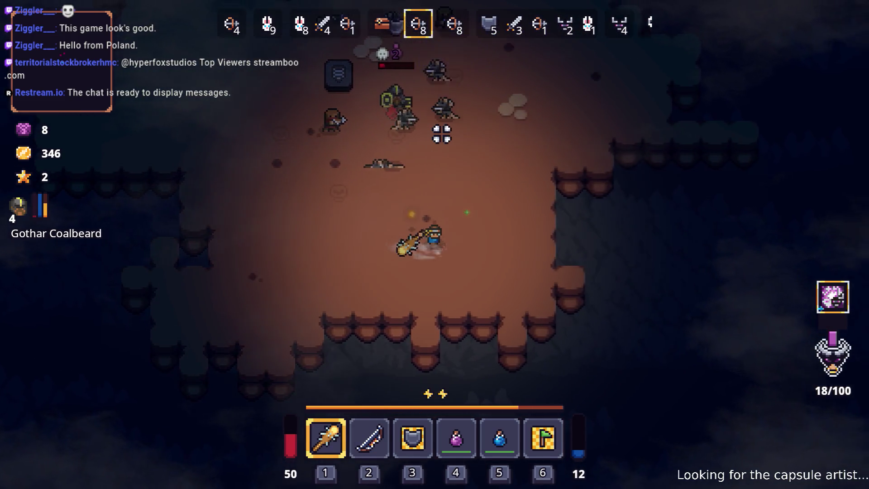
key(w)
click(477, 180)
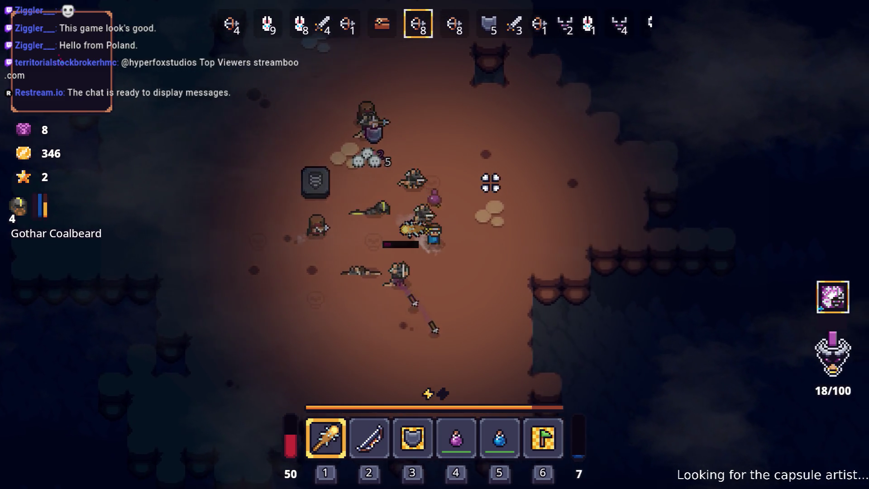
Drink a potion to restore health, then shoot enemies with the bow while dodging
key(w)
key(4)
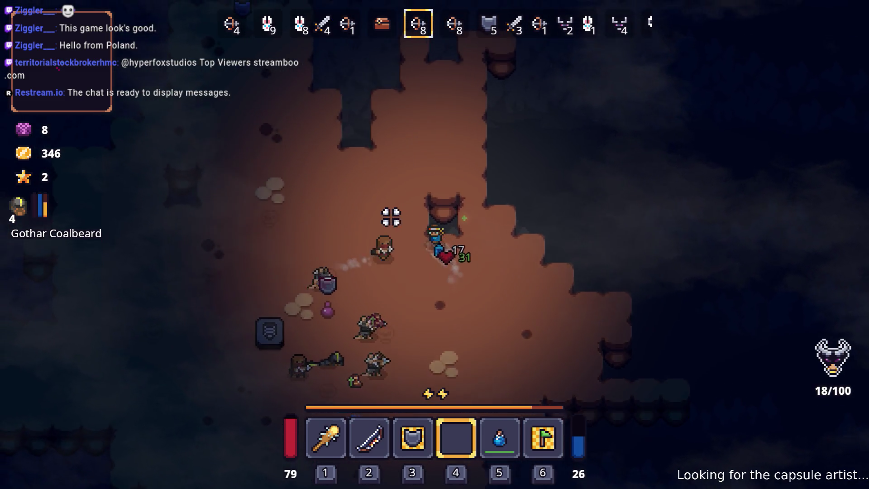
key(w)
key(1)
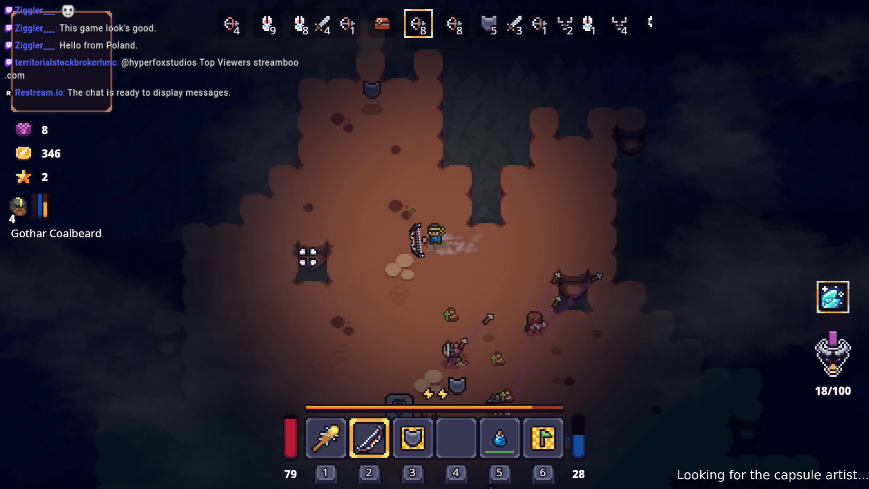
key(2)
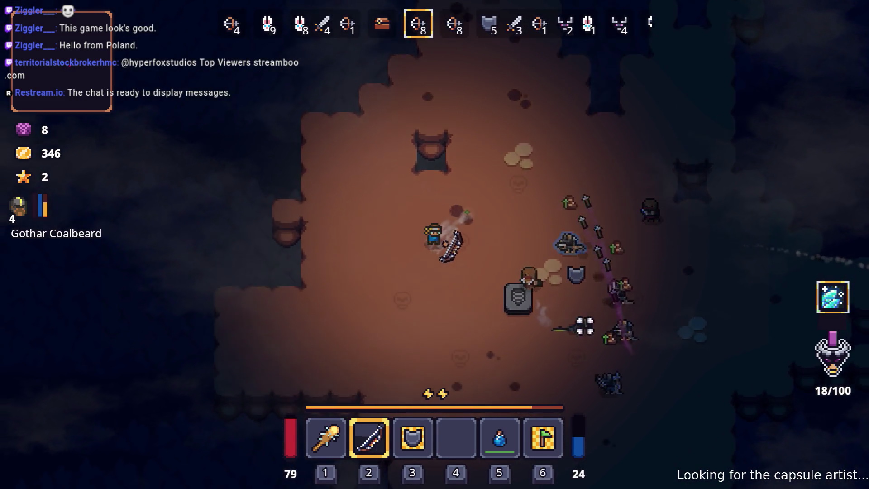
click(655, 279)
key(s)
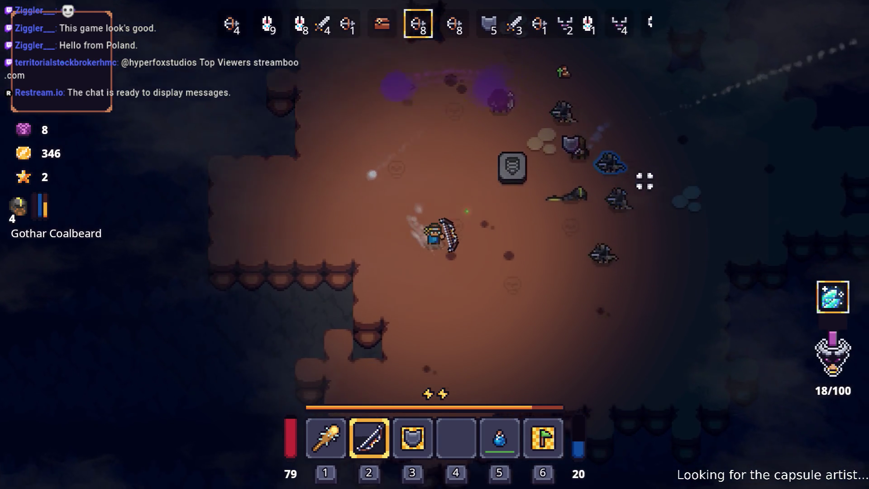
key(space)
key(d)
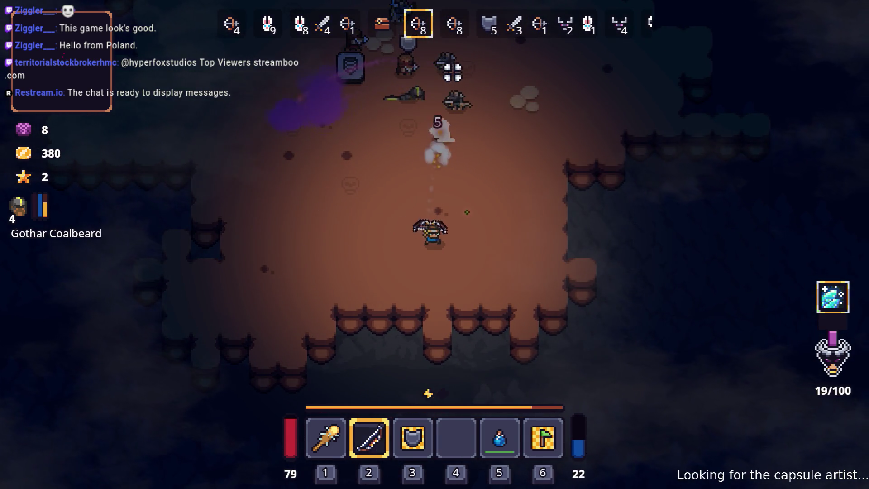
key(w)
click(452, 71)
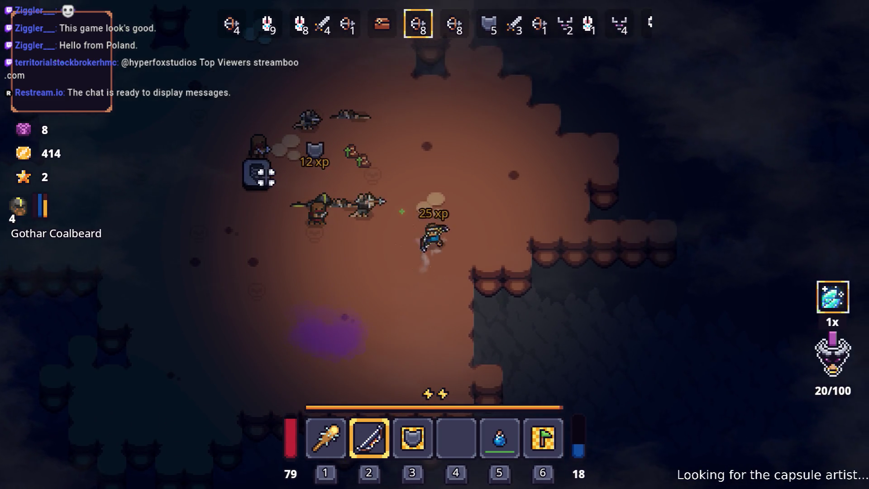
Dash across the pit and fire arrow volleys at the remaining enemies
key(w)
key(space)
click(497, 130)
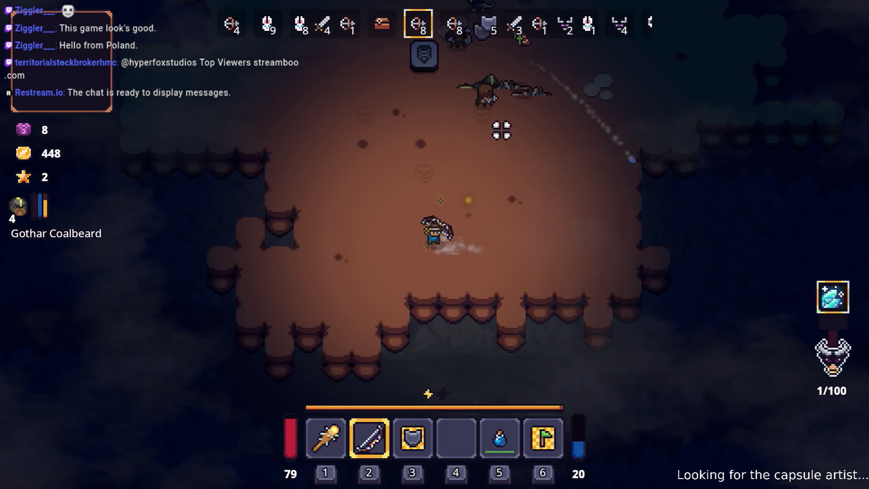
key(w)
click(569, 101)
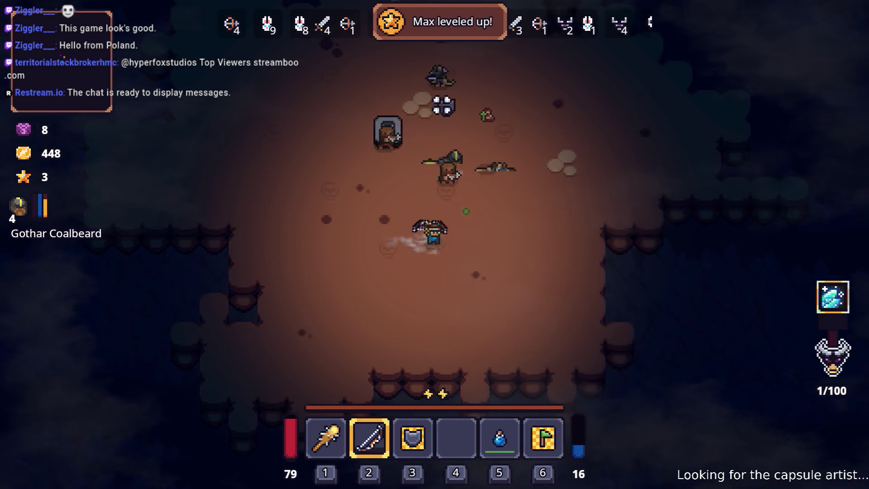
key(s)
click(340, 132)
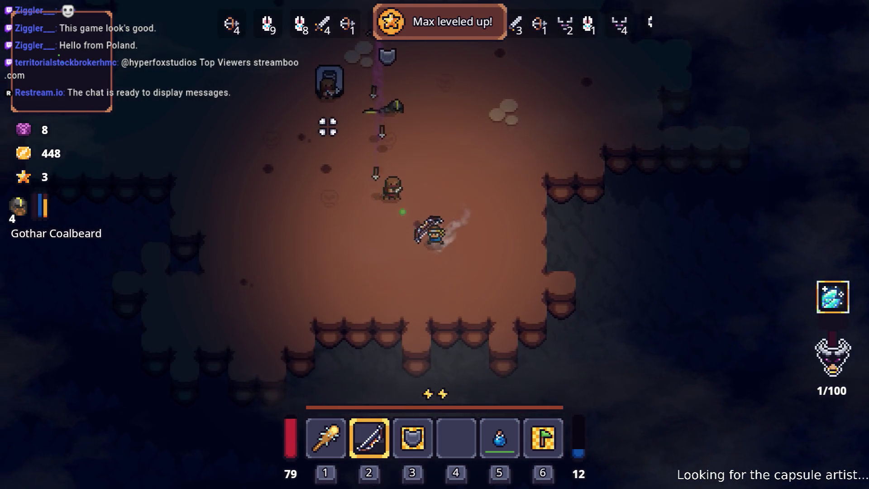
key(a)
click(335, 120)
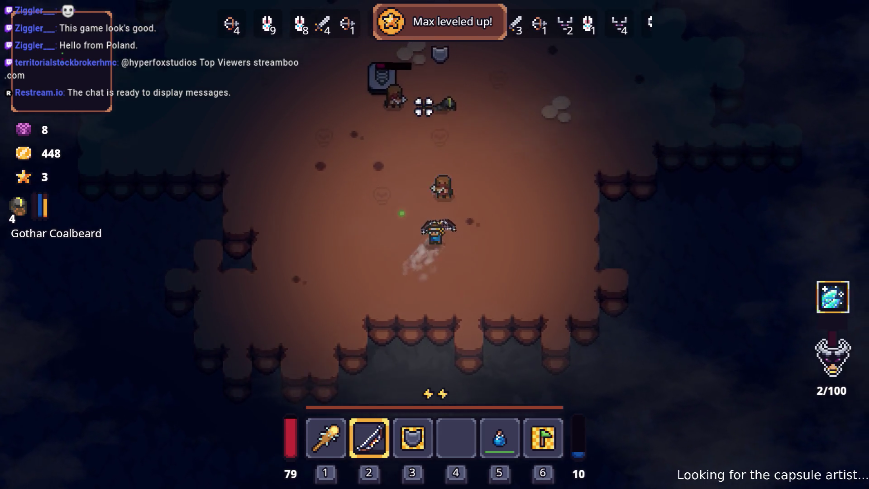
key(d)
click(363, 129)
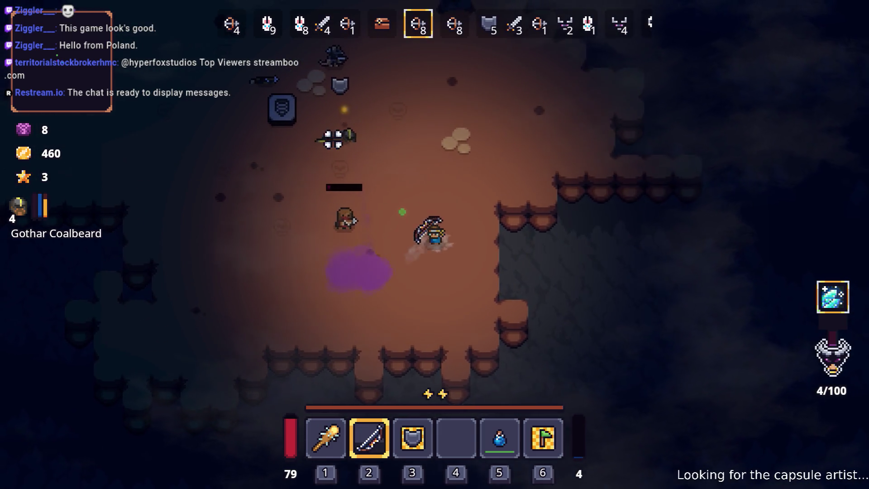
Shoot the last nearby enemy as wave 5/8 starts, then open the inventory
key(s)
key(a)
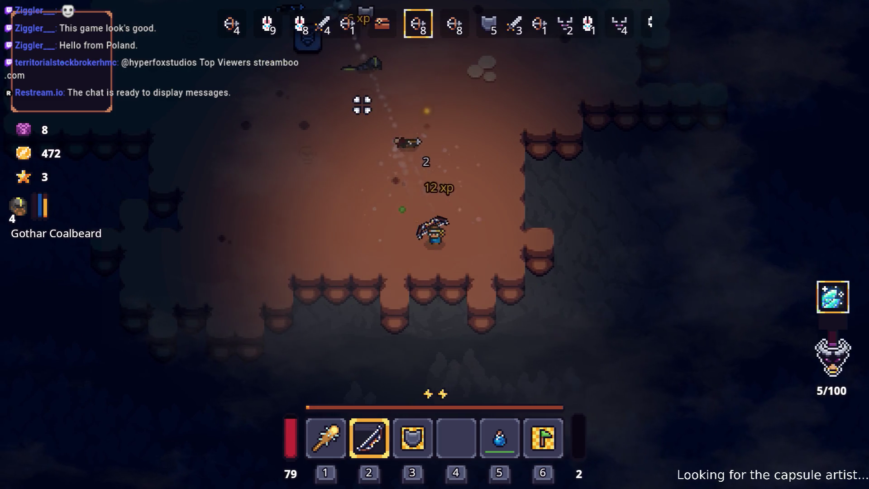
key(w)
key(a)
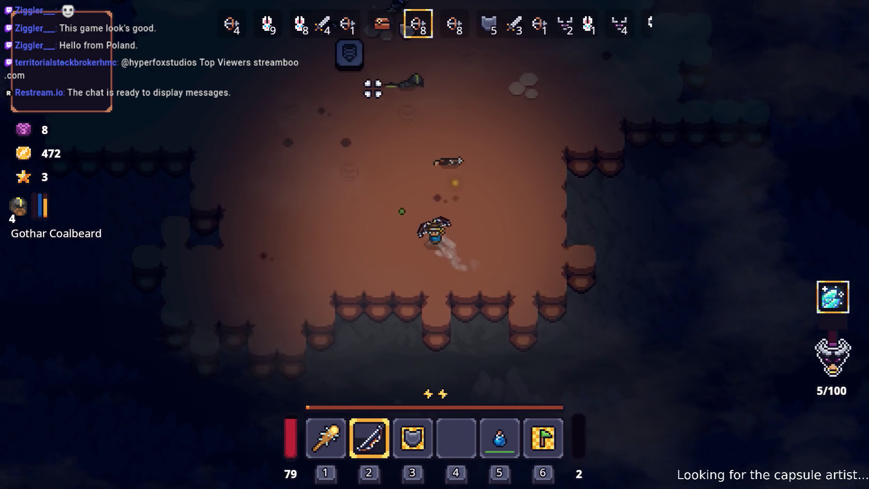
click(452, 75)
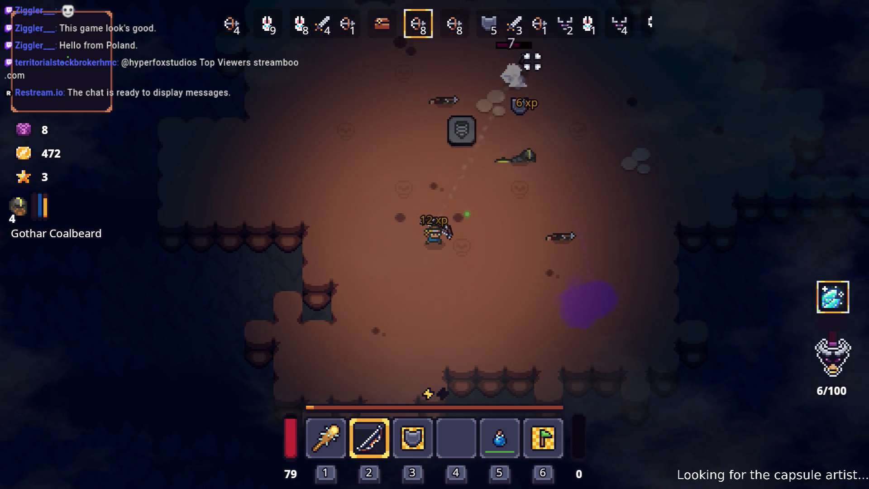
key(w)
key(a)
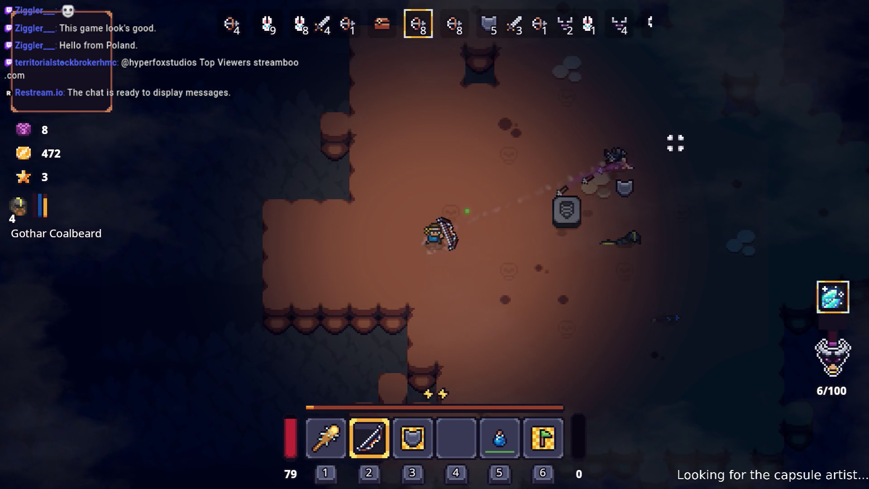
key(w)
key(a)
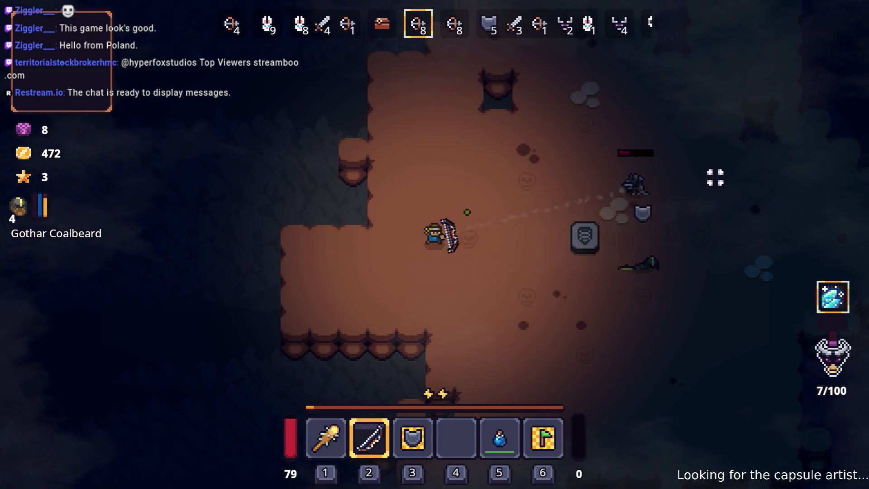
key(s)
key(d)
key(Tab)
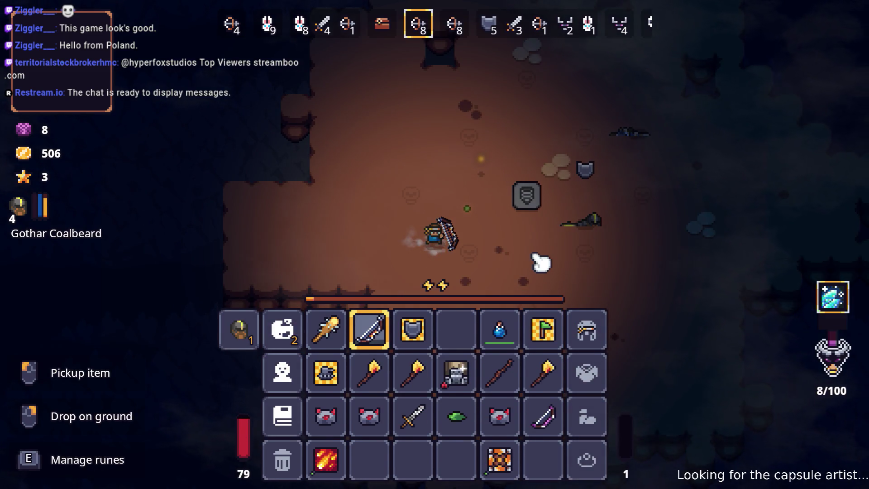
Remove the Ice Bolt rune from the longbow and equip the Poison Bow instead
key(Tab)
key(Tab)
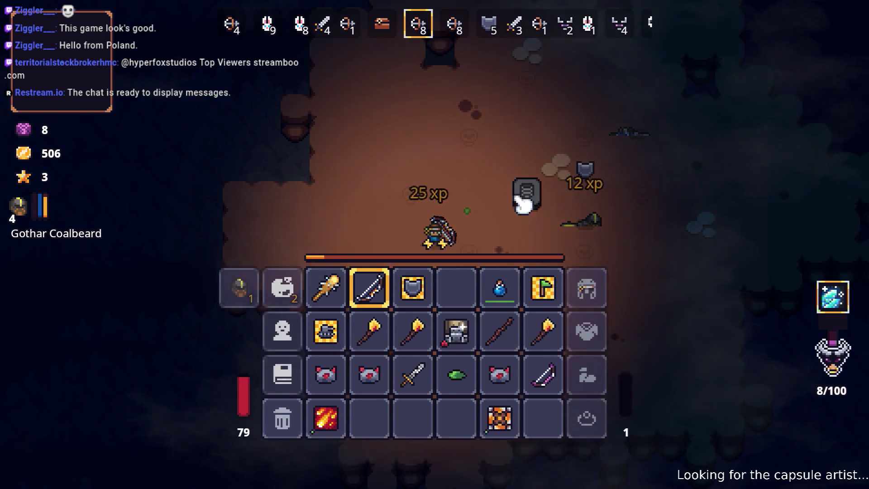
key(e)
click(378, 272)
click(433, 306)
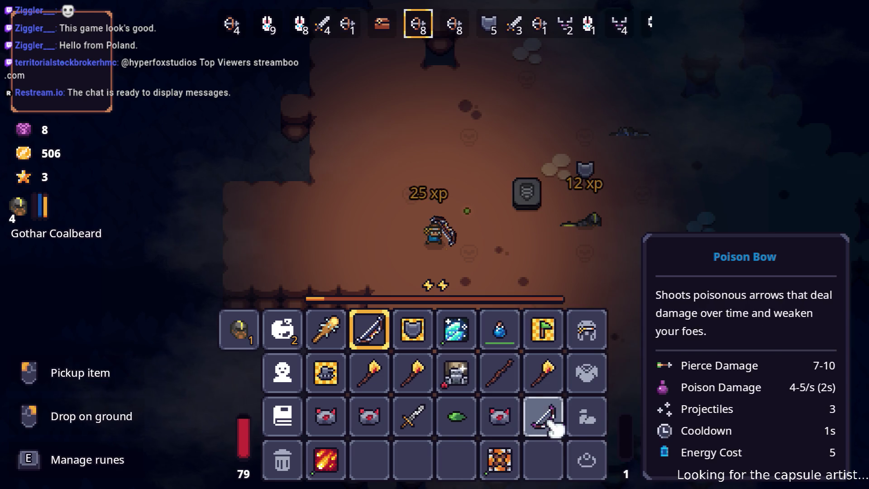
drag(555, 427, 387, 353)
Fit the Poison Bow with Ice Bolt in slot one and Fireball in slot two
key(e)
click(380, 255)
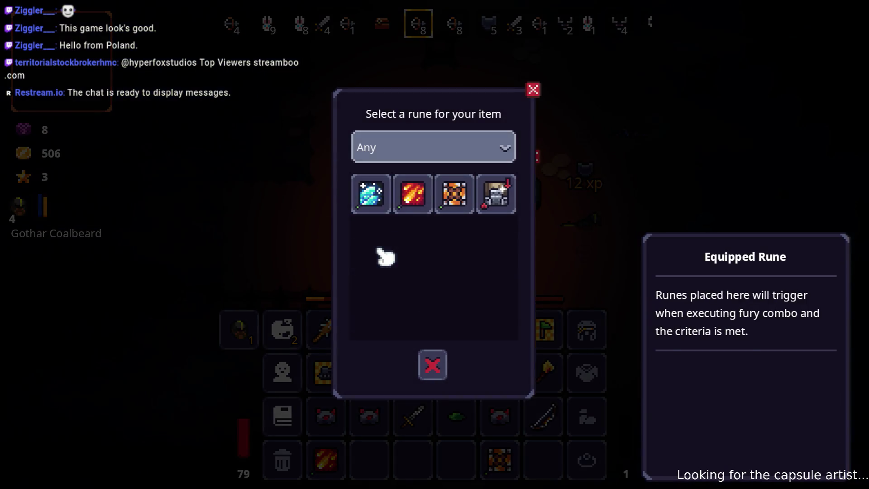
click(385, 205)
click(412, 262)
click(411, 195)
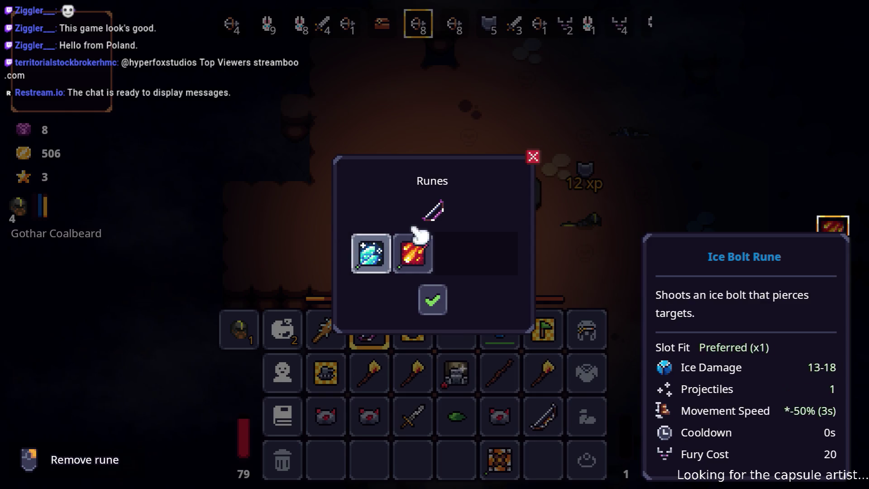
click(440, 304)
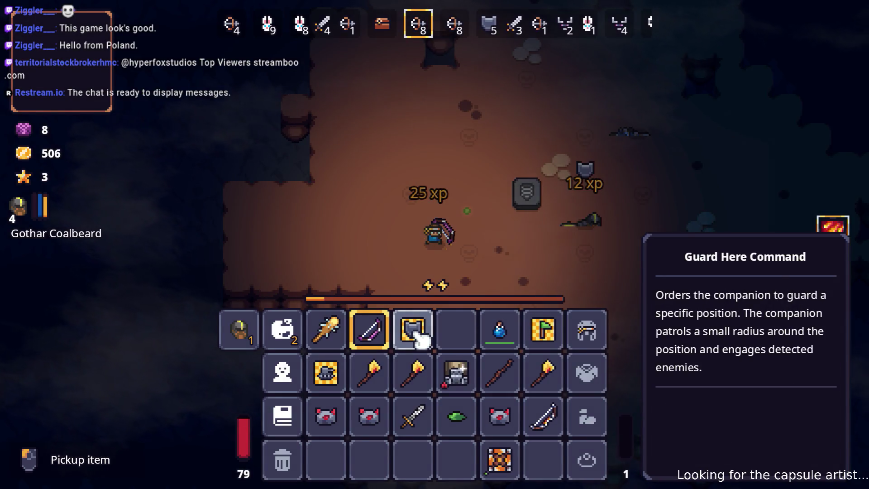
Review the skill point grid, then close the inventory
key(e)
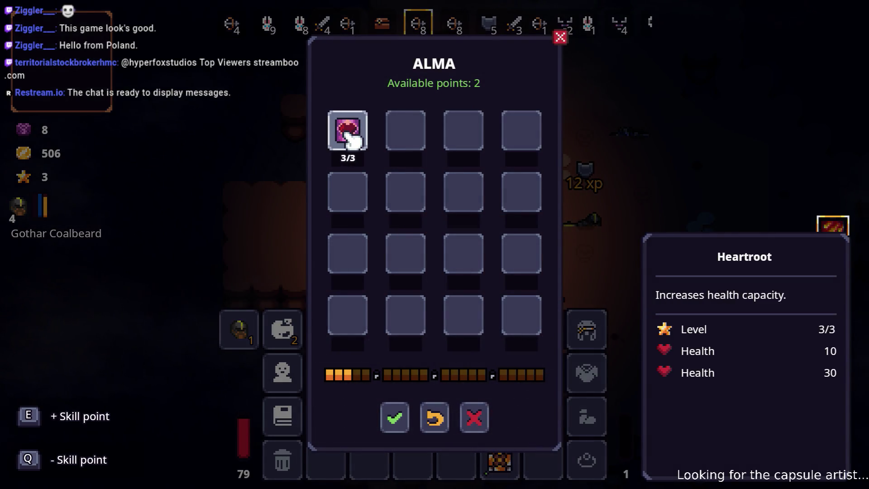
click(398, 410)
key(Tab)
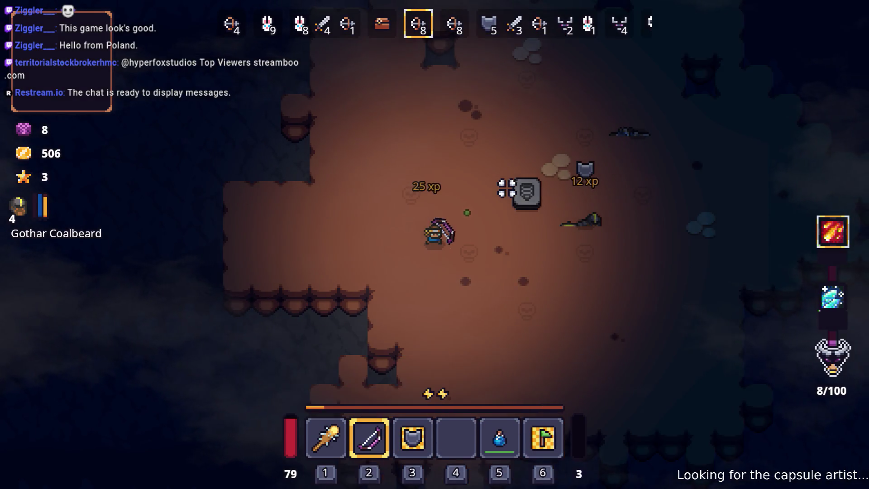
Fire a burst of poison arrows at the nearby enemy, then sidestep away
click(385, 131)
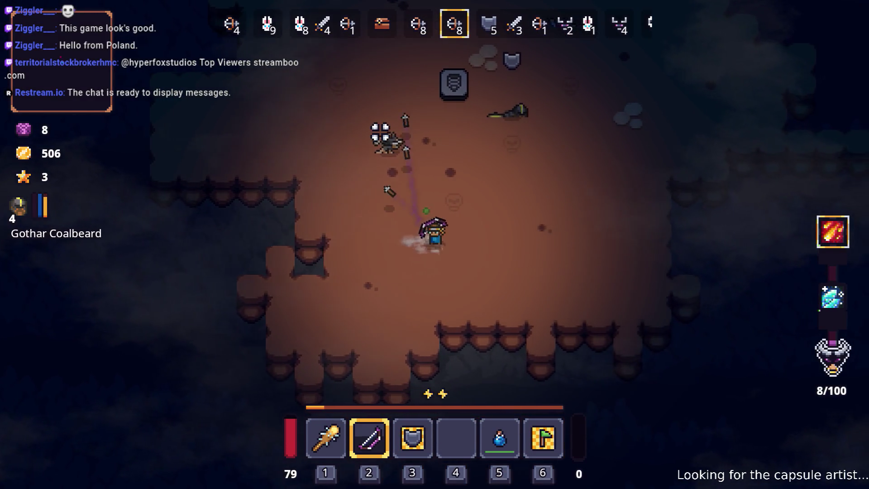
click(332, 136)
click(318, 165)
click(317, 176)
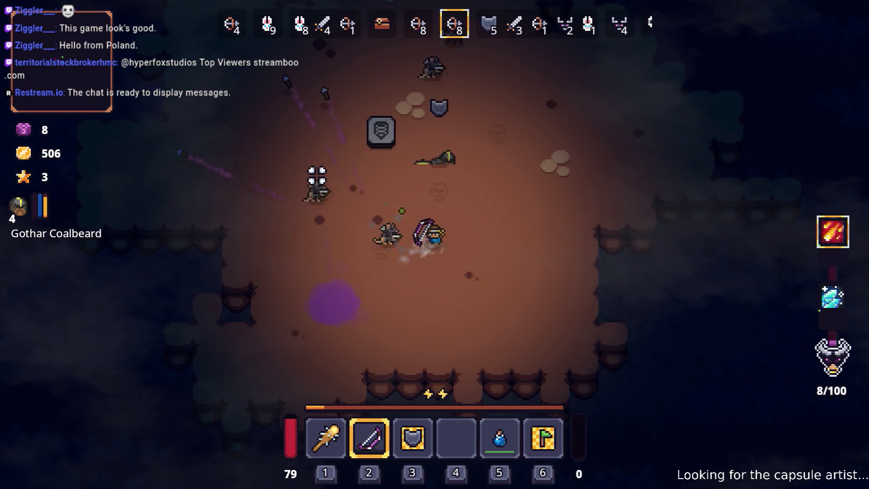
key(s)
key(d)
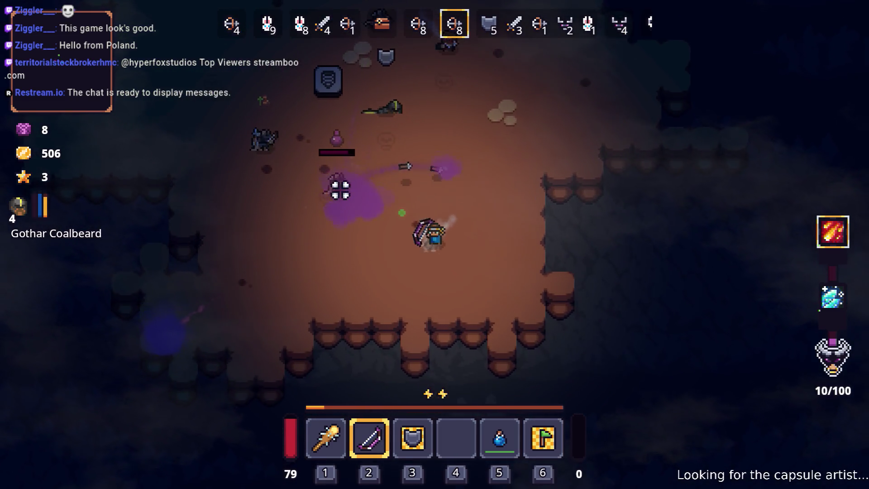
key(a)
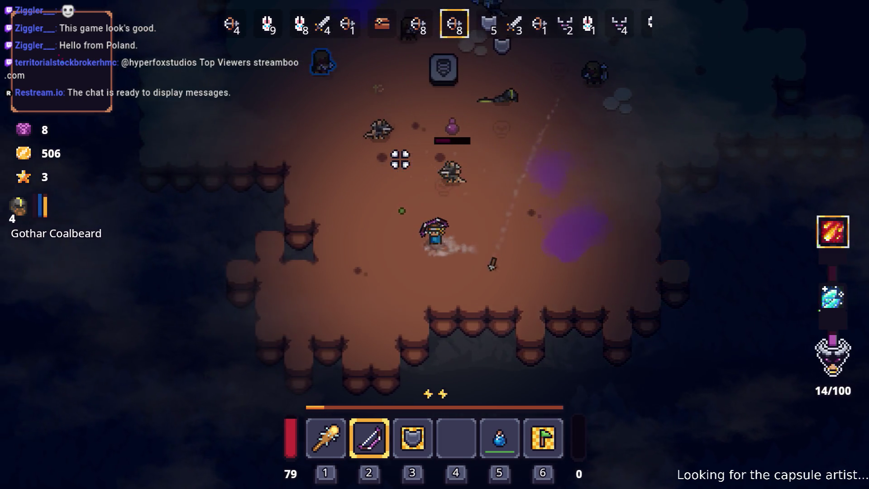
Circle the clearing and switch to the club as enemies close in
key(w)
key(a)
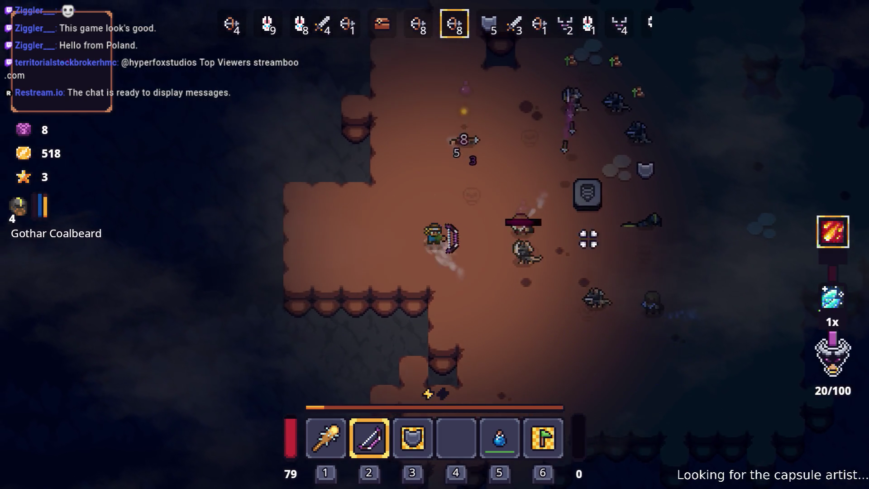
key(w)
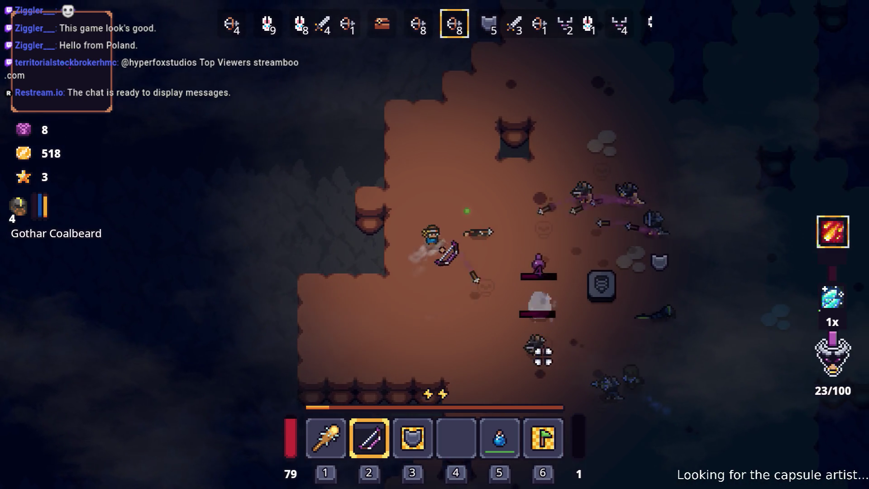
key(w)
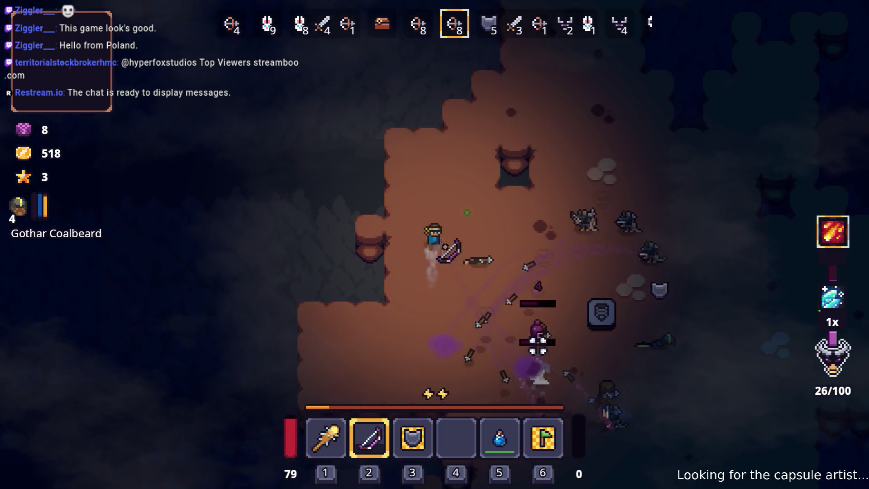
key(d)
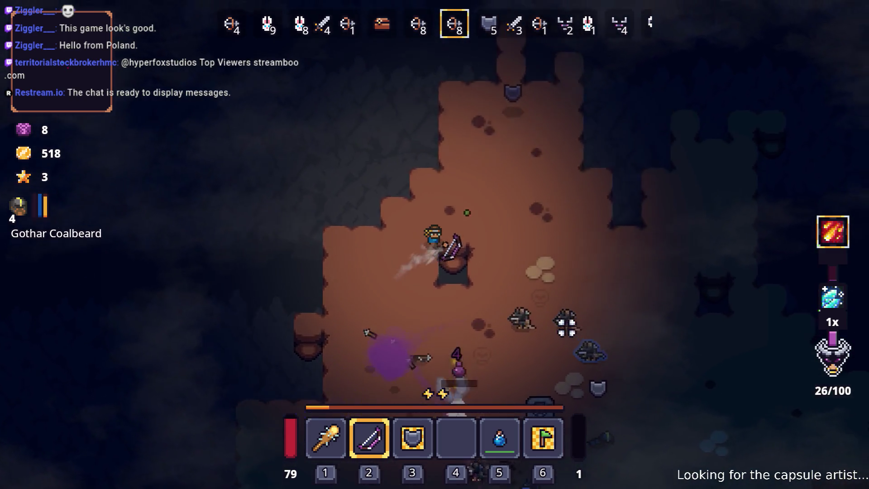
key(d)
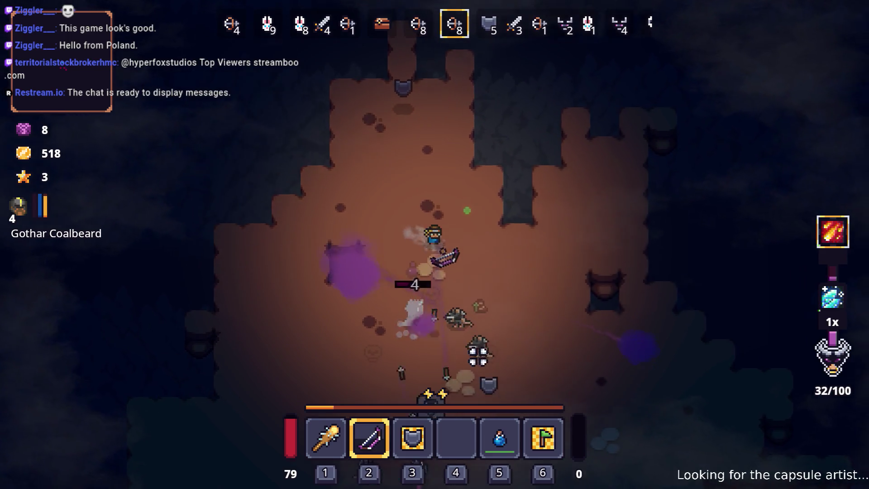
key(d)
key(s)
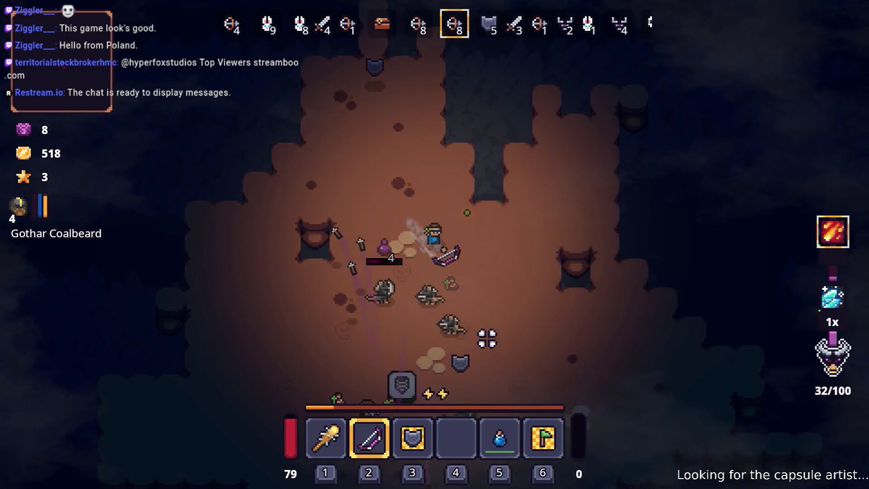
key(1)
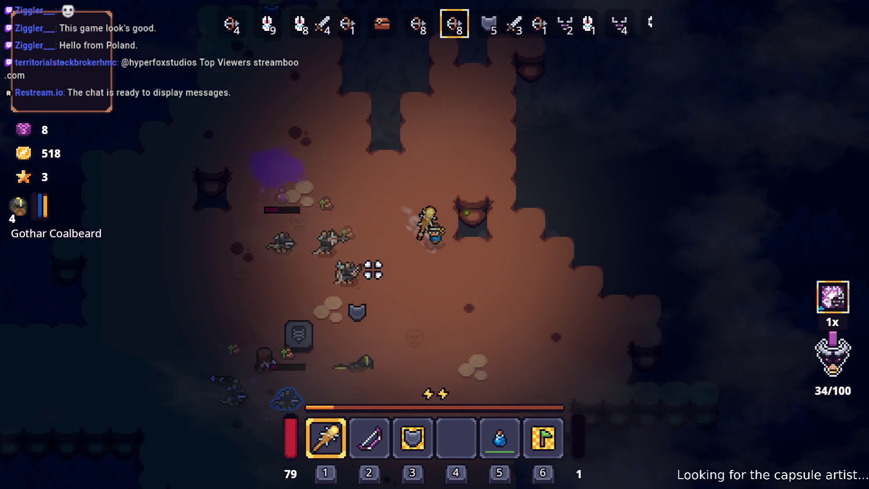
key(a)
key(s)
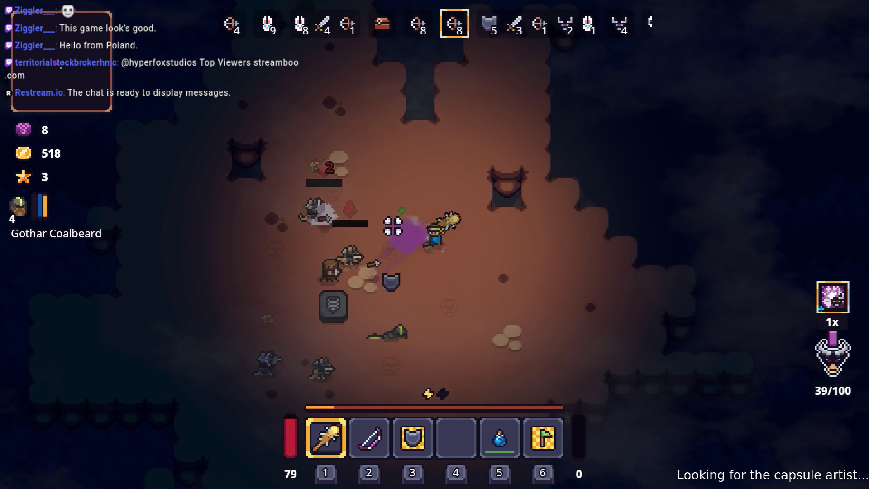
key(s)
key(d)
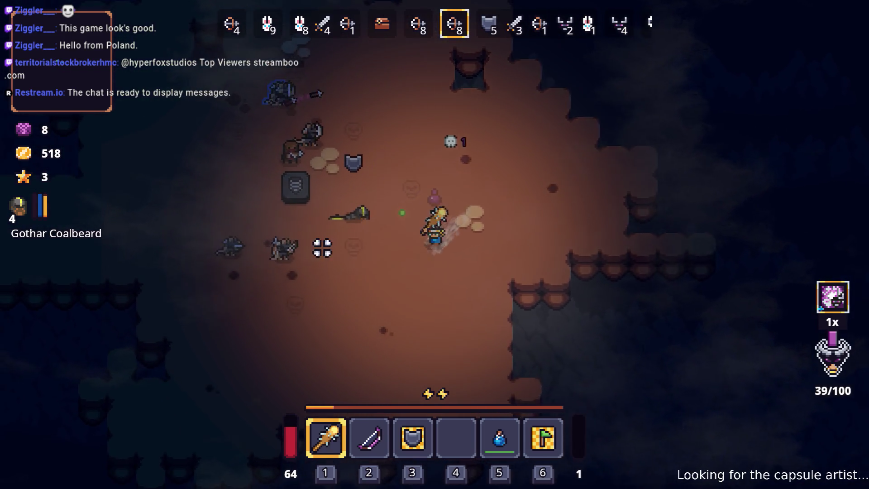
Kite the enemies around the pit with the club equipped
key(a)
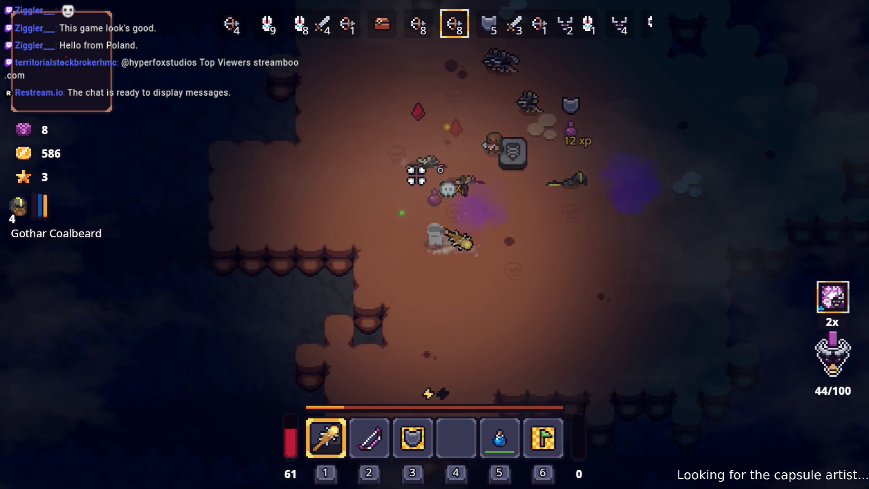
key(w)
key(a)
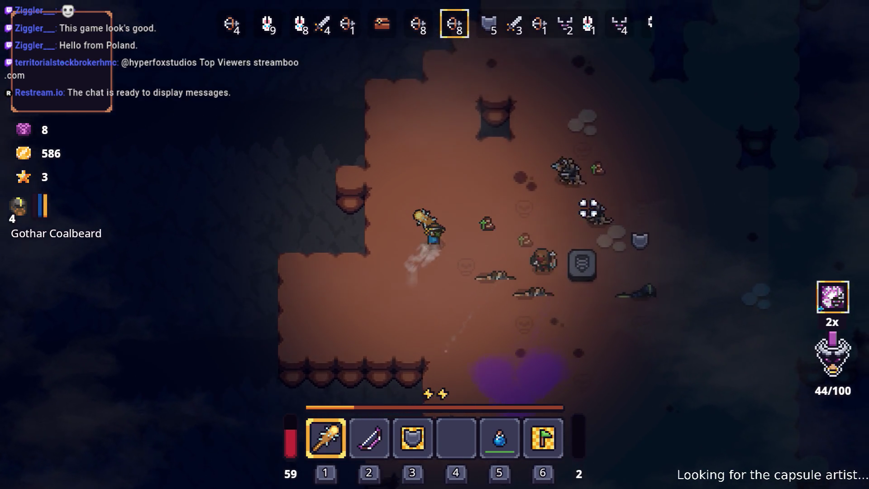
key(w)
key(d)
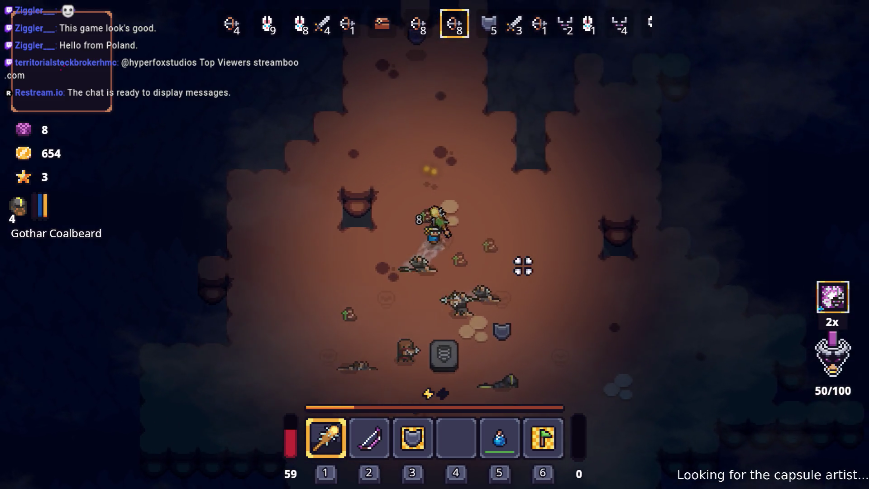
key(d)
key(s)
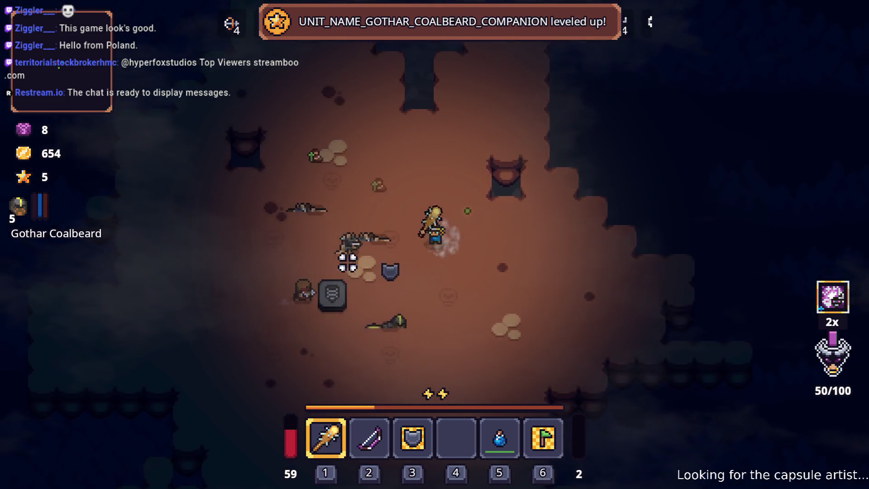
key(a)
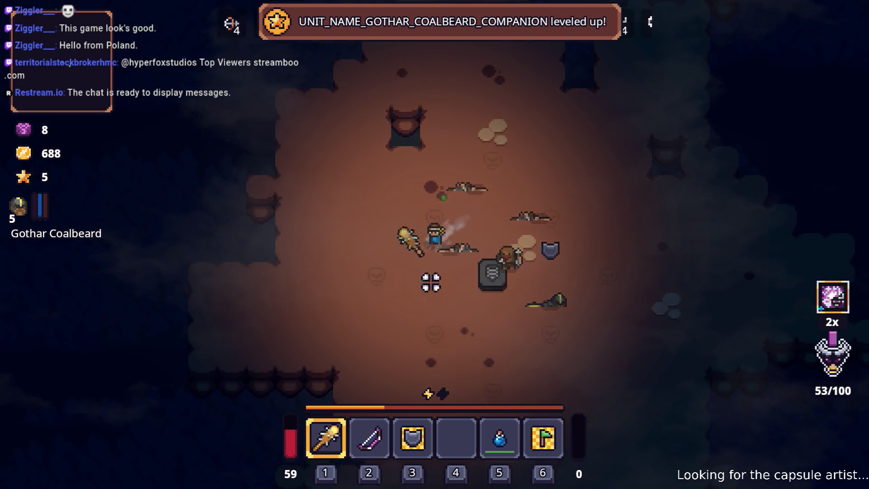
key(s)
key(d)
Swap between Poison Bow and club, striking the nearby enemy until wave 6/8 begins
key(s)
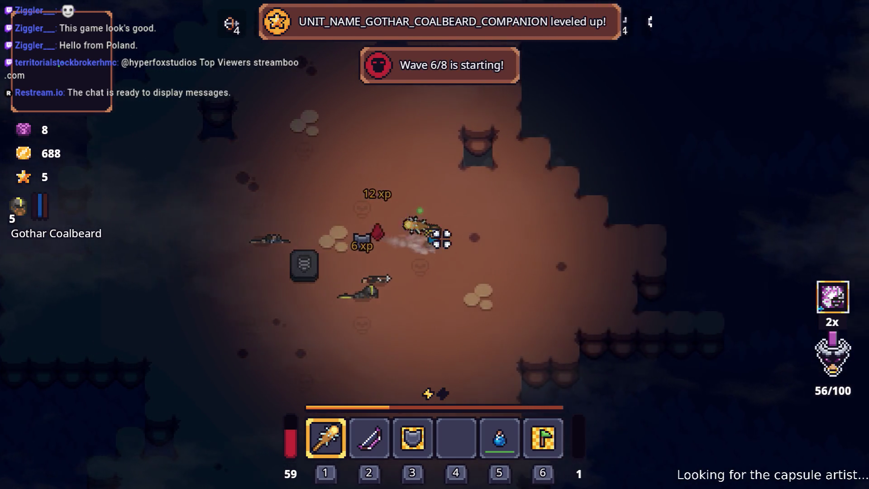
key(2)
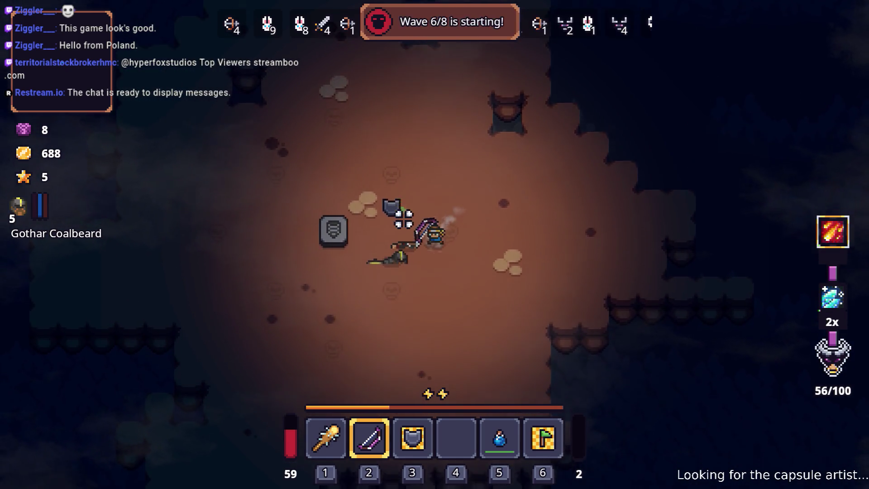
key(s)
key(1)
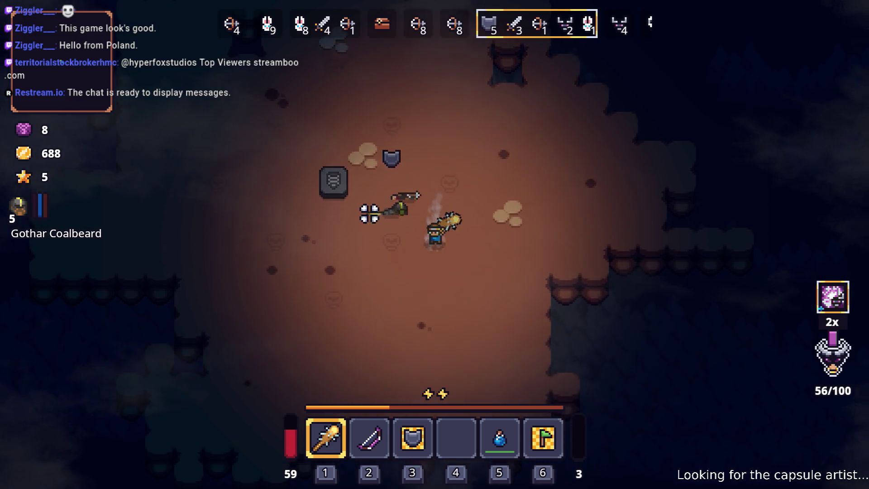
key(a)
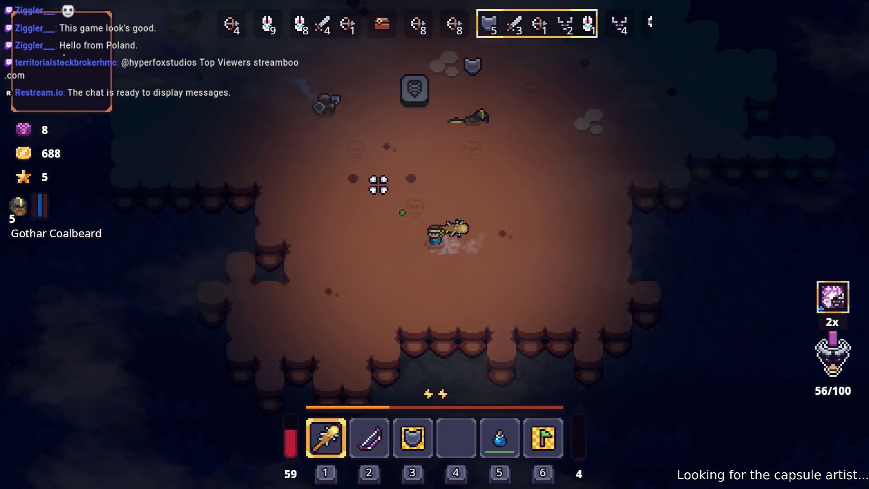
key(a)
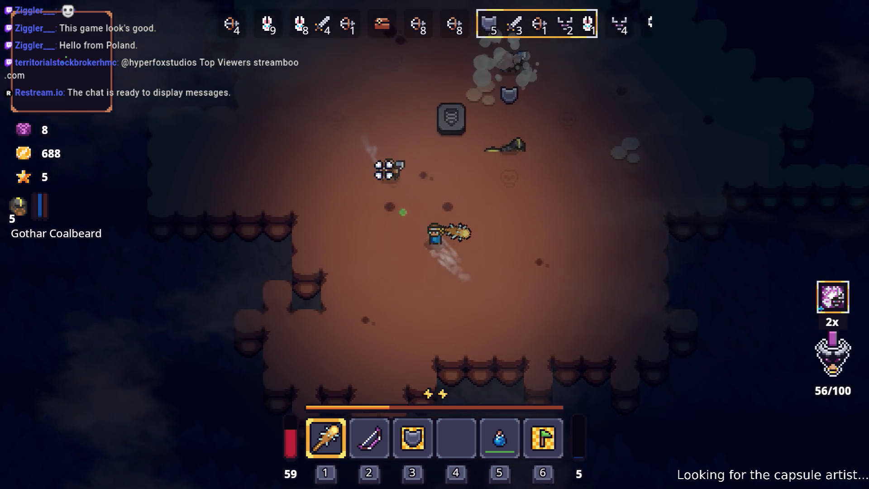
key(s)
click(430, 163)
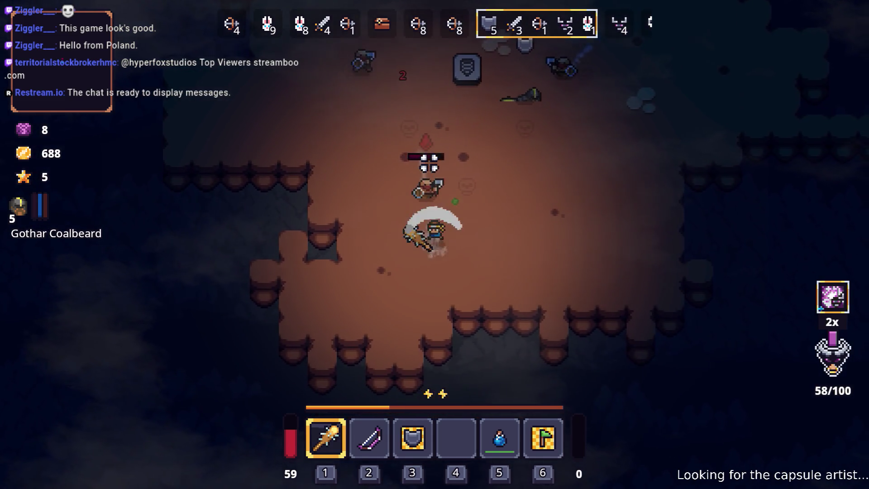
key(d)
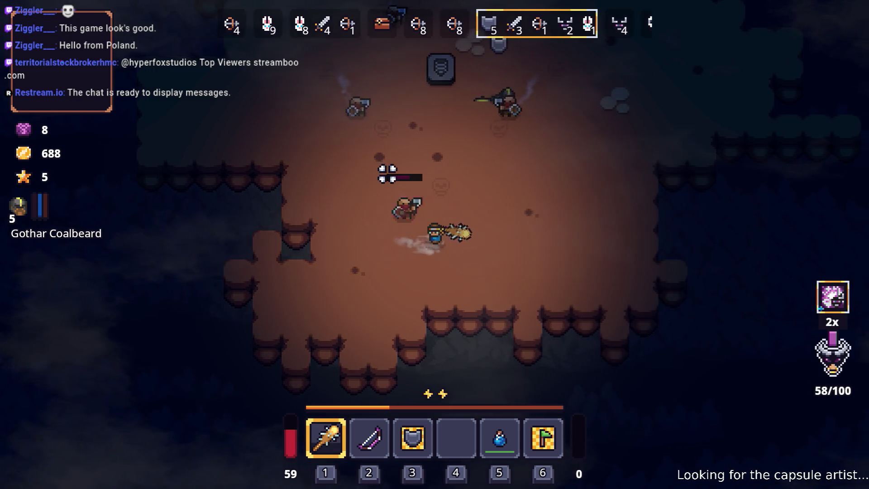
key(2)
key(w)
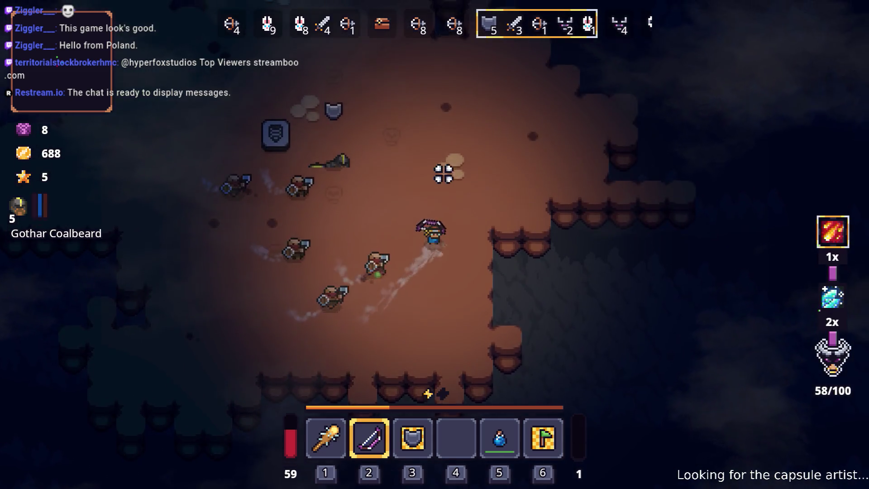
key(d)
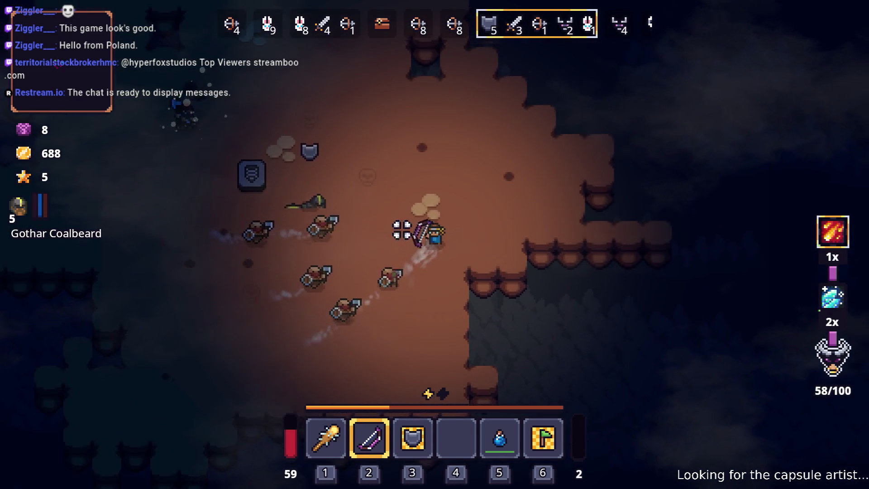
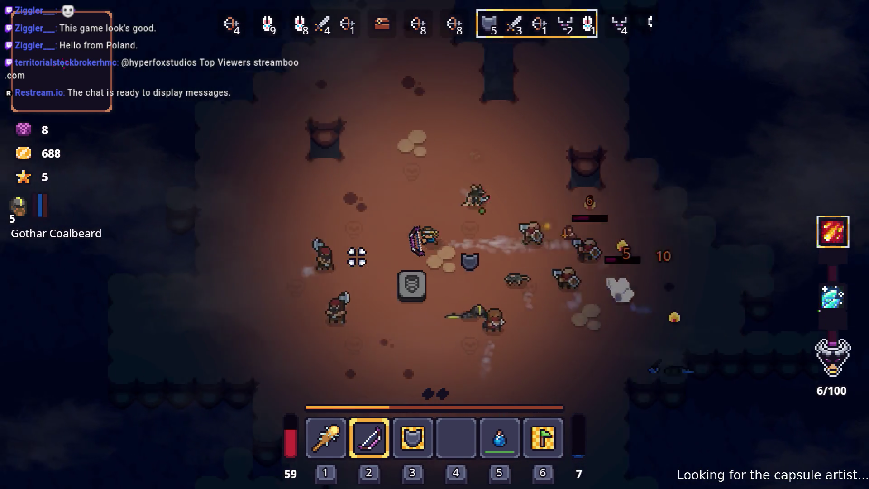
Move the archer through the cave, shooting nearby enemies while dodging them
key(w)
key(a)
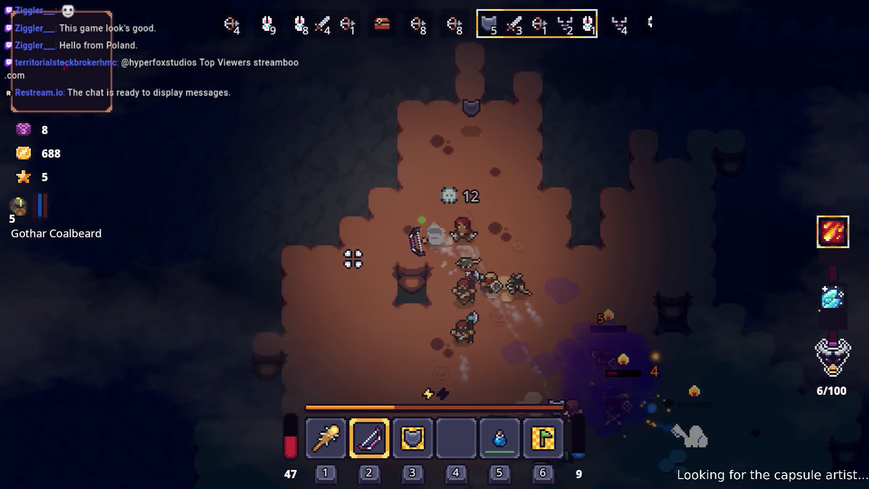
key(s)
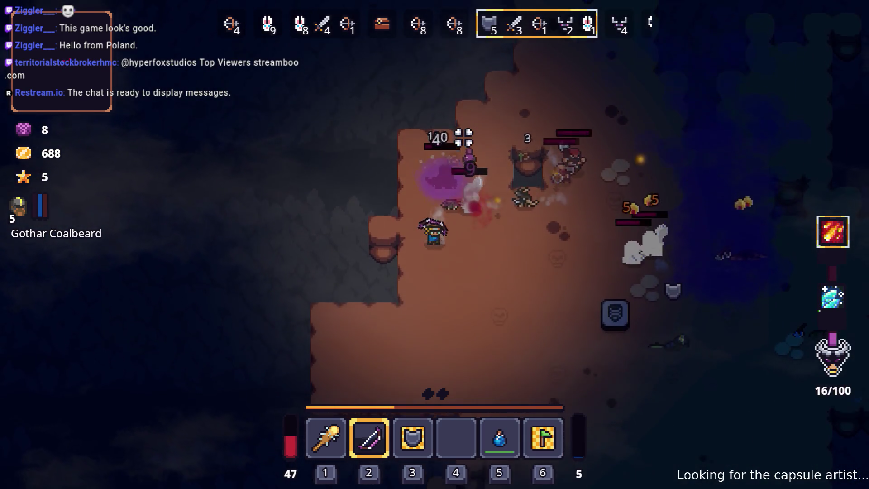
key(a)
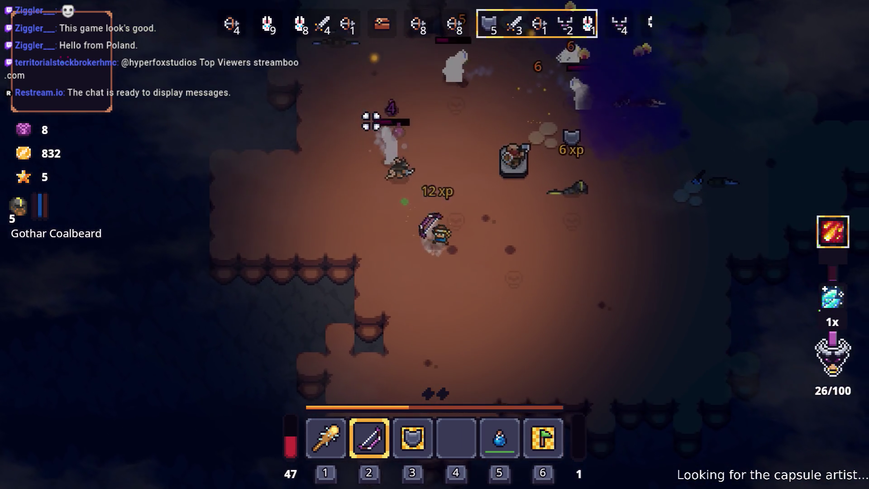
key(d)
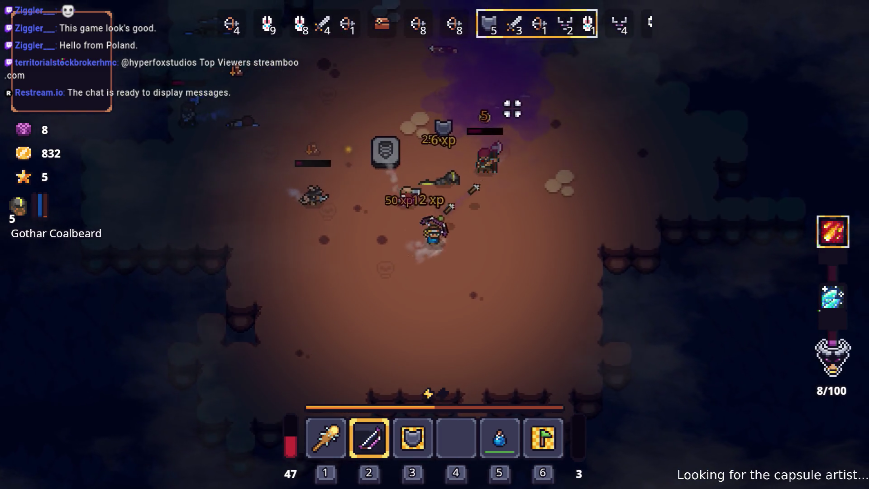
key(s)
key(d)
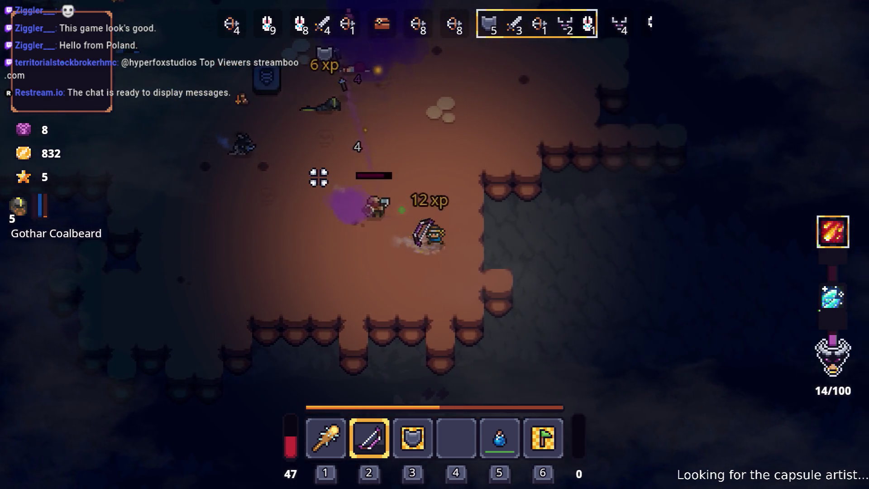
Finish off the remaining enemies with arrows, raising gold to 866 before wave 7/8
key(w)
key(d)
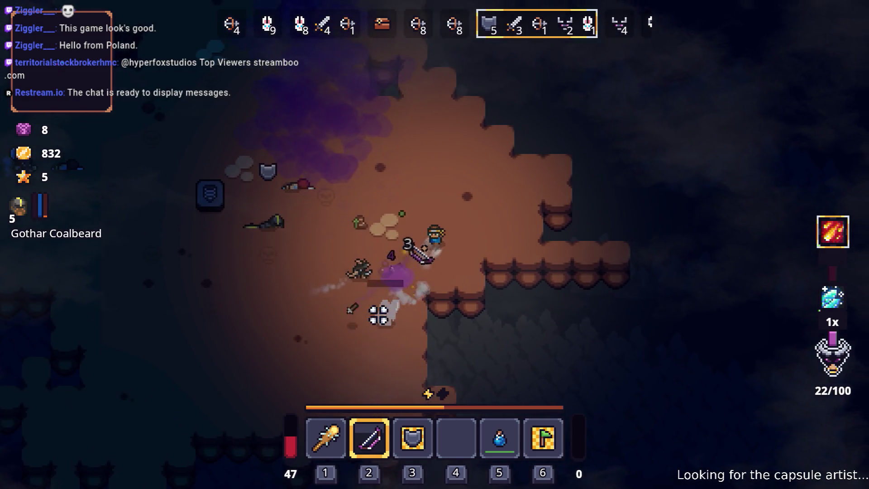
key(w)
key(d)
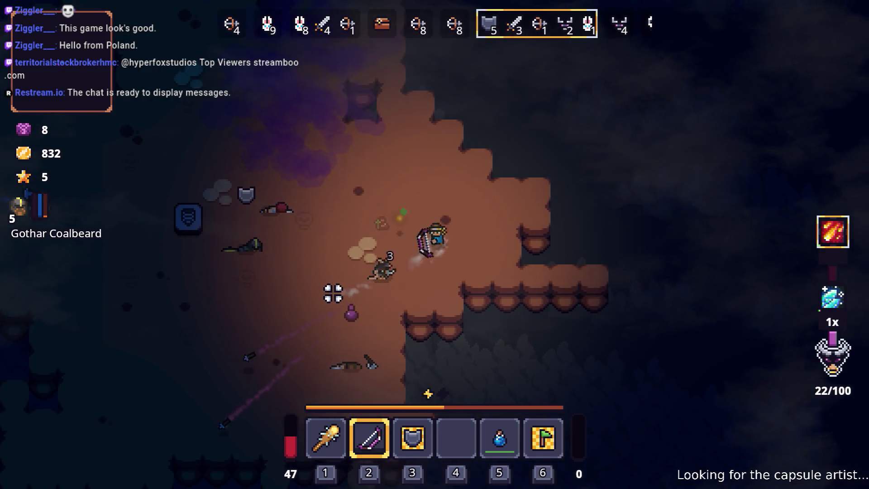
key(a)
key(s)
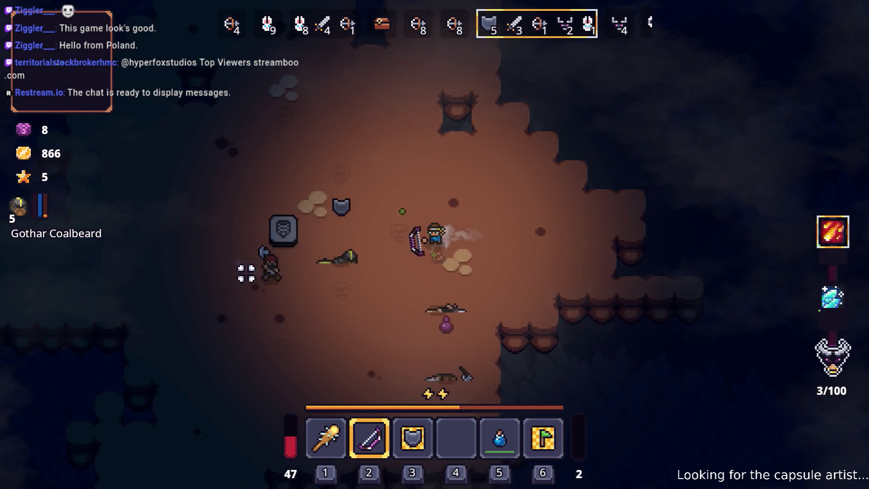
key(s)
key(d)
click(240, 219)
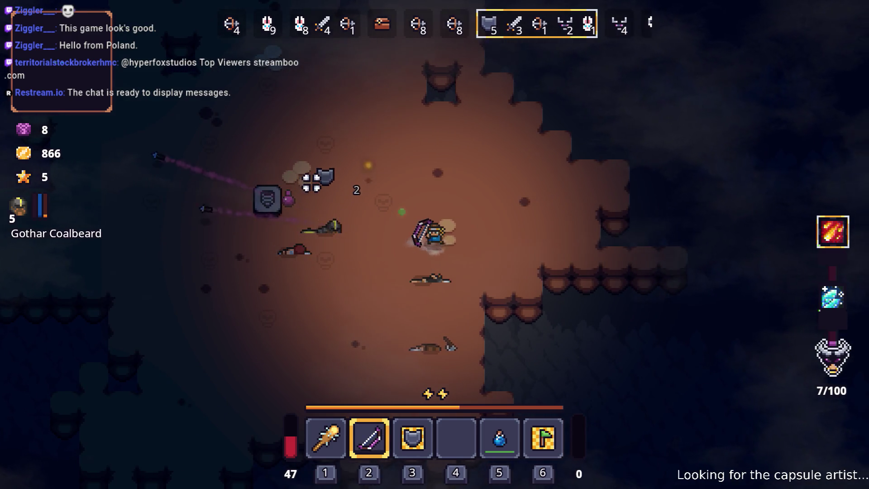
Switch to the club and drink the mana potion from slot 5
key(s)
key(a)
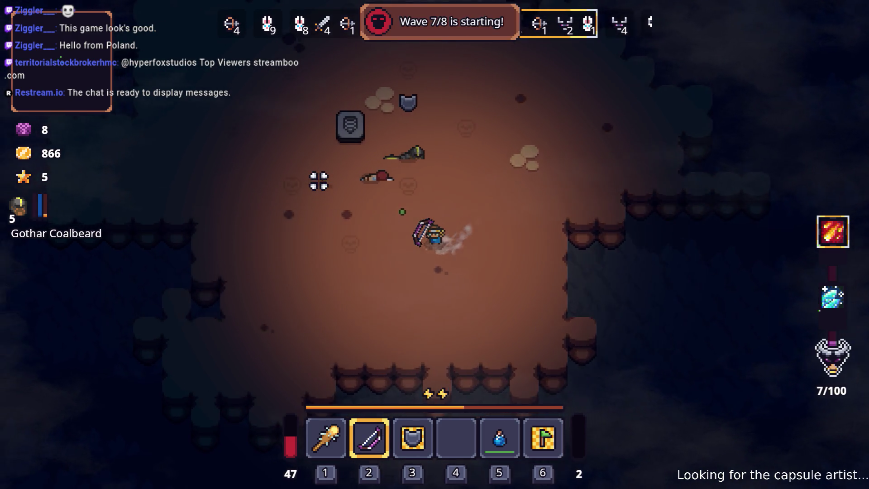
key(1)
key(a)
key(w)
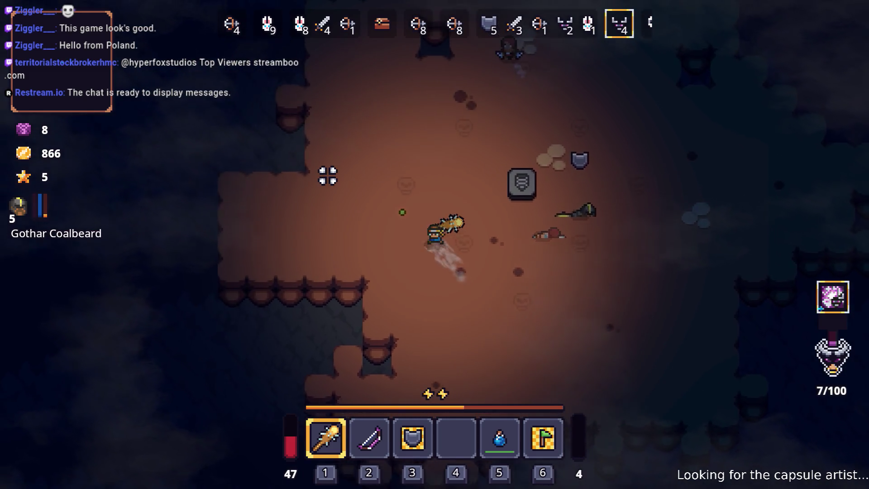
key(5)
Move down, then dash and walk up-right through the cave toward the bats
key(s)
key(d)
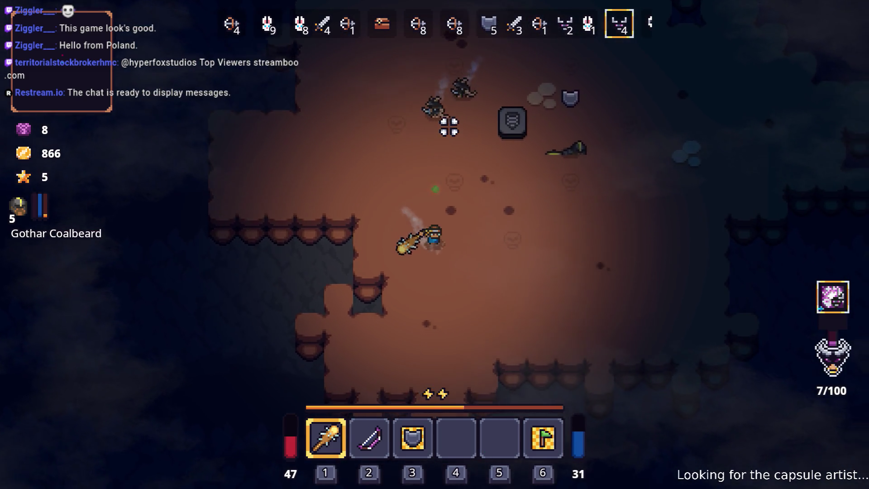
key(d)
key(w)
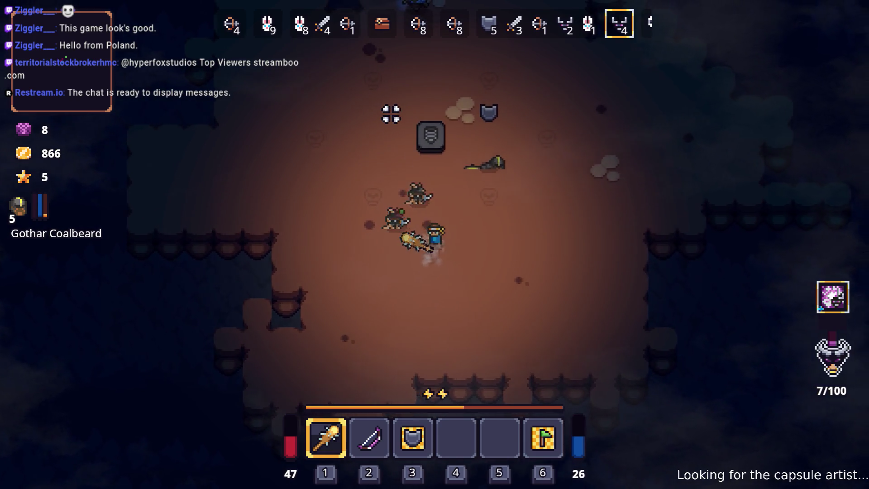
key(w)
key(d)
key(w)
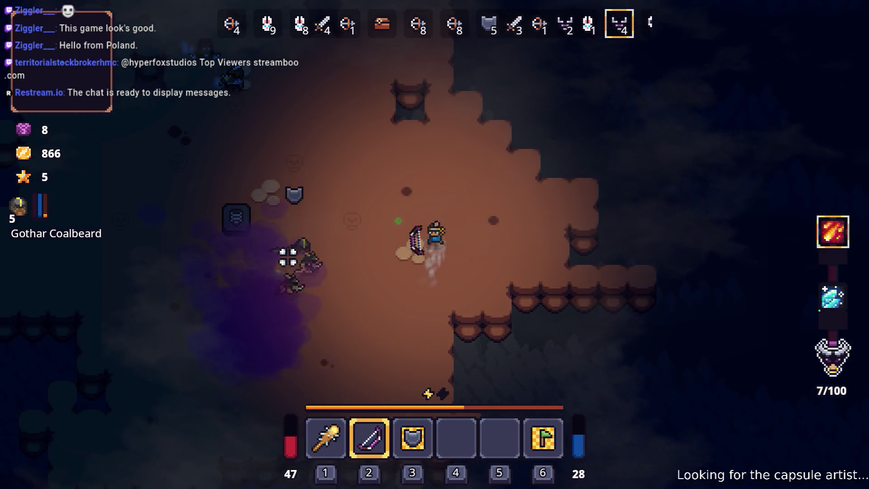
Switch back to the club and drag the second bow into a hotbar slot
key(d)
key(1)
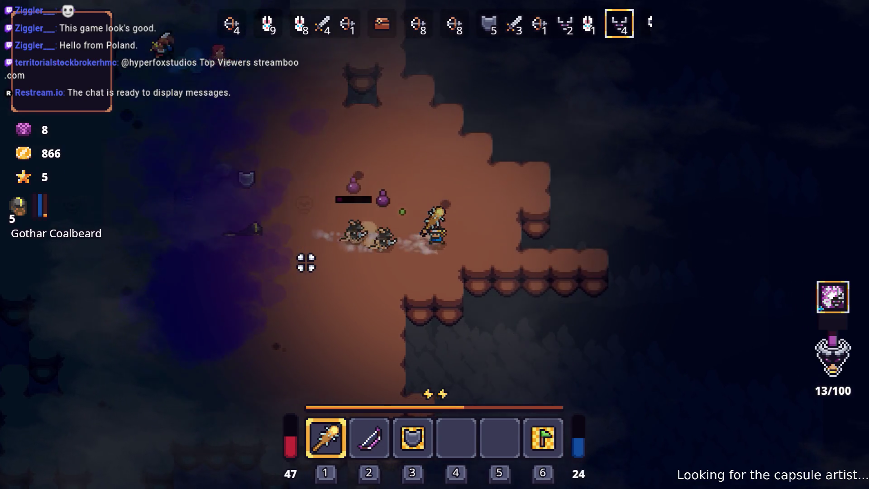
key(i)
mouse_move(543, 411)
mouse_down()
mouse_move(421, 337)
mouse_move(541, 414)
mouse_up()
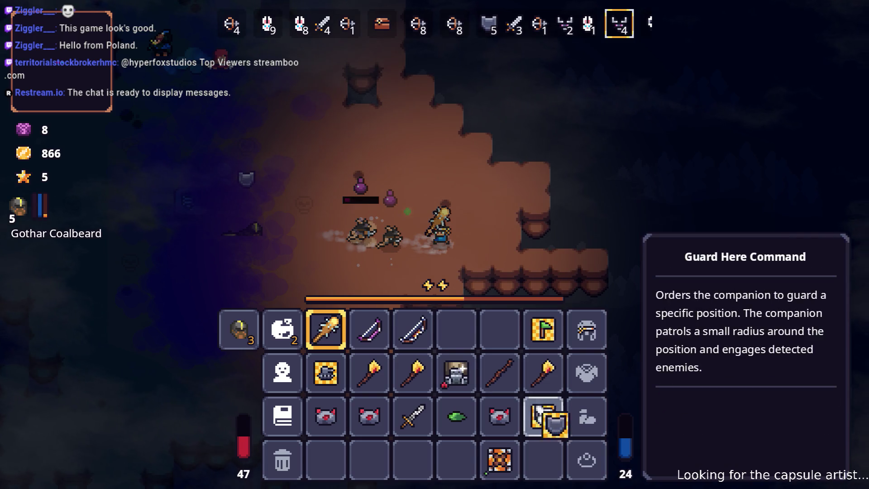
Close the inventory and attack the nearby enemies to the south
key(i)
key(w)
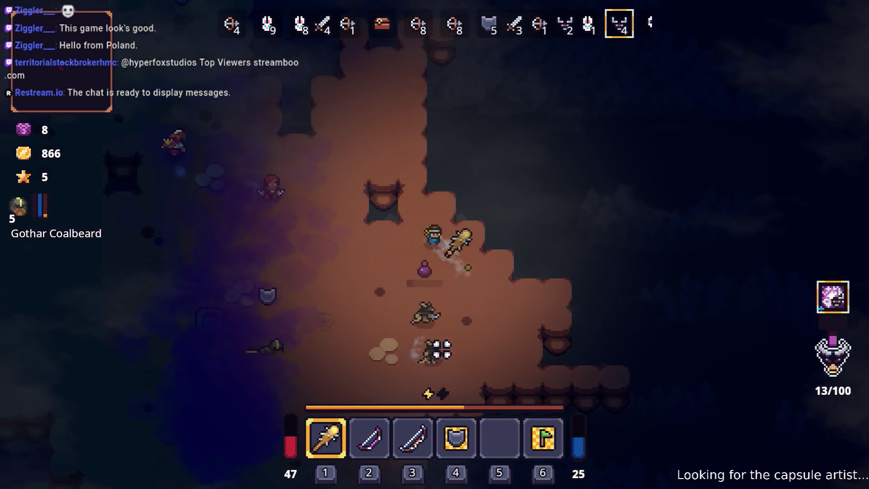
key(s)
click(388, 346)
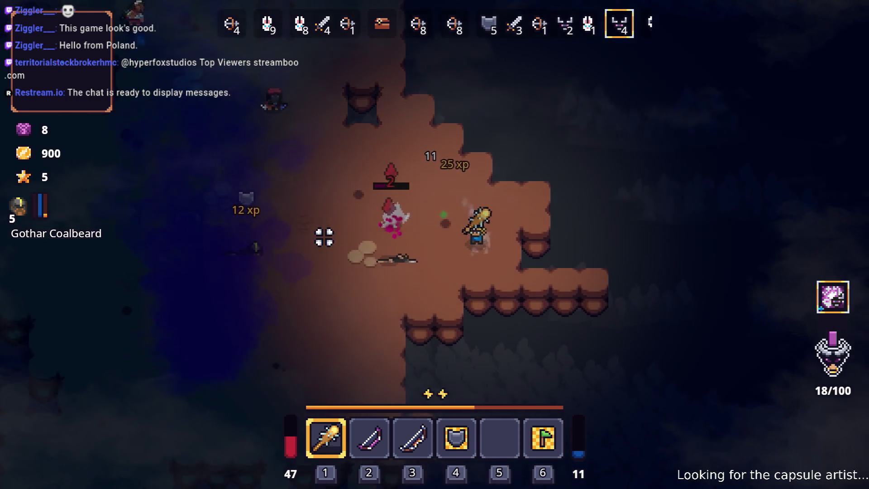
key(s)
key(a)
click(351, 209)
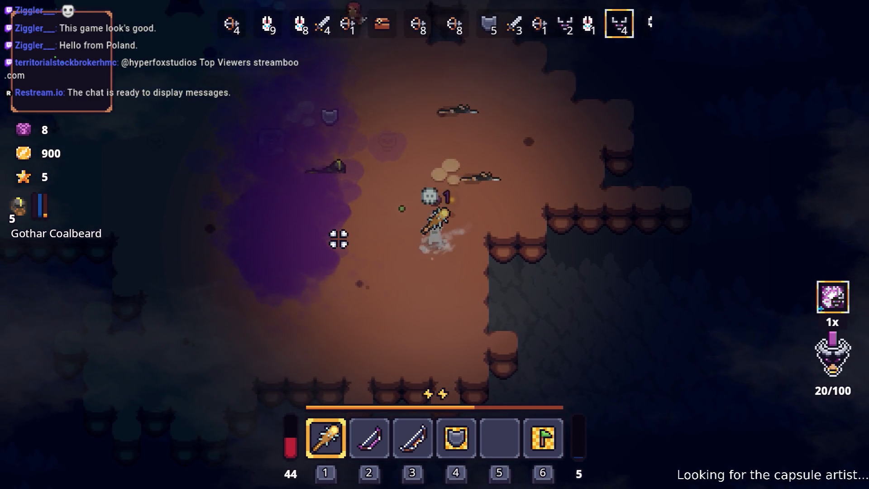
Switch to the first bow with 2 and walk north through the cave
key(s)
key(2)
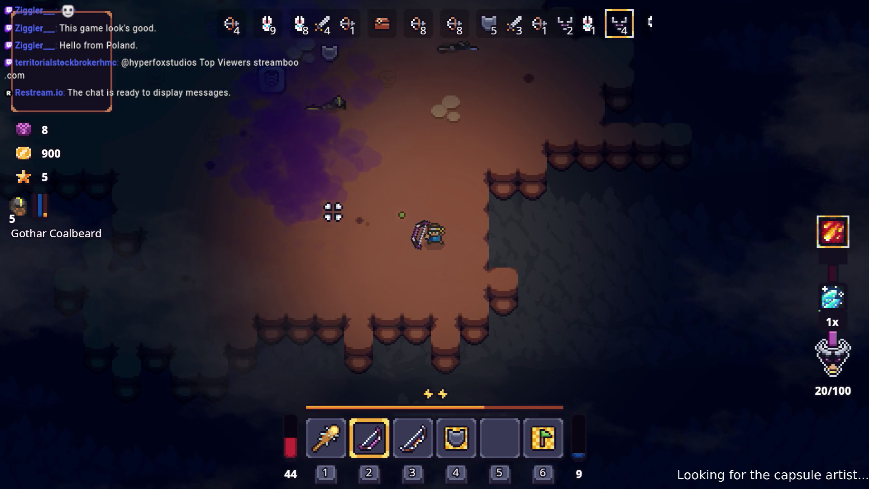
key(w)
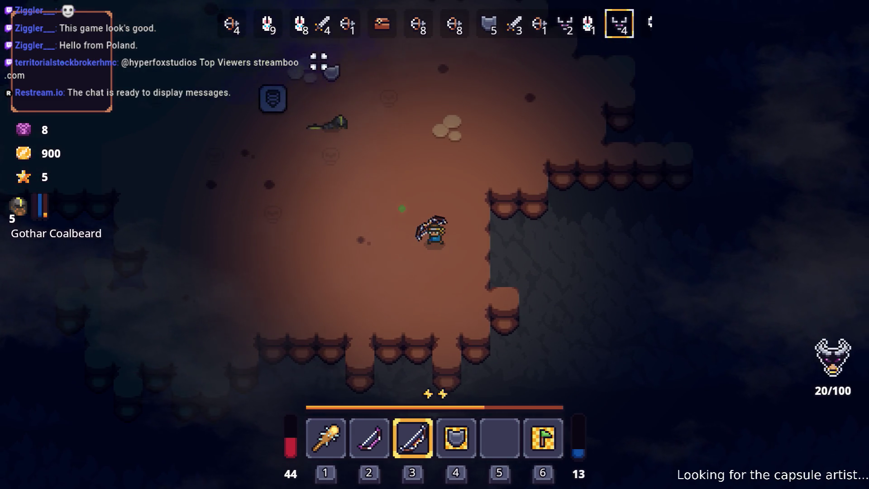
key(w)
key(a)
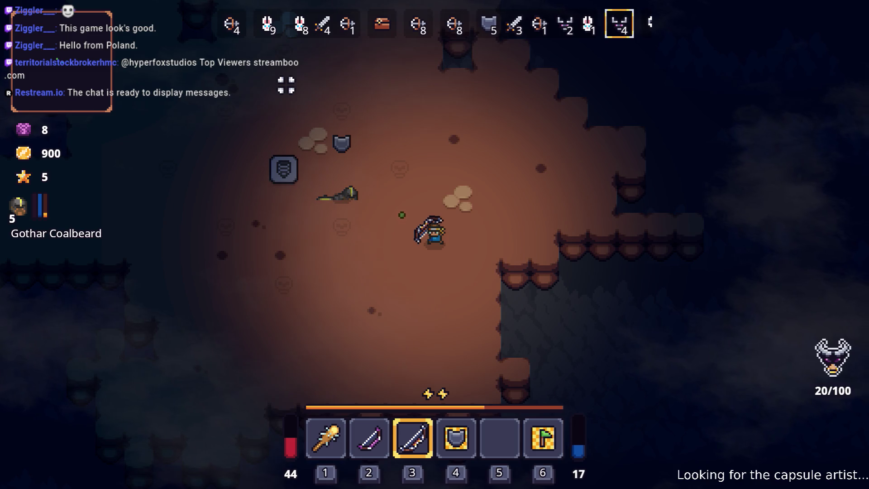
key(w)
key(a)
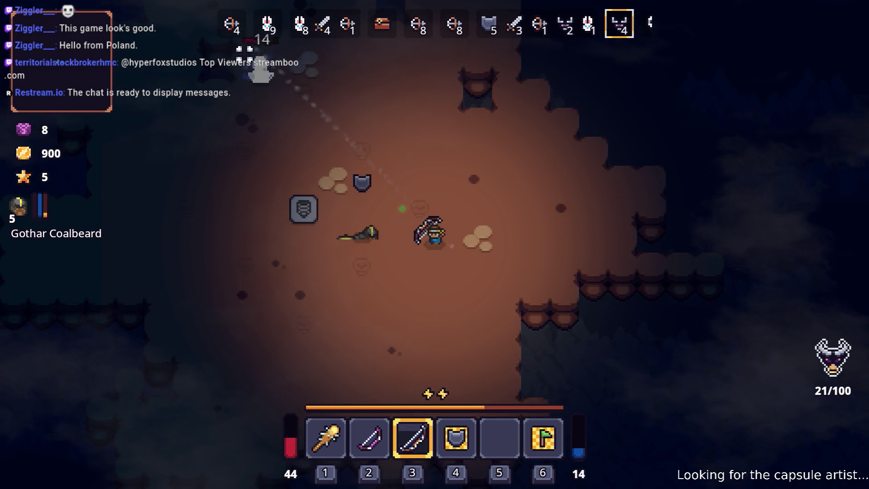
key(s)
Shoot arrows at the surrounding enemies while repositioning, killing them for gold
click(402, 214)
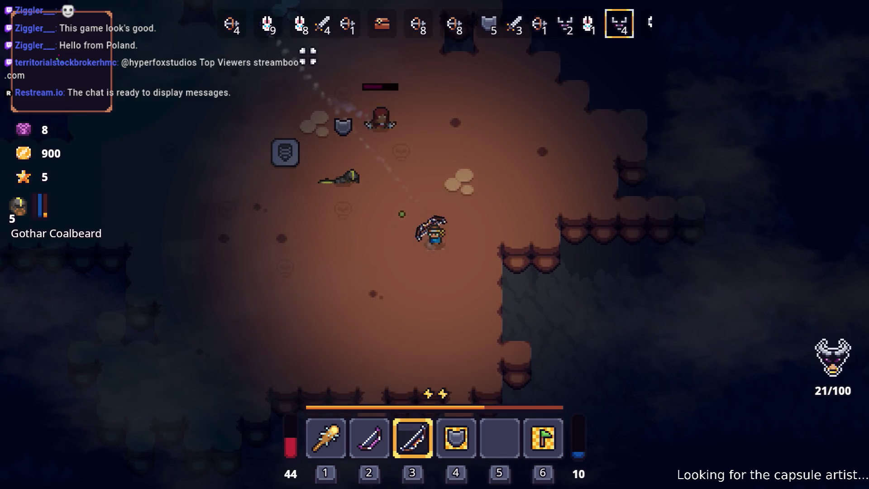
key(s)
key(a)
click(604, 159)
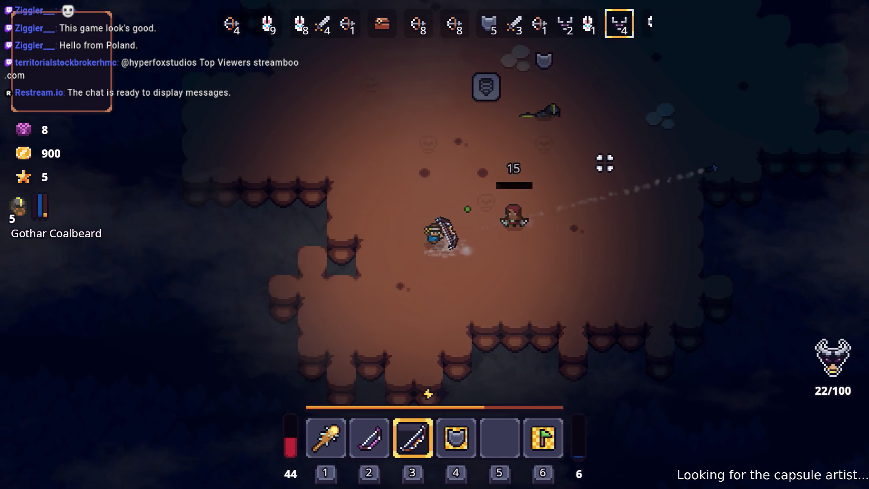
key(w)
key(a)
click(589, 310)
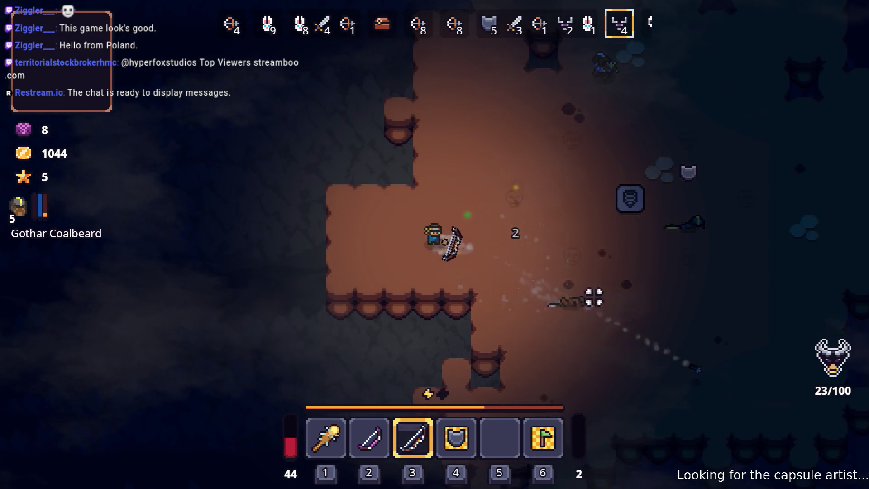
Walk and dash around the room, bringing gold to 1044 and kills to 24/100
key(s)
key(d)
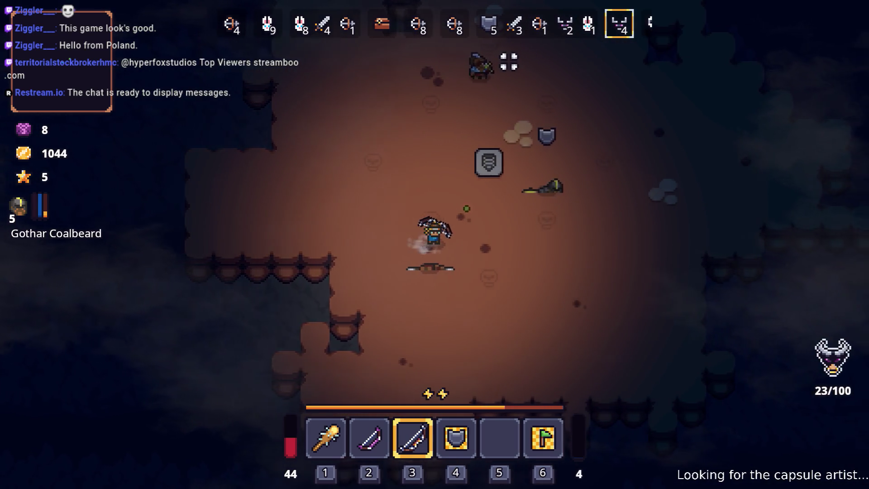
key(s)
key(d)
key(s)
key(space)
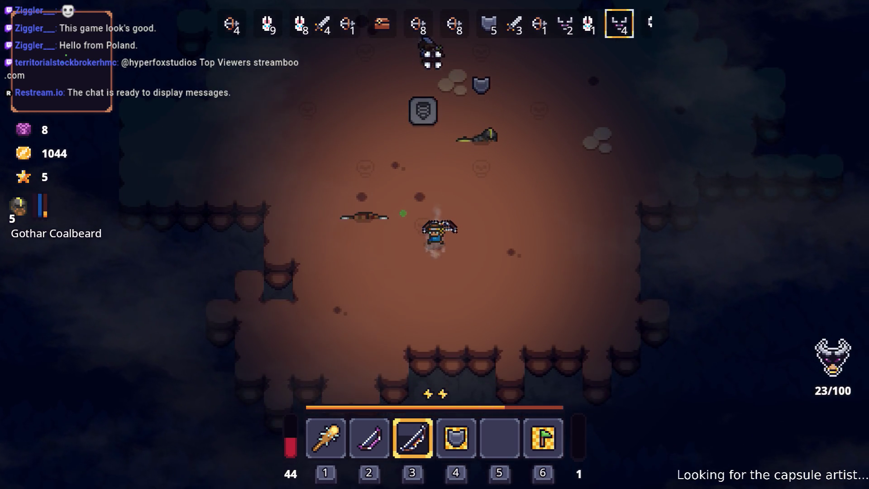
key(s)
key(a)
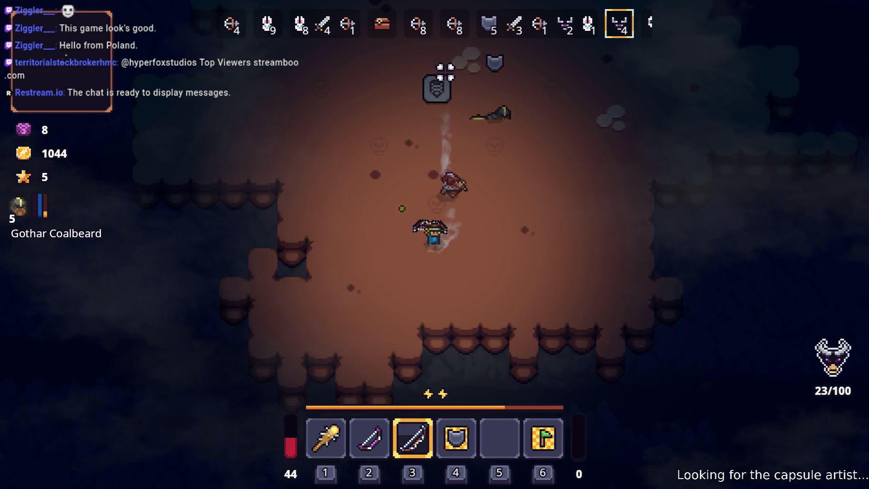
key(space)
key(d)
key(space)
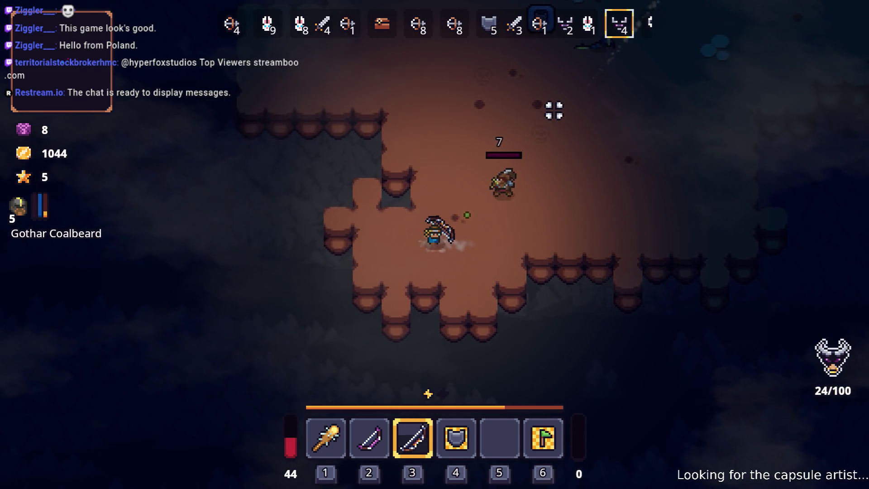
Dash north-east, then north-west across the cave toward the enemies
key(w)
key(d)
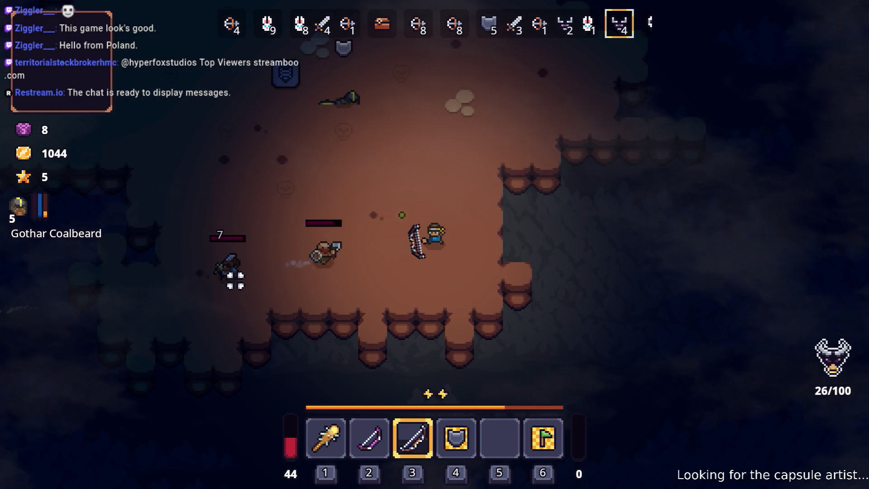
key(w)
key(d)
key(space)
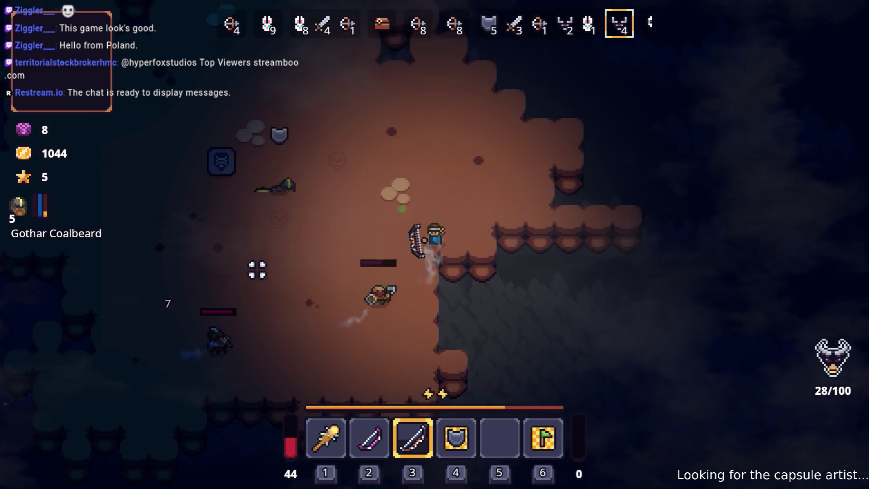
key(w)
key(d)
key(a)
key(w)
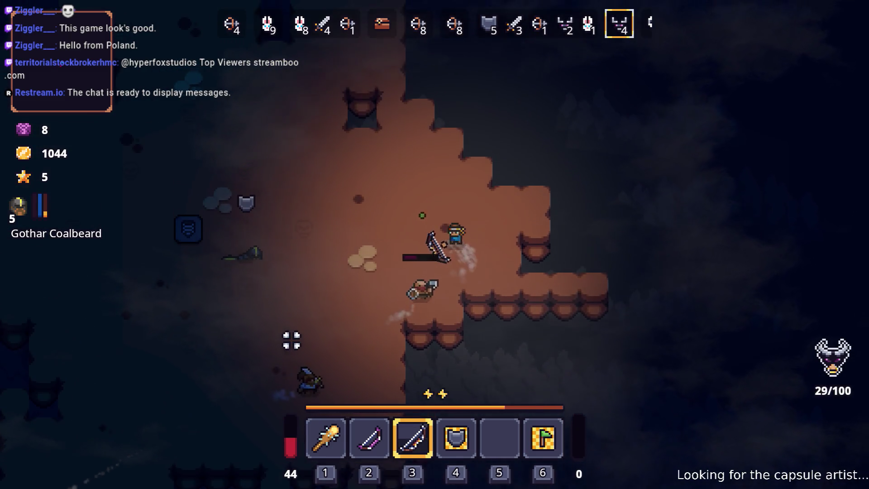
key(space)
Shoot arrows at the nearby enemies, moving south-west and west to kill them
click(508, 288)
key(a)
key(s)
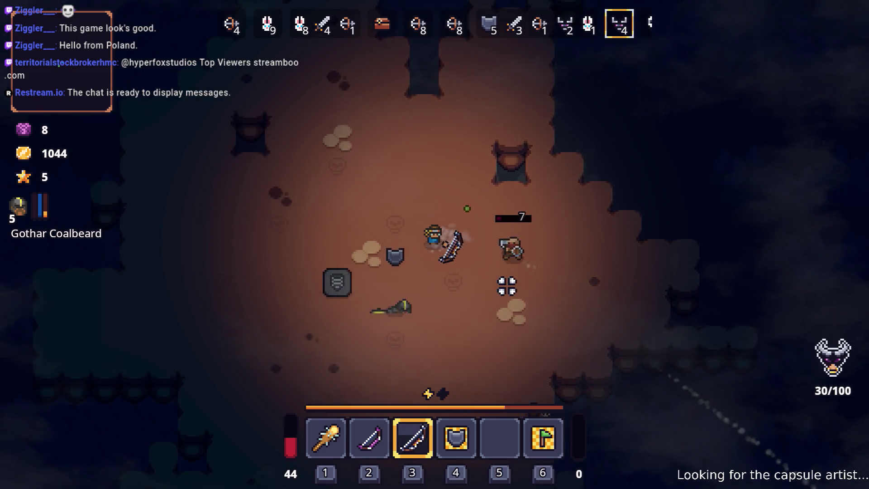
click(574, 204)
key(a)
key(s)
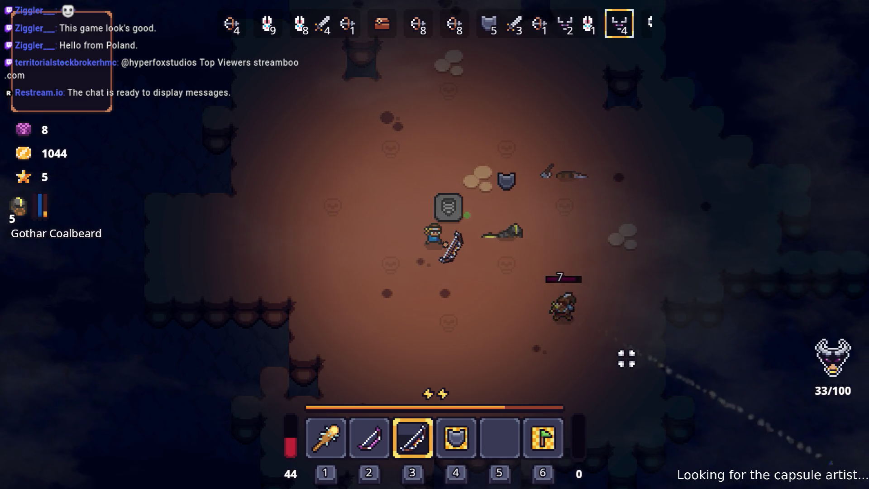
key(a)
key(a)
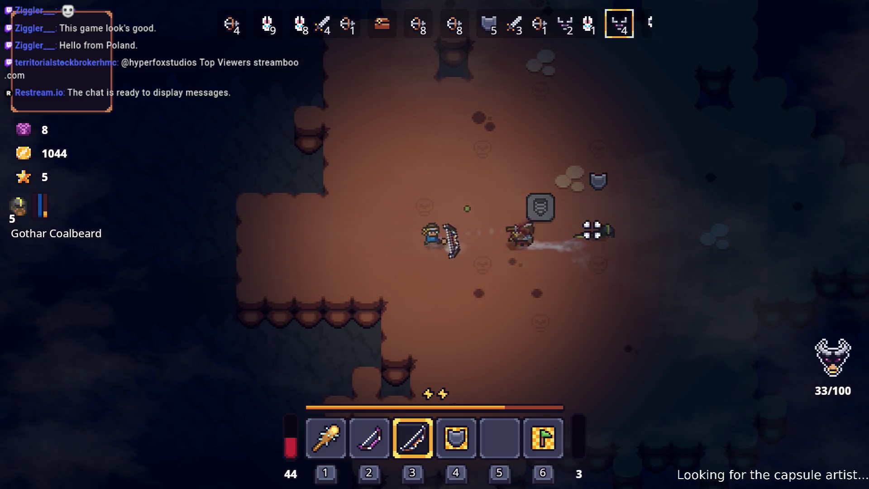
click(588, 230)
key(w)
key(w)
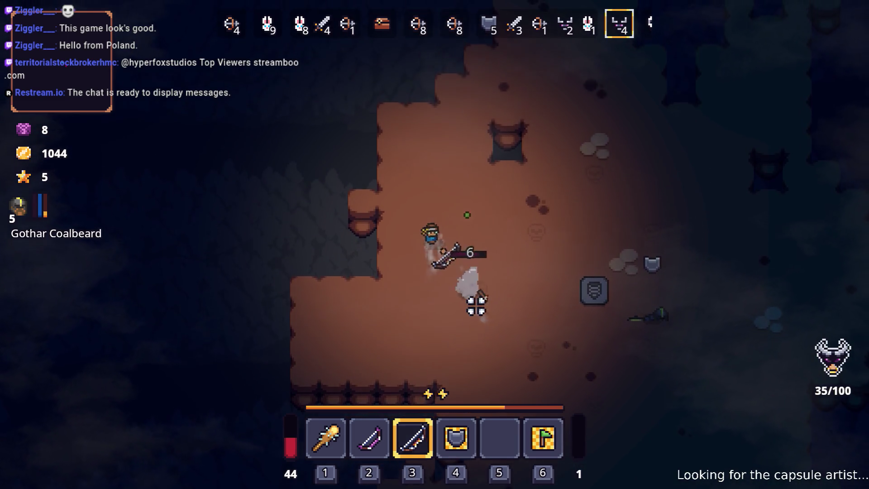
key(d)
key(d)
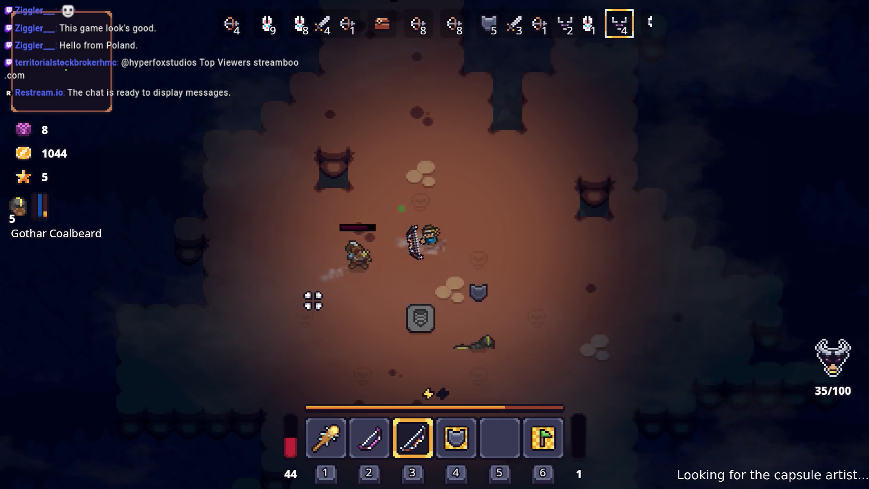
Switch to the club with 1 and strike the enemy in front
key(1)
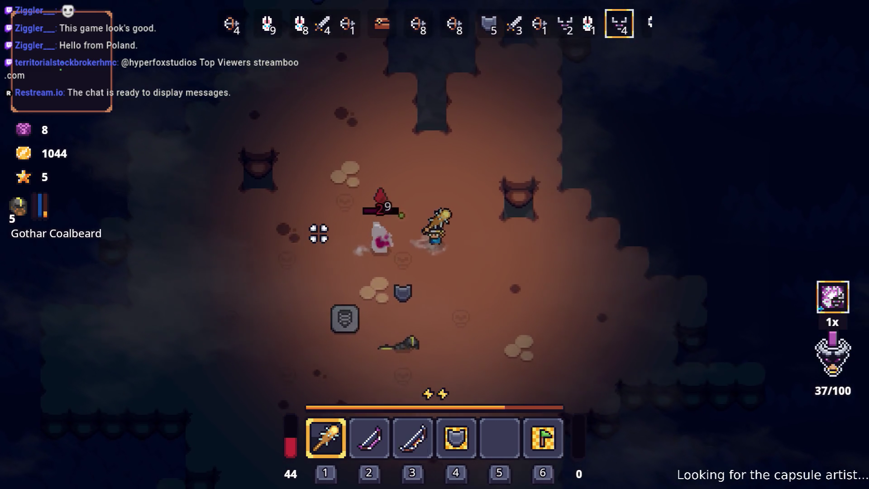
key(d)
key(s)
key(s)
click(326, 213)
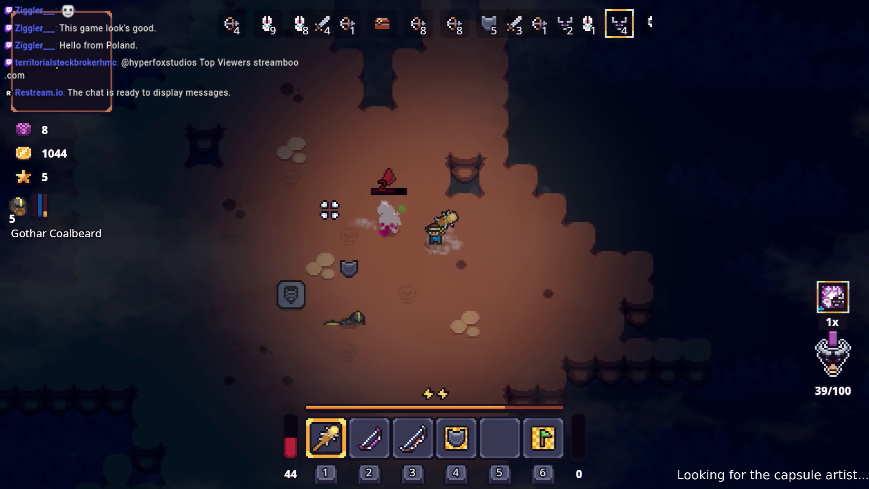
key(s)
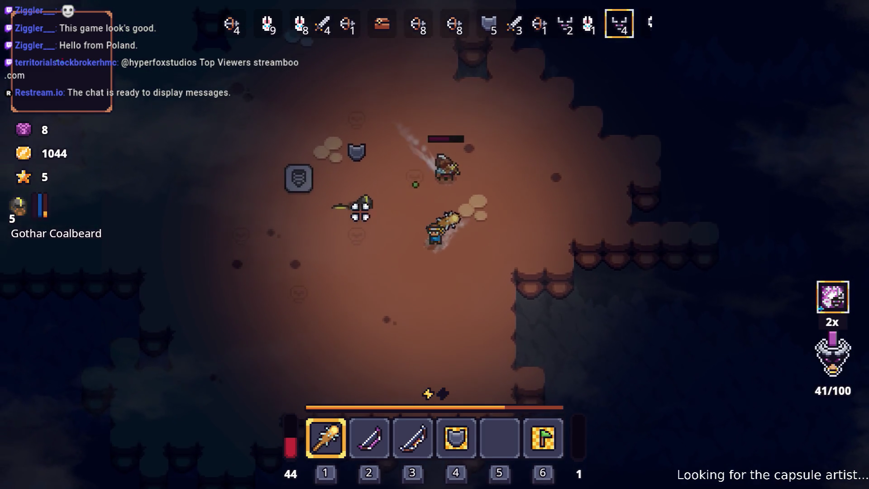
key(a)
key(s)
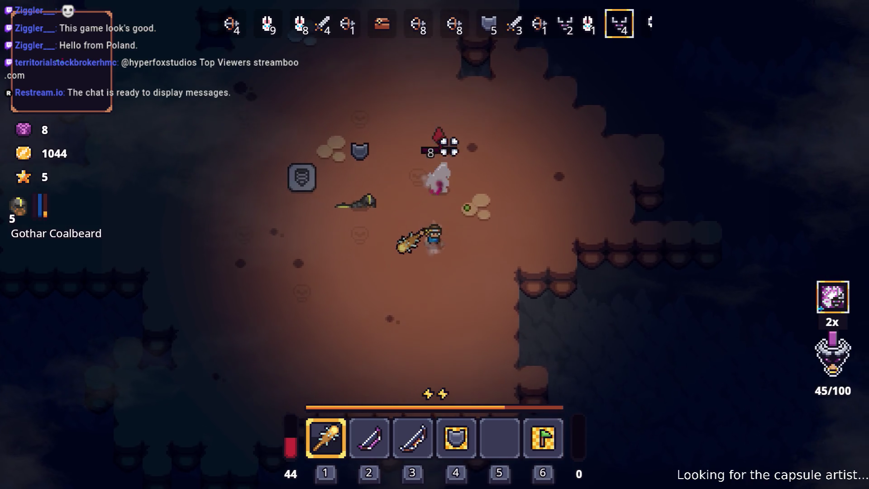
key(a)
key(w)
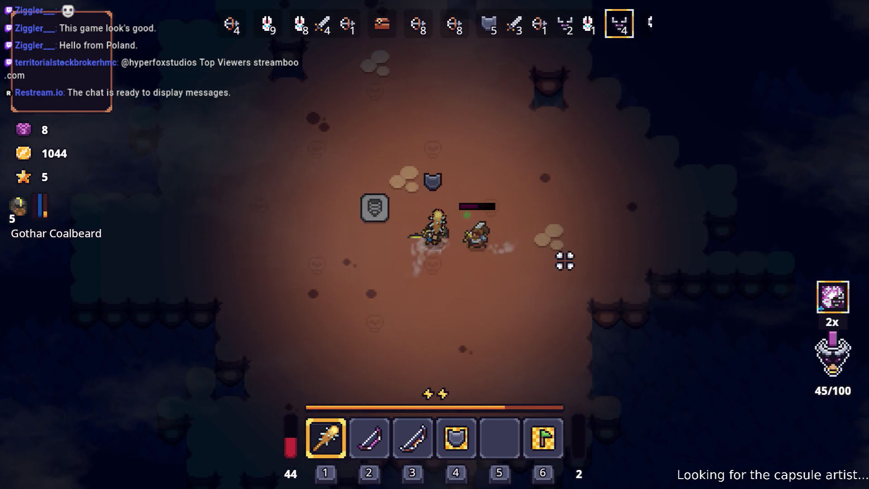
Keep moving around the room until kills reach 70/100 and wave 8/8 begins
key(w)
key(d)
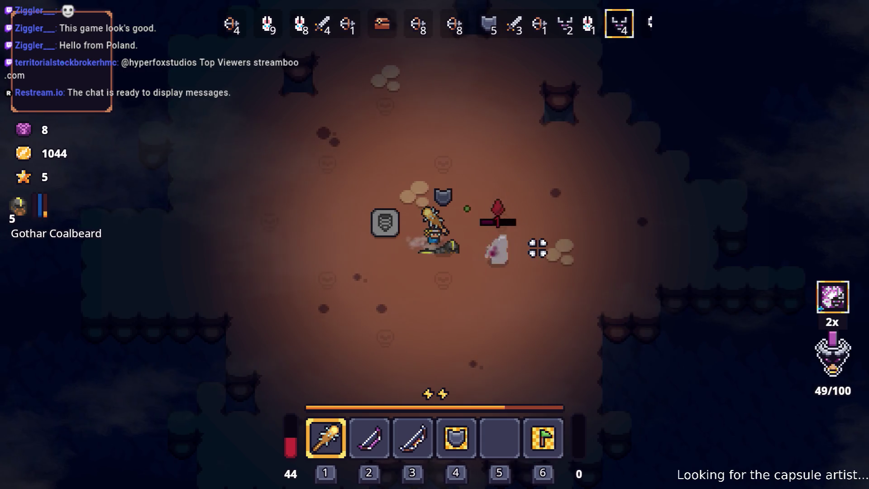
key(a)
key(s)
key(a)
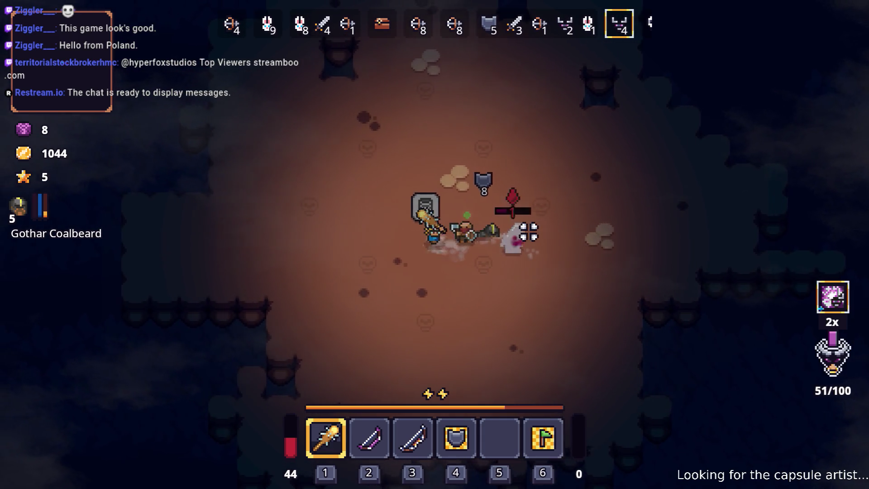
key(d)
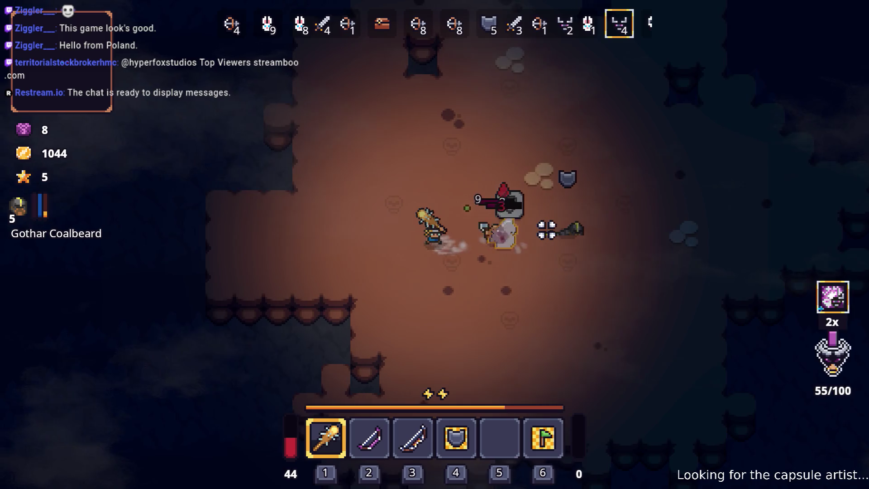
key(a)
key(a)
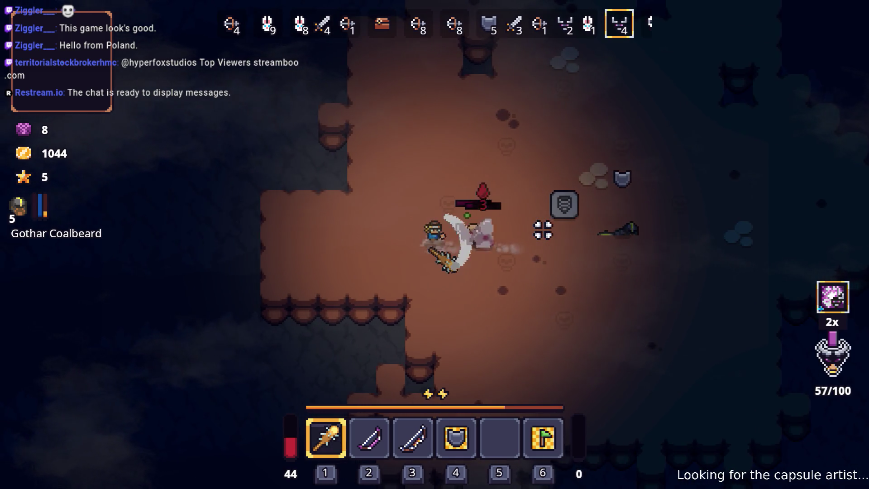
key(w)
key(a)
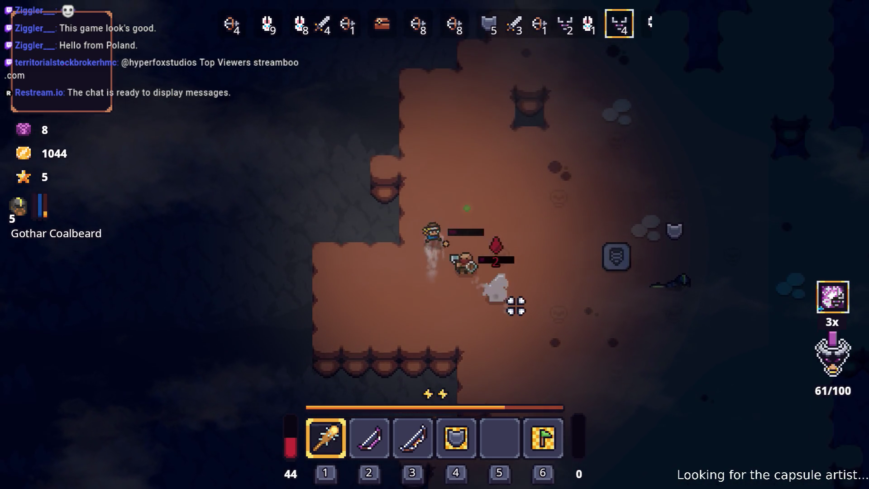
Reposition around the room and switch from the club to the bow with 2
key(d)
key(w)
key(d)
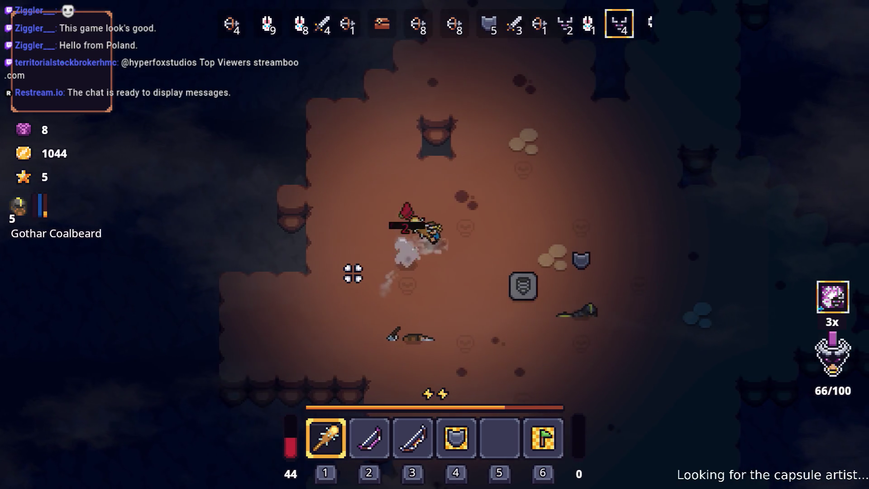
key(s)
key(a)
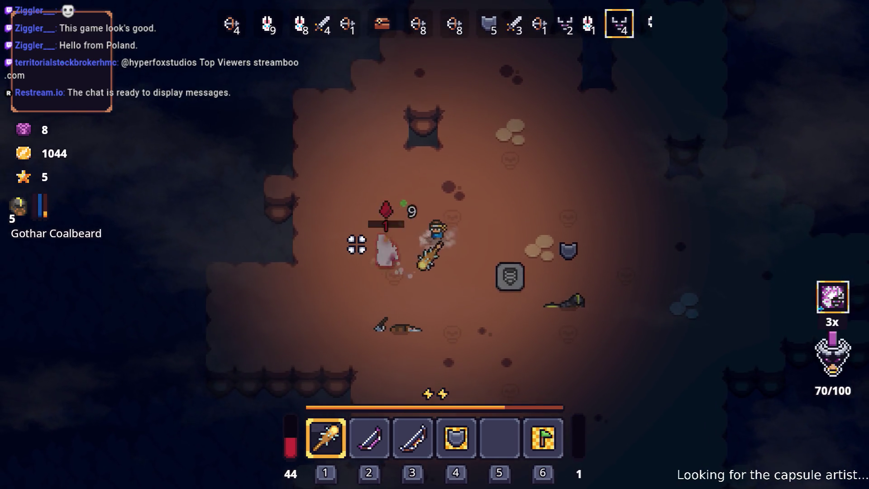
key(s)
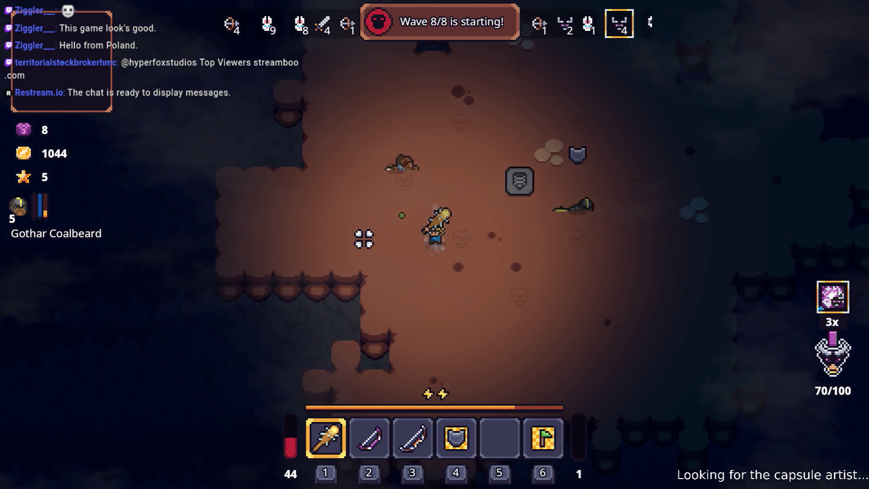
key(2)
key(d)
Sidestep right, up and left to keep distance from the golem
key(d)
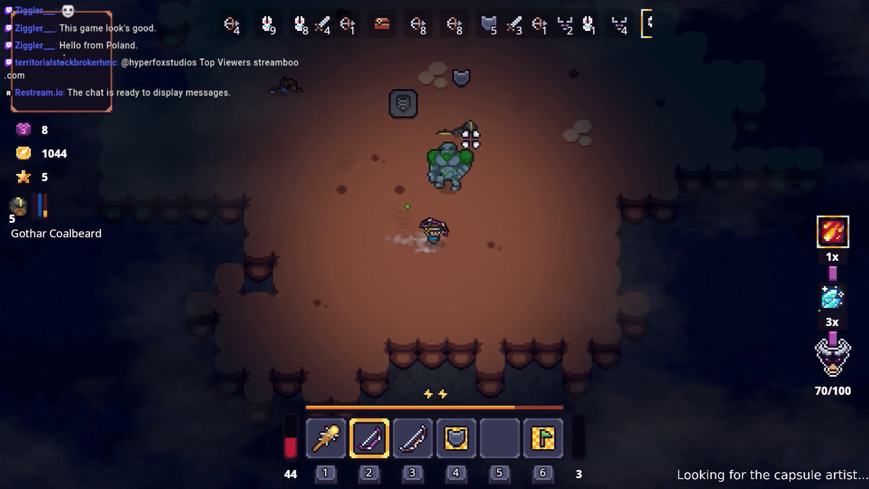
key(s)
key(w)
key(d)
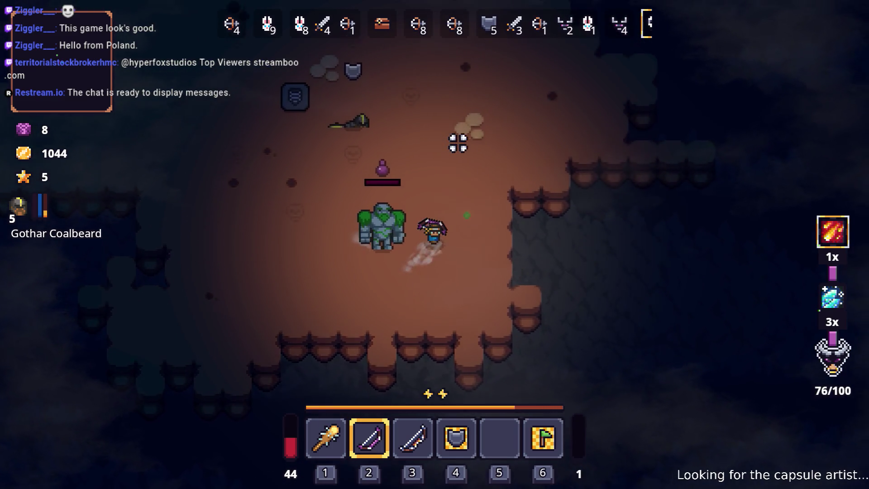
key(w)
key(a)
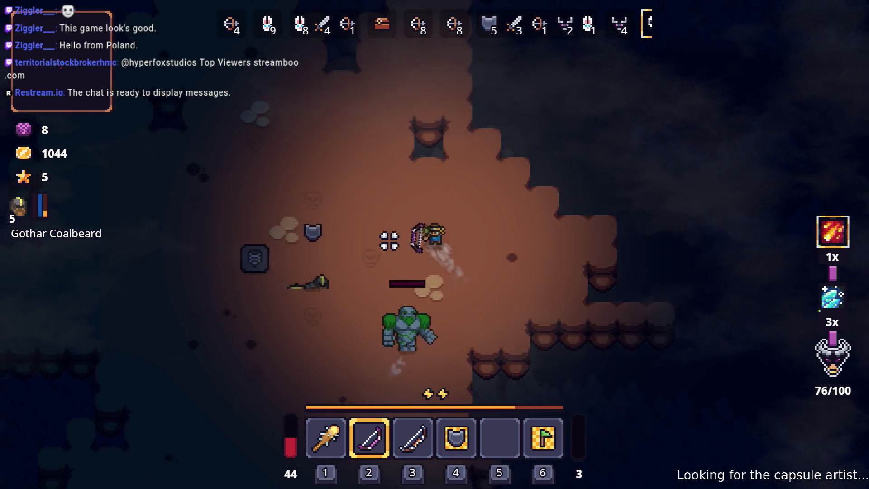
Move down-left and shoot arrows at the golem, pushing kills to 96/100
key(a)
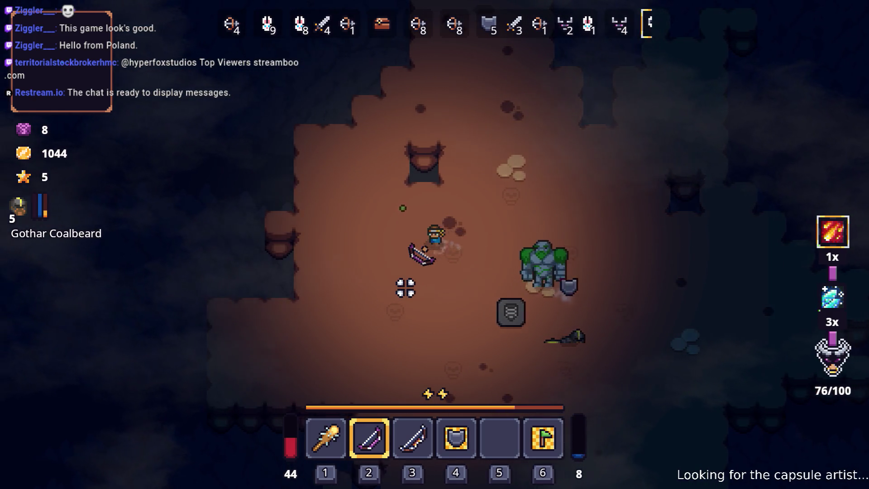
key(a)
key(s)
click(577, 203)
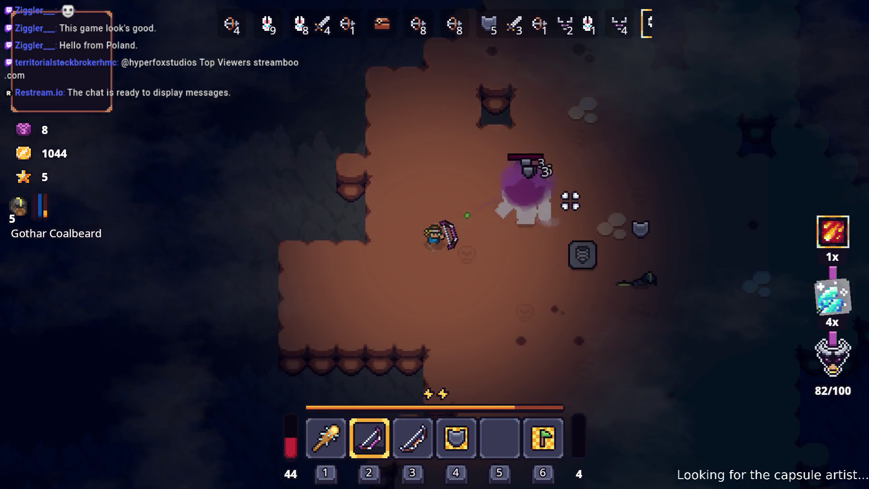
key(s)
click(529, 170)
Move right through the cave, swap to the other bow, then switch back to the club
key(d)
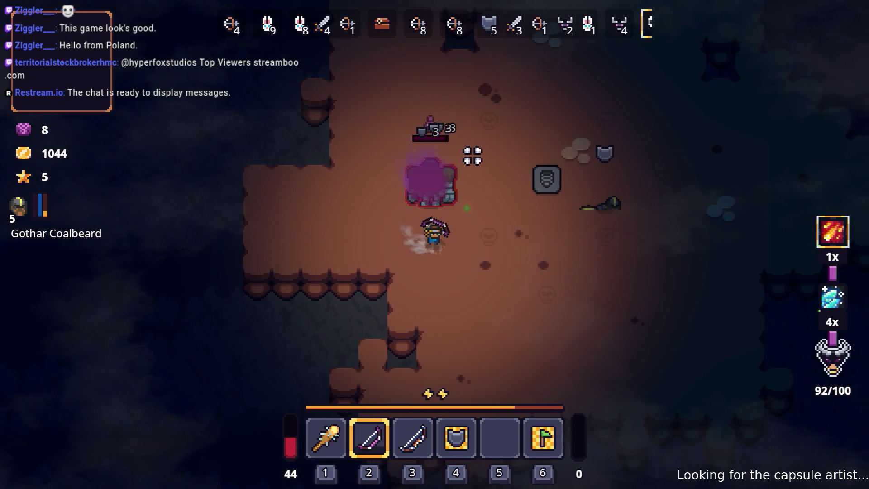
key(d)
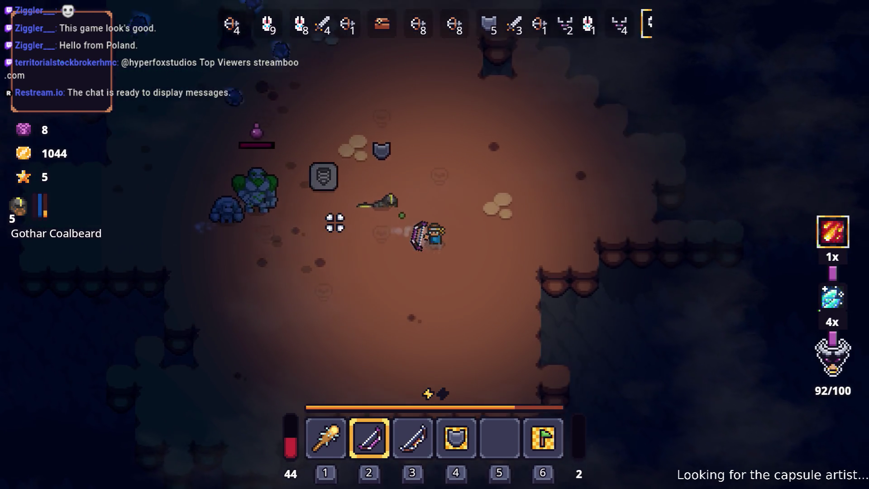
key(d)
key(3)
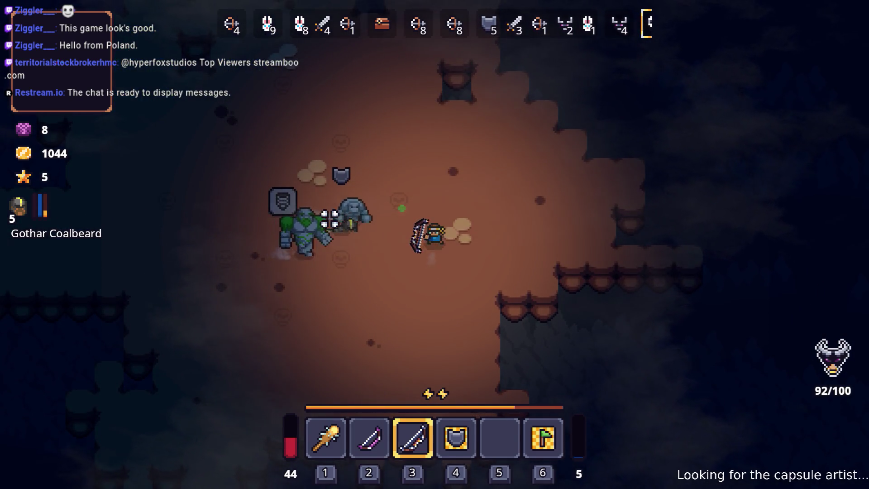
key(w)
key(d)
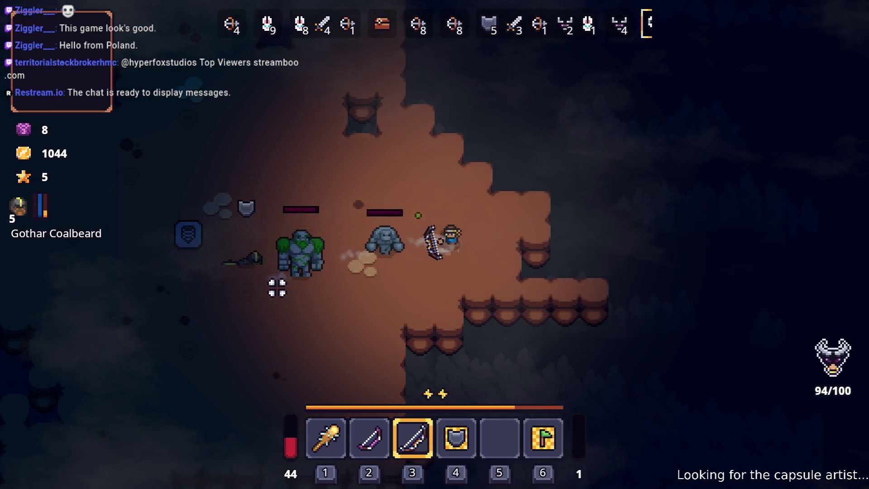
key(w)
key(a)
key(1)
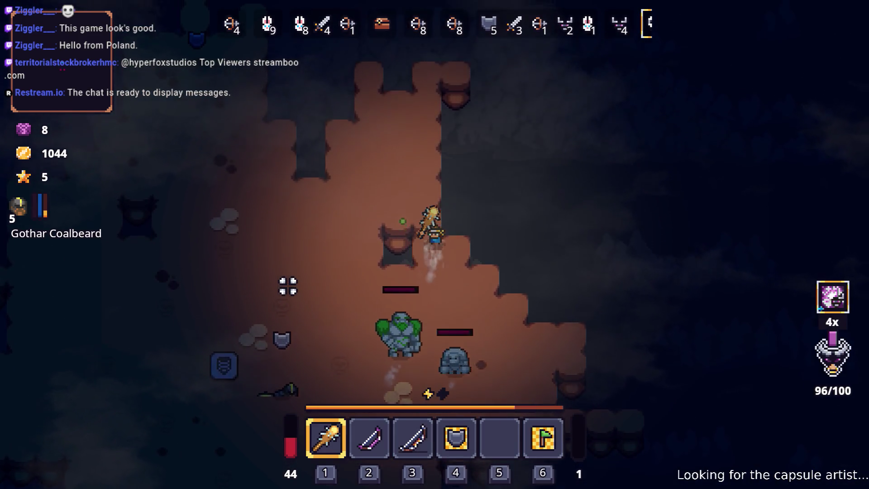
Dodge around a rock golem and swing the club until it is destroyed
key(a)
key(s)
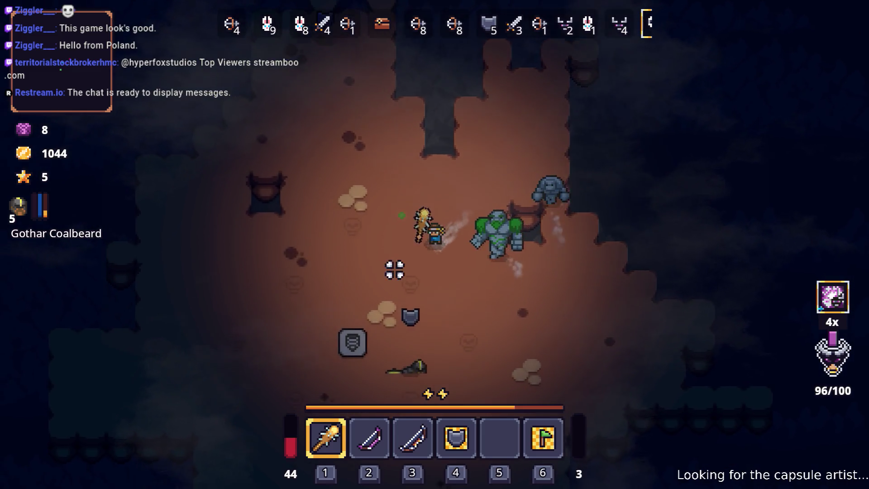
key(w)
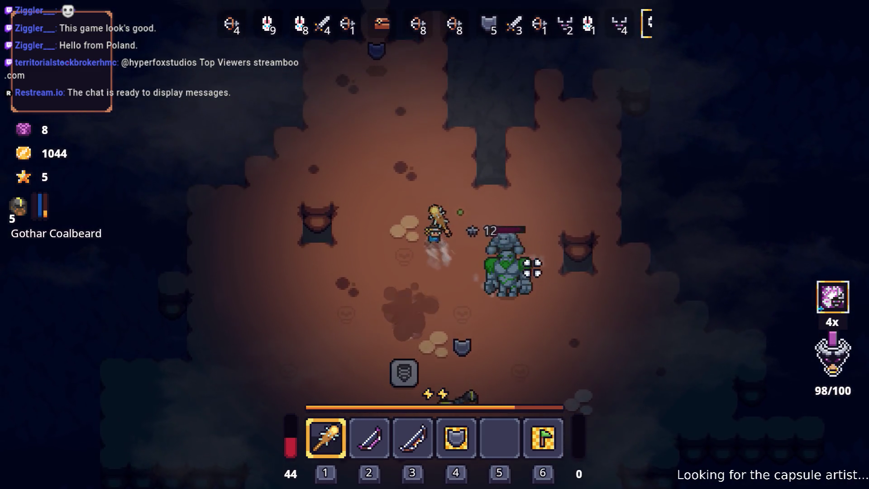
key(a)
key(s)
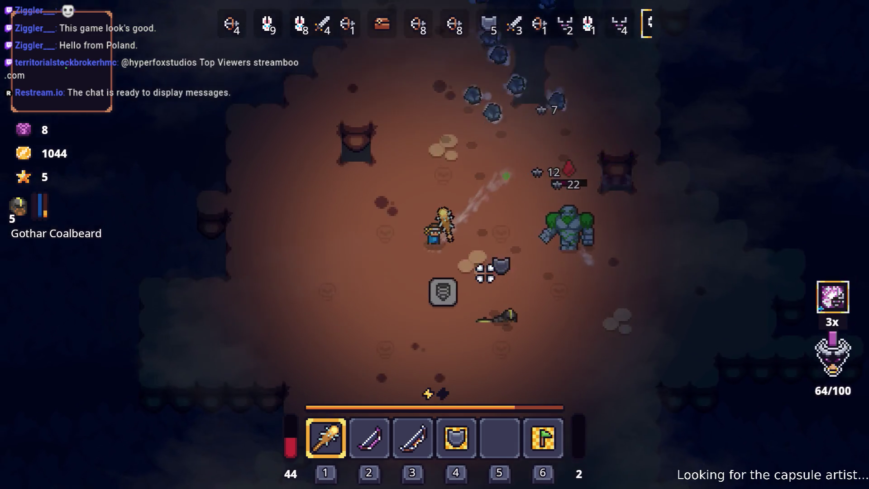
key(d)
key(w)
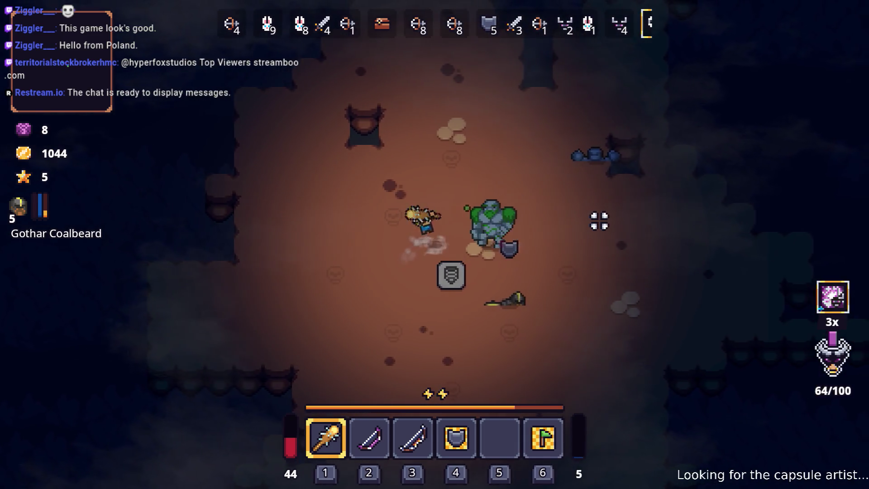
click(584, 228)
key(d)
click(585, 228)
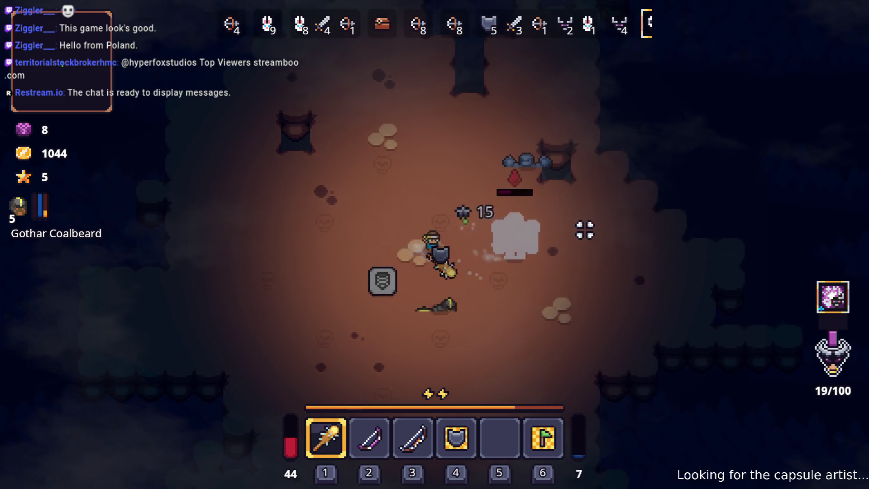
Circle the remaining golems and keep hitting them with the club
key(s)
key(a)
key(d)
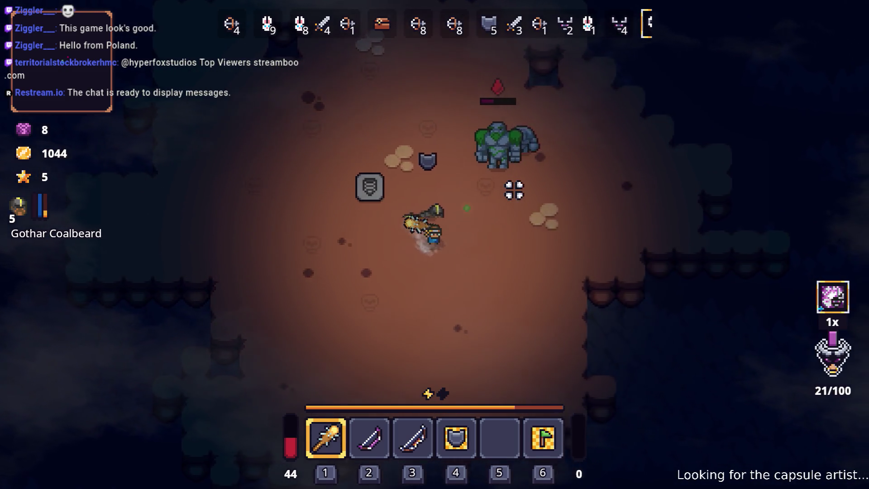
key(d)
key(s)
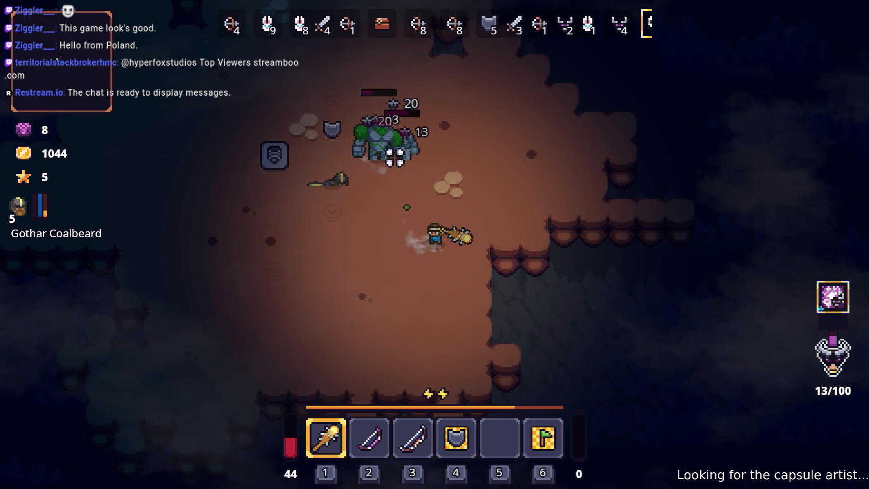
key(w)
click(362, 169)
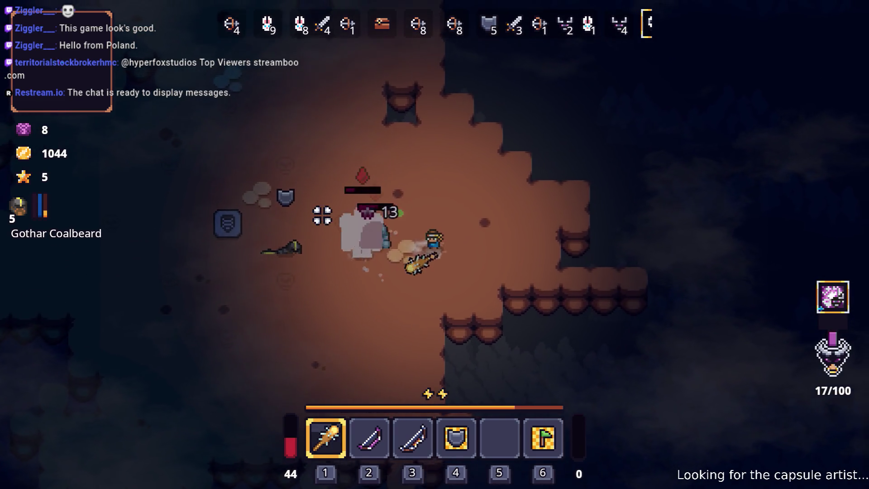
key(w)
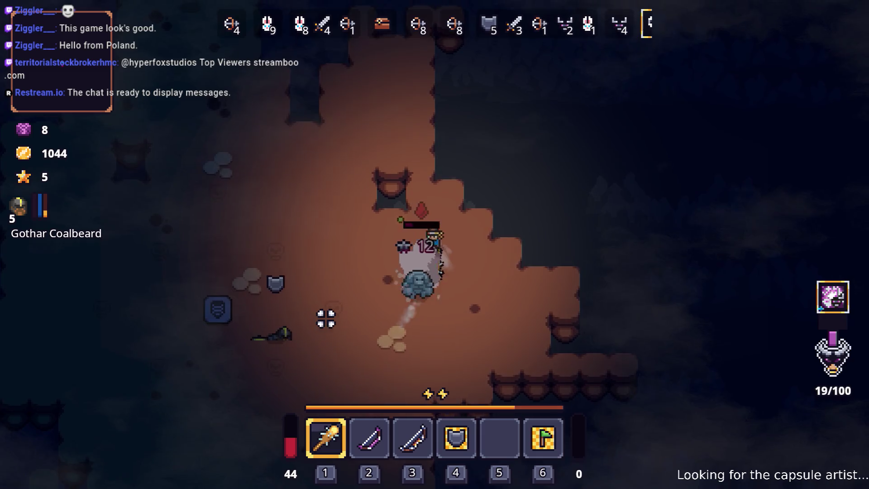
key(a)
key(s)
click(557, 217)
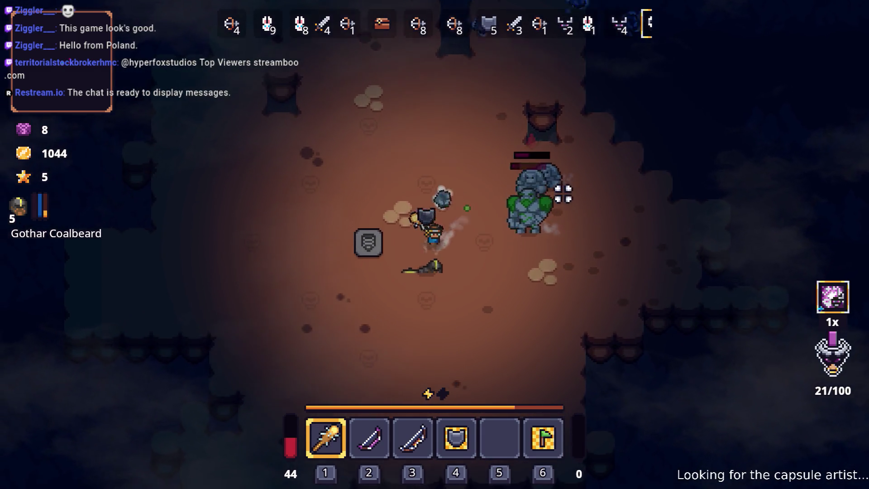
Weave around the golems, retreating and dashing away to avoid their attacks
key(a)
key(s)
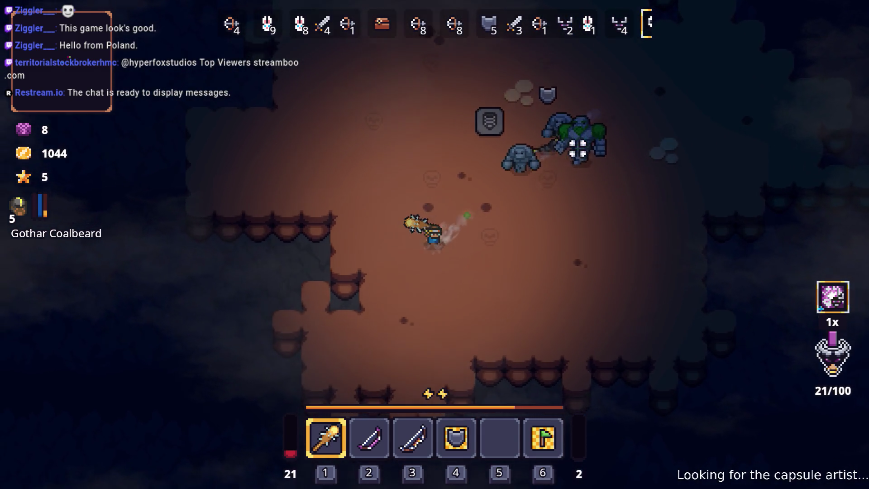
key(d)
key(d)
key(s)
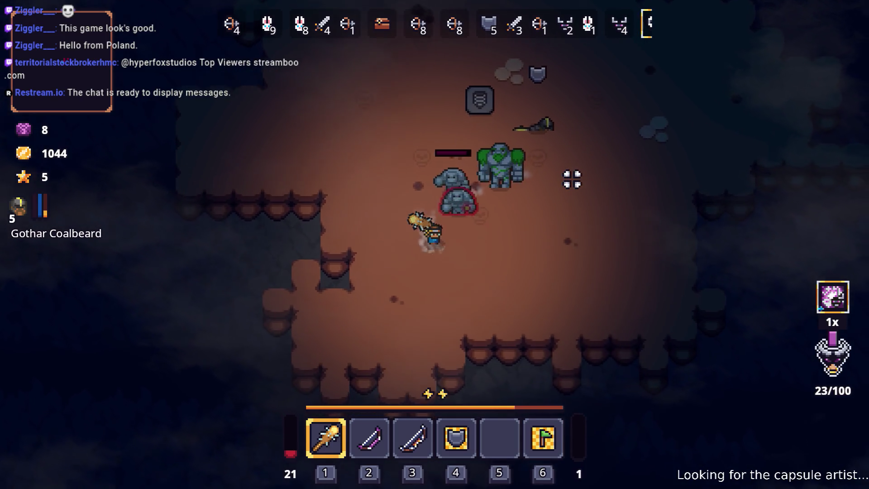
key(w)
key(d)
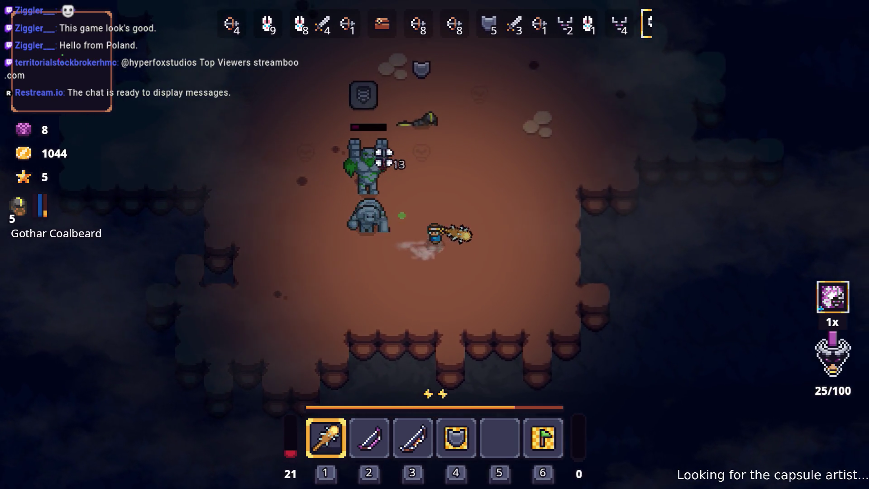
key(d)
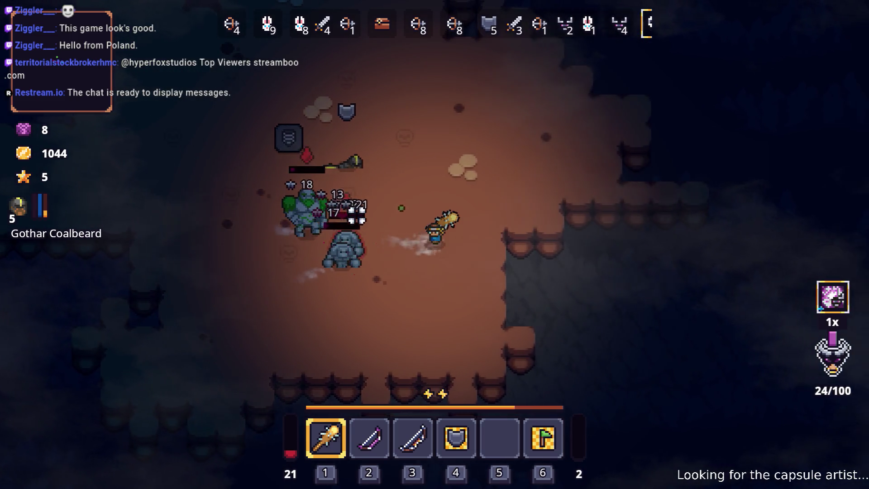
key(s)
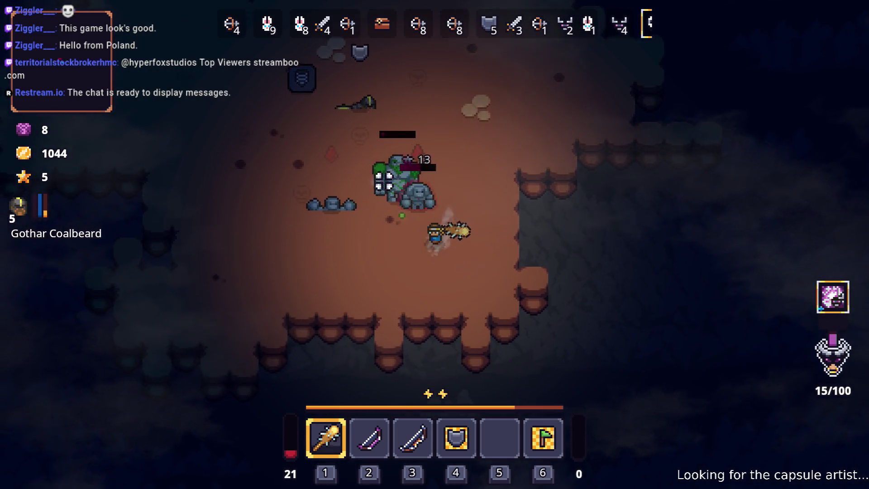
key(a)
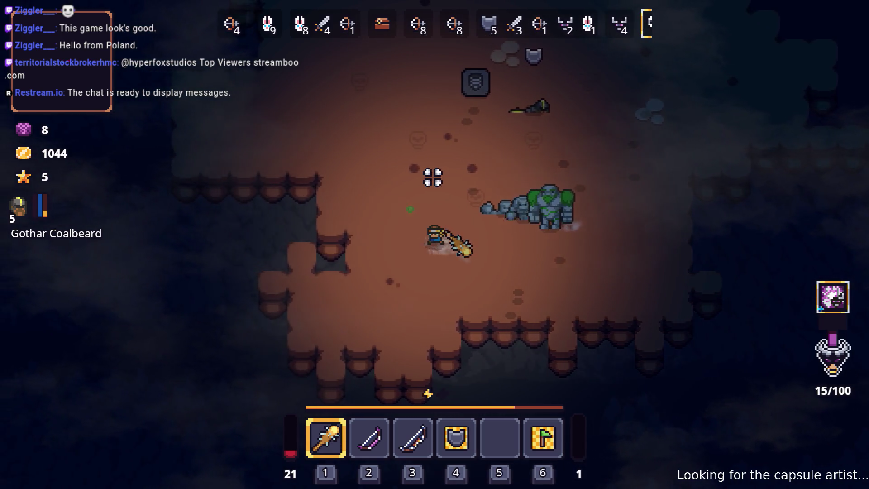
key(w)
key(a)
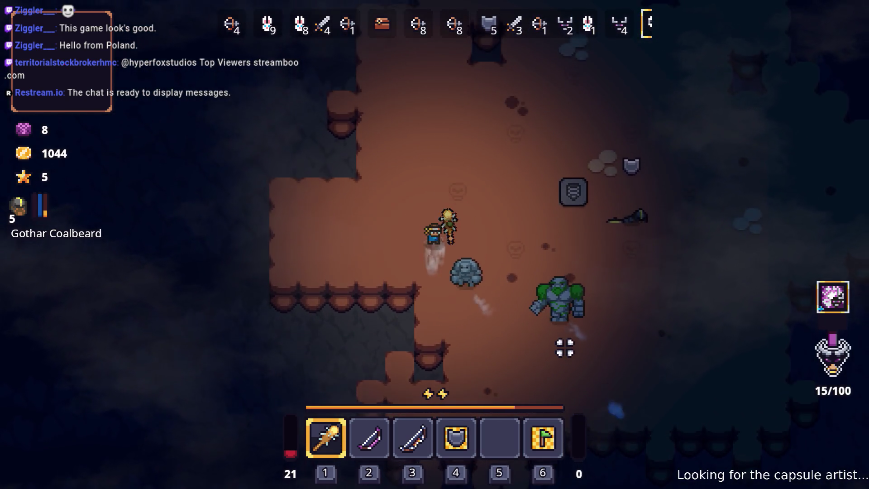
key(d)
key(space)
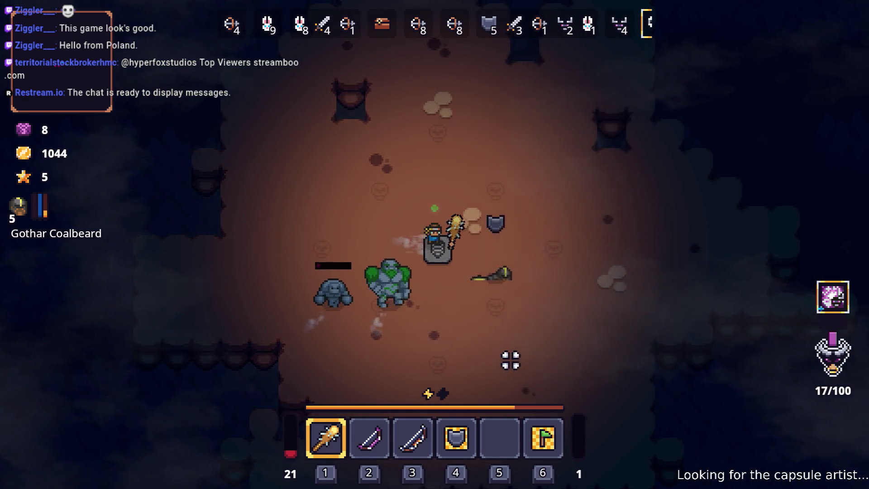
Swing the club at the golems and circle them until the run ends with 173 kills
key(d)
key(s)
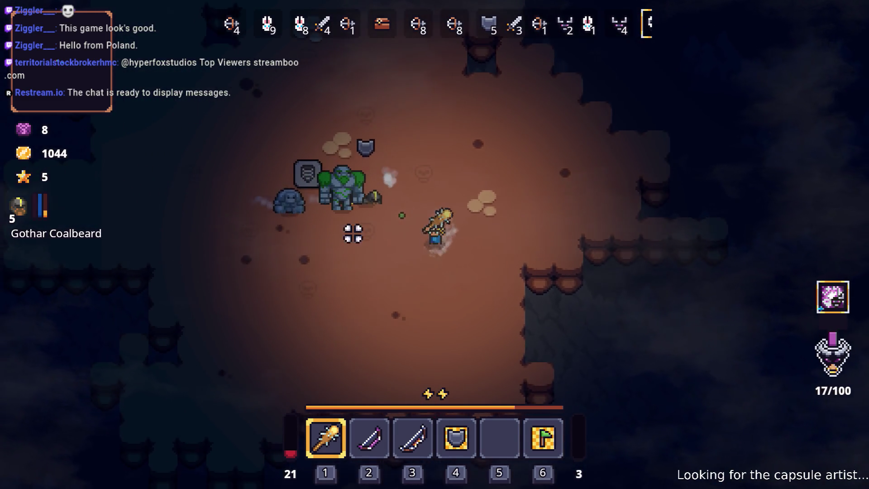
click(334, 196)
key(d)
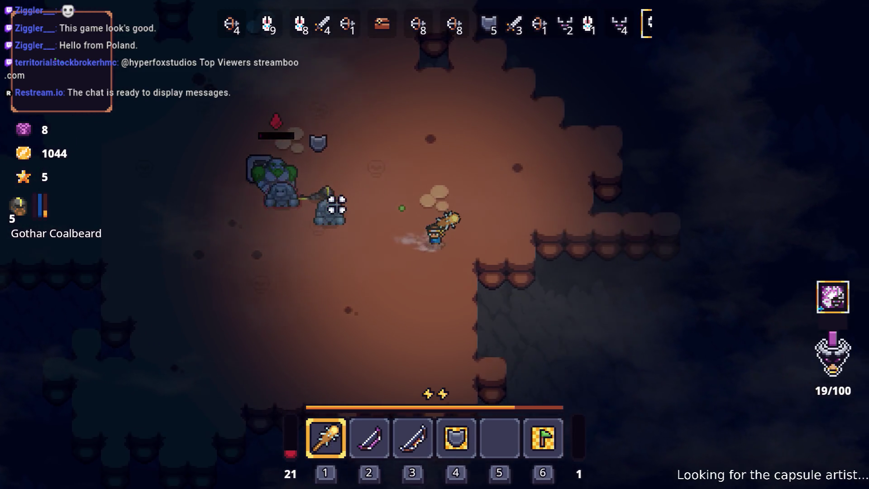
key(a)
key(a)
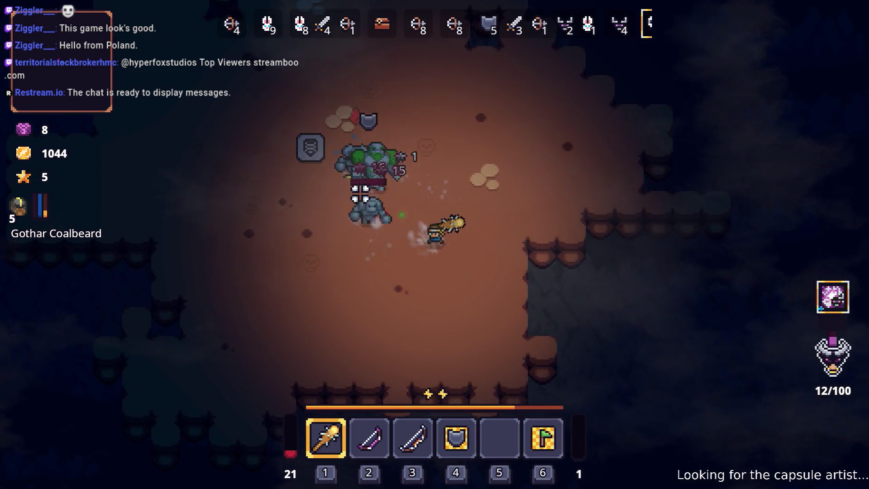
key(s)
key(a)
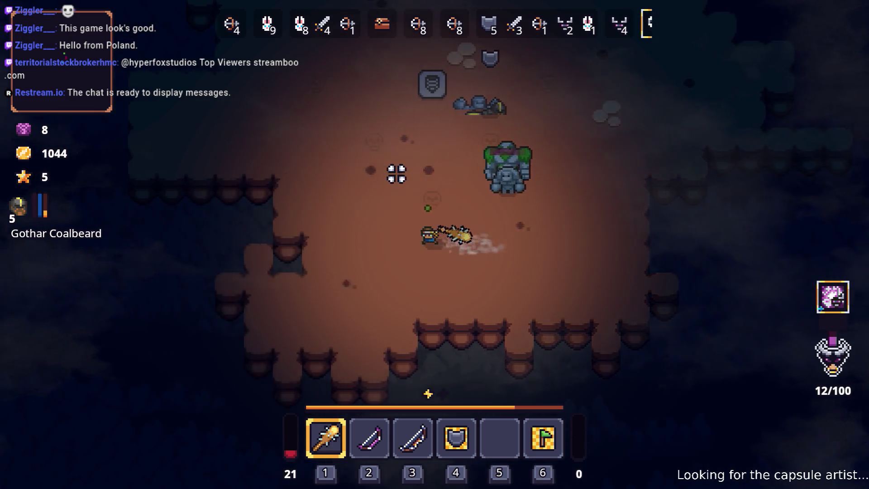
key(a)
key(w)
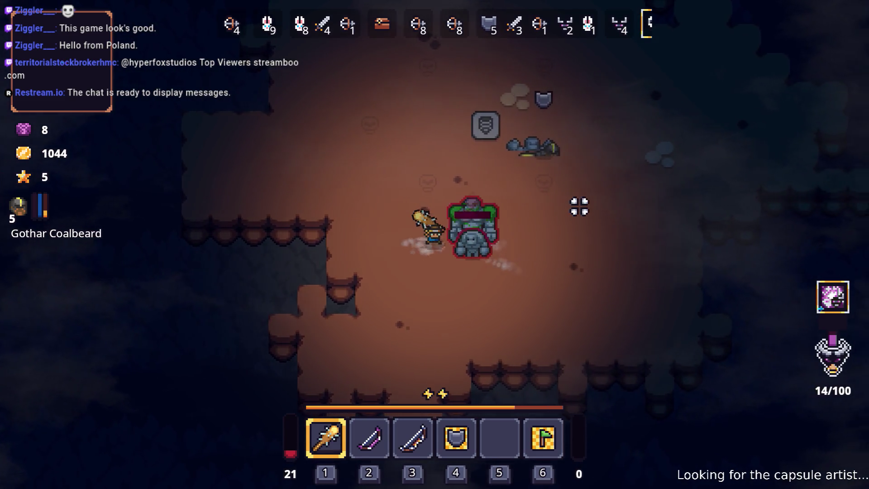
key(s)
key(d)
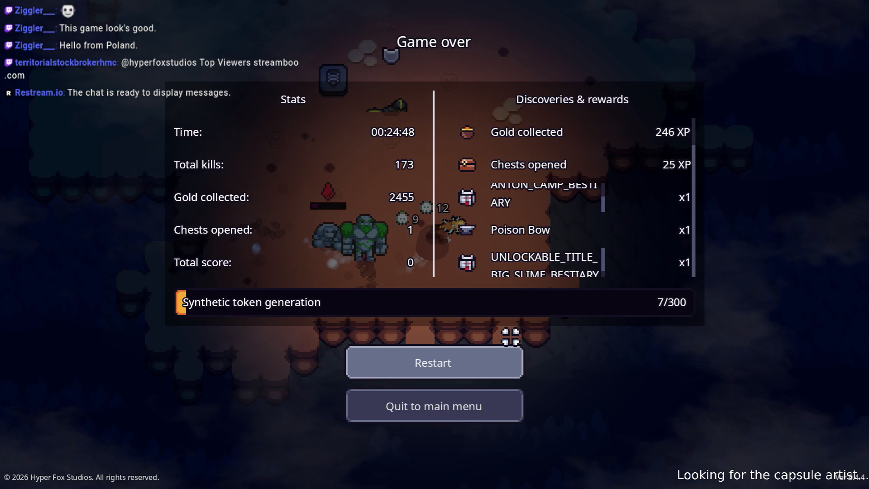
Restart from the Game over summary to begin a new run in The Glade
click(492, 354)
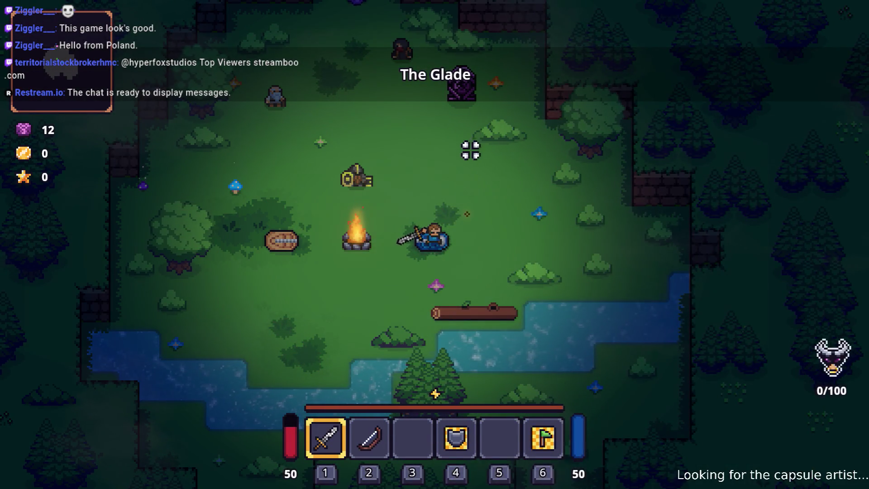
Check the character stats and cartridge window from the inventory
key(Tab)
click(300, 387)
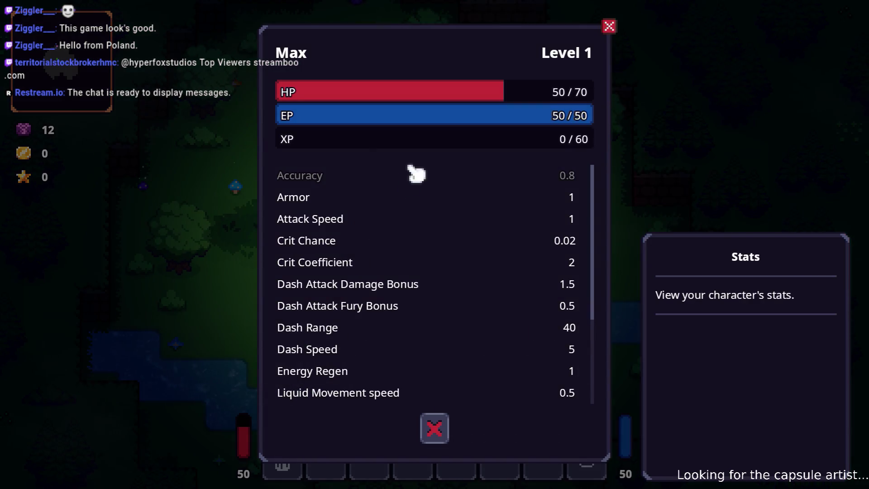
key(Escape)
click(294, 337)
Browse the journal's Bestiary and Recipes sections, viewing the Poison Bow recipe
click(298, 416)
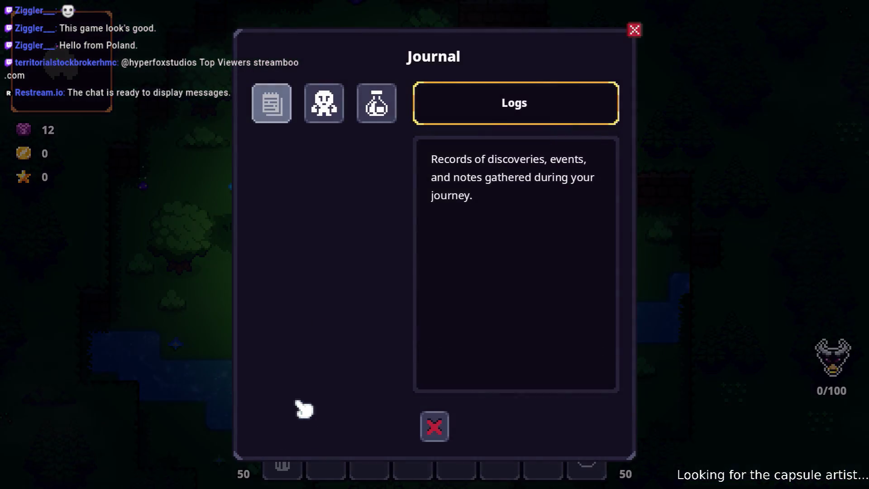
click(325, 118)
scroll(361, 231, down, 10)
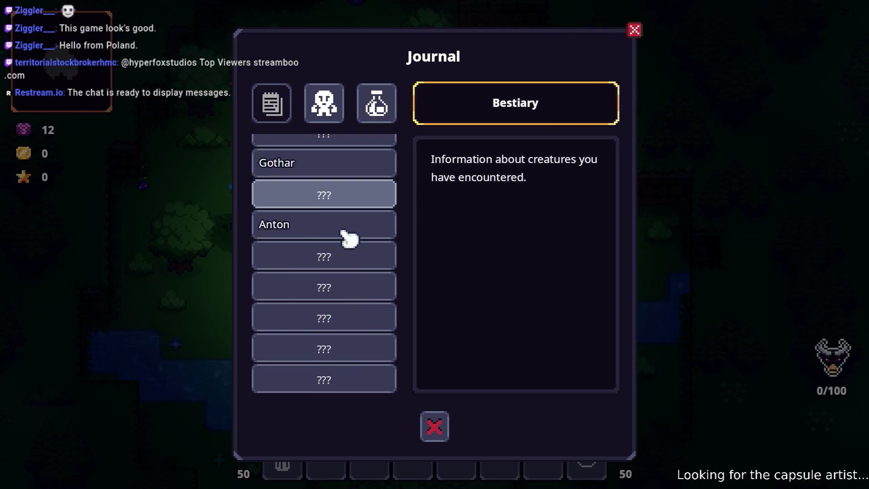
click(376, 104)
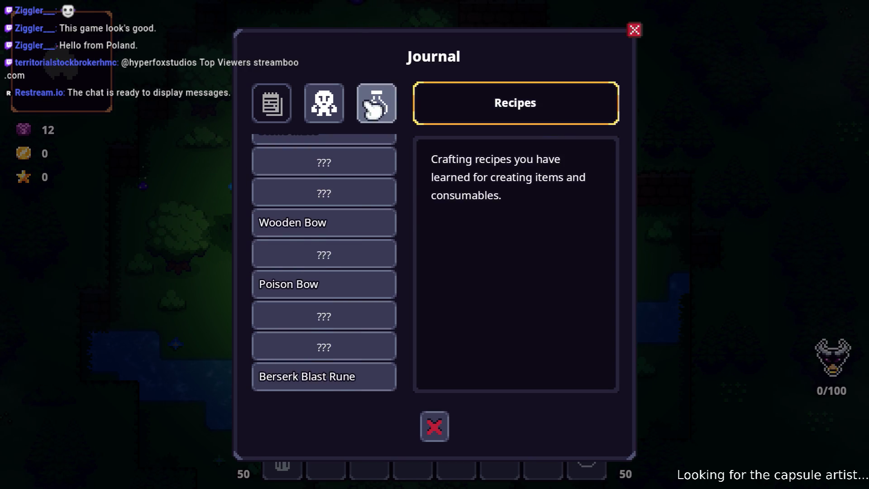
scroll(335, 224, up, 5)
scroll(340, 226, down, 5)
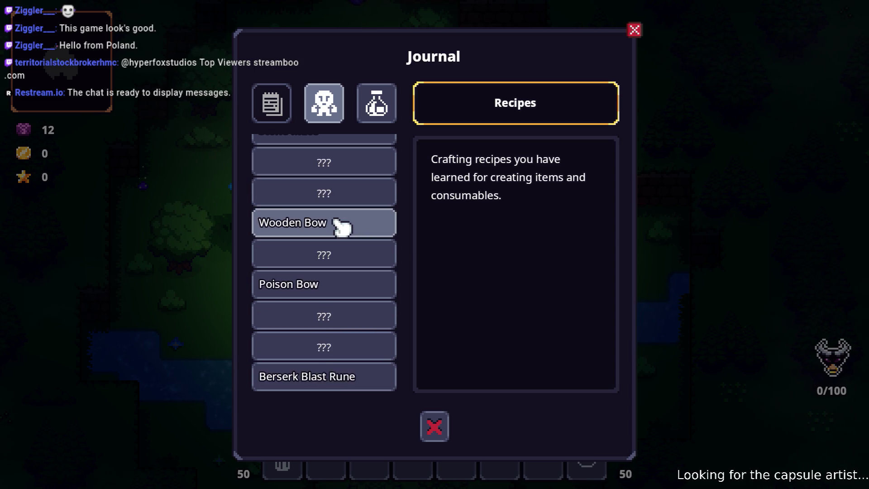
click(335, 283)
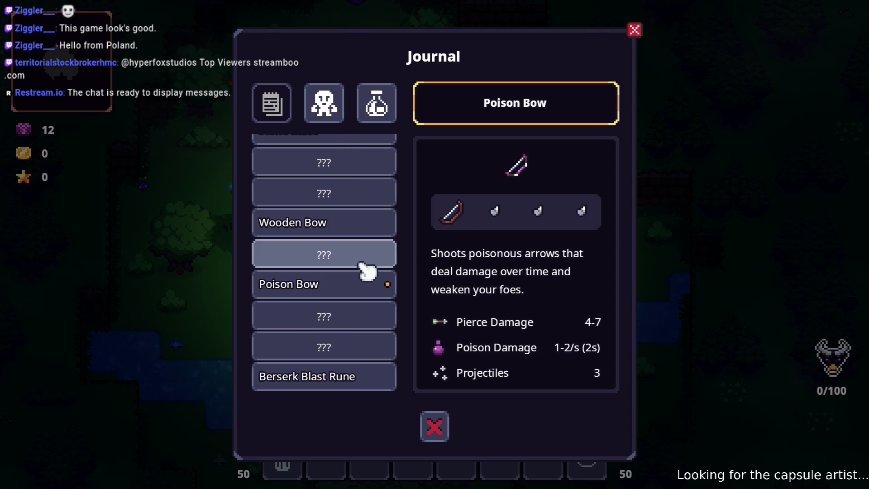
scroll(501, 258, down, 1)
Read the Rock Golem bestiary entry, then close the journal
click(324, 103)
scroll(344, 239, down, 4)
scroll(342, 237, up, 1)
click(342, 209)
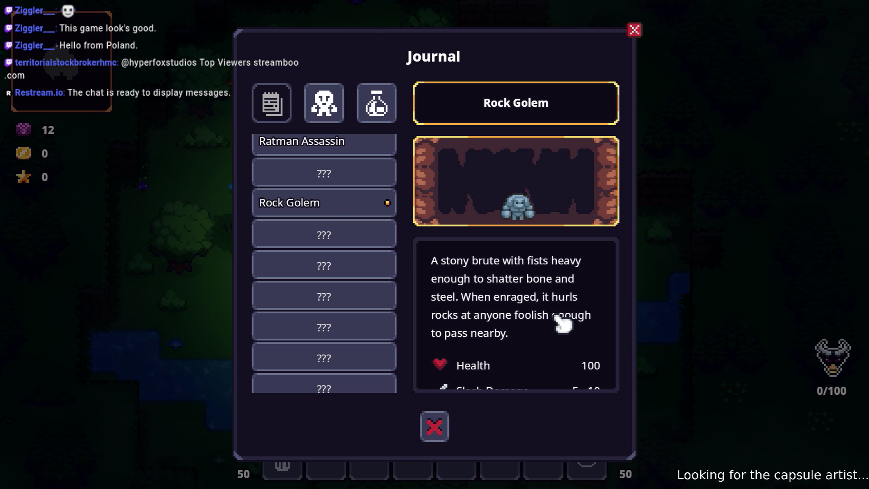
scroll(561, 322, down, 2)
scroll(344, 258, down, 8)
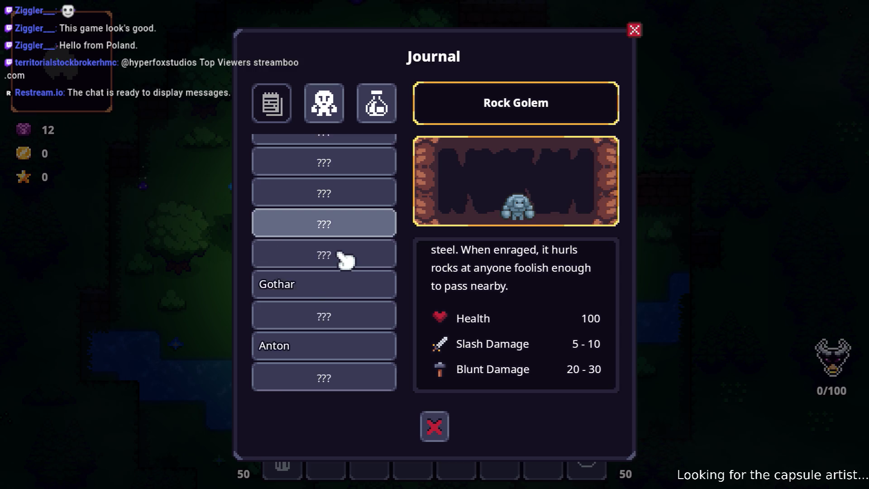
scroll(346, 260, up, 10)
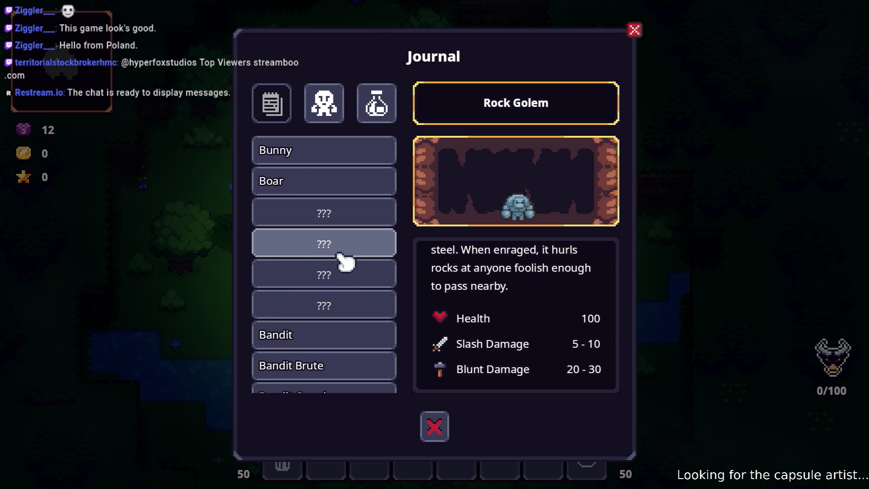
click(634, 30)
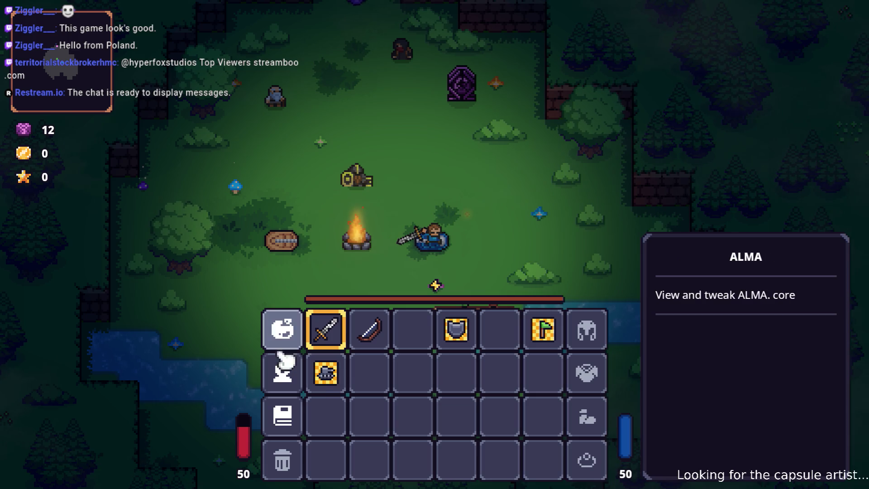
Equip the Heartroot cartridge in an empty ALMA slot
click(289, 334)
click(344, 271)
click(364, 209)
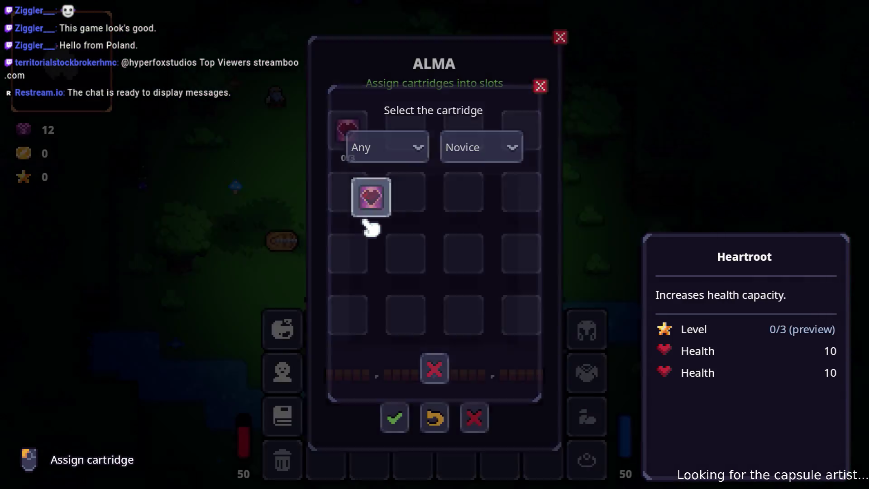
key(Escape)
key(Escape)
At Izzy's shop, move Furious, Second Wind and Executioner into the inventory
key(w)
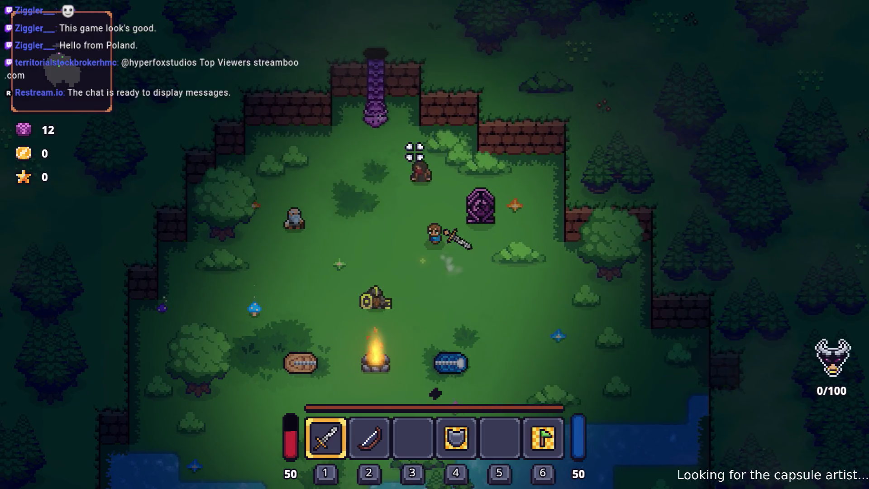
key(e)
key(e)
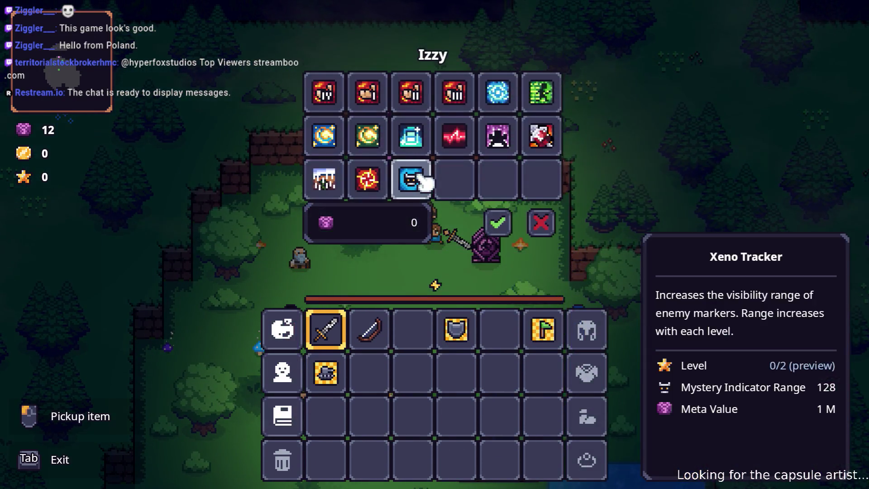
click(498, 135)
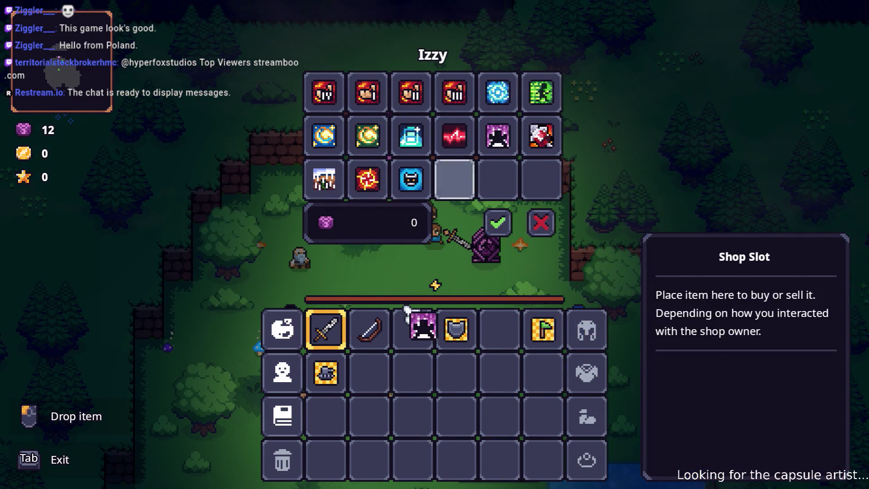
click(413, 329)
click(543, 138)
click(500, 329)
click(455, 136)
click(384, 365)
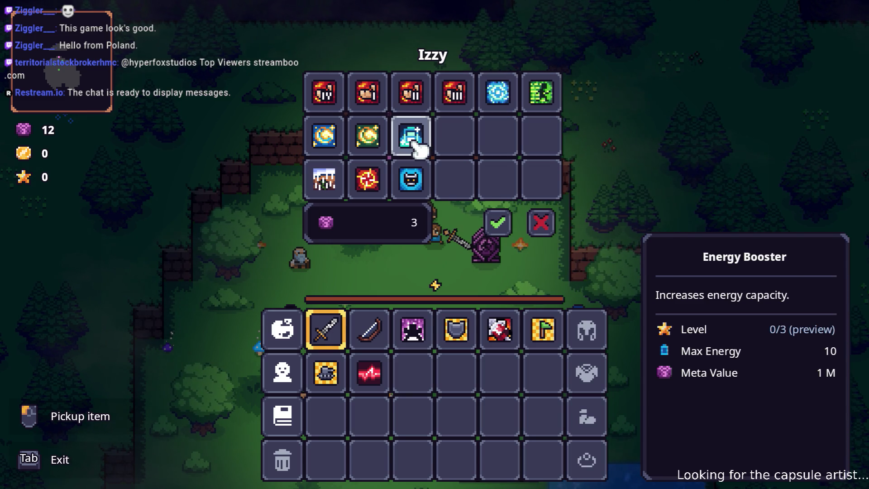
Add Energy Booster, Seed Rain and Sharpshooter to the inventory
click(421, 140)
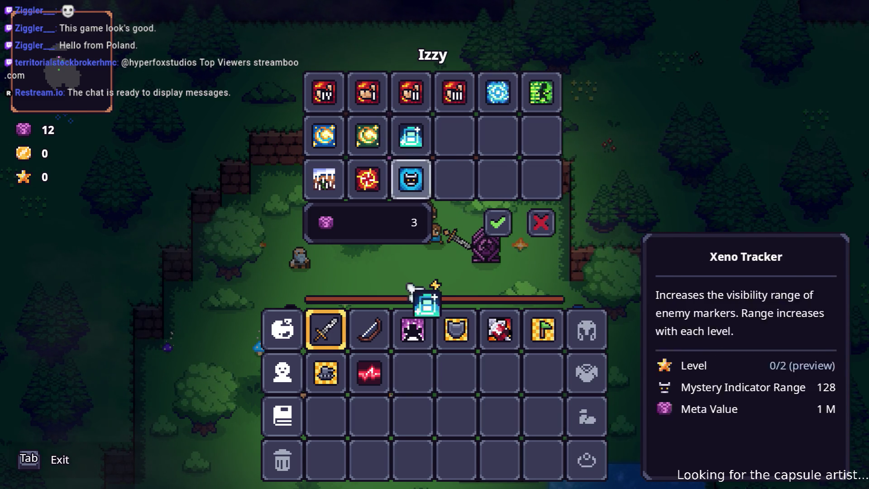
click(413, 372)
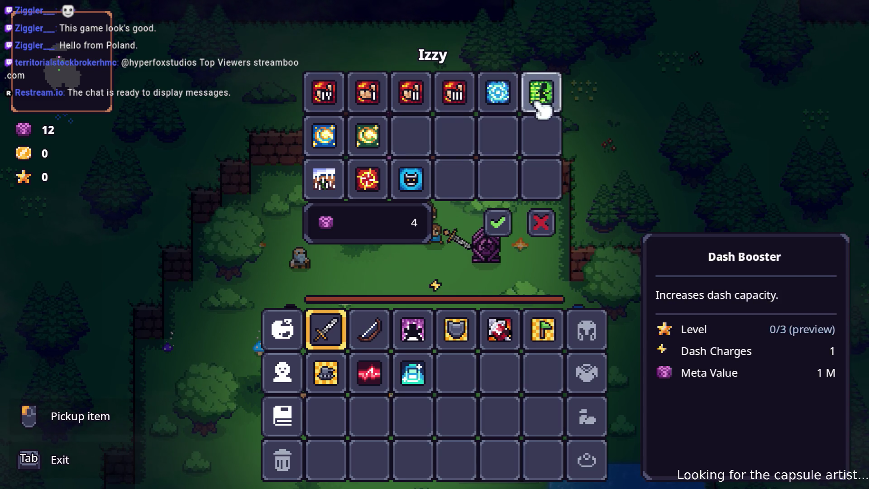
click(322, 180)
click(457, 372)
click(368, 180)
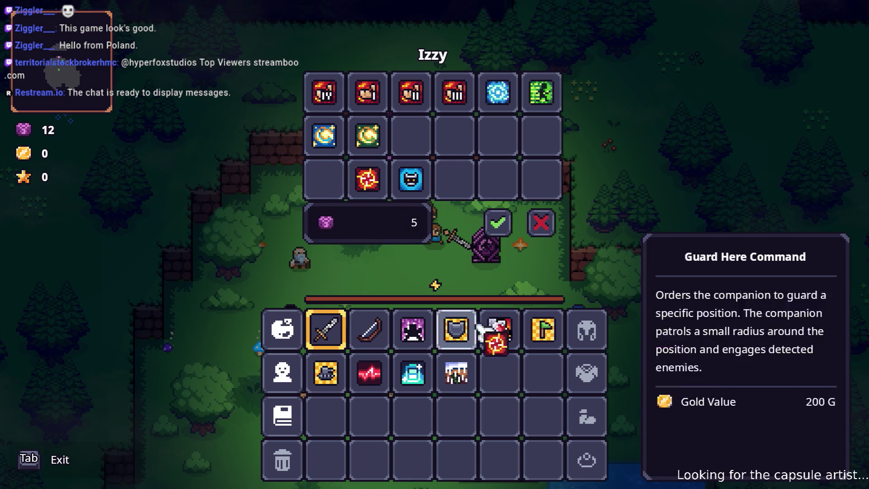
click(501, 373)
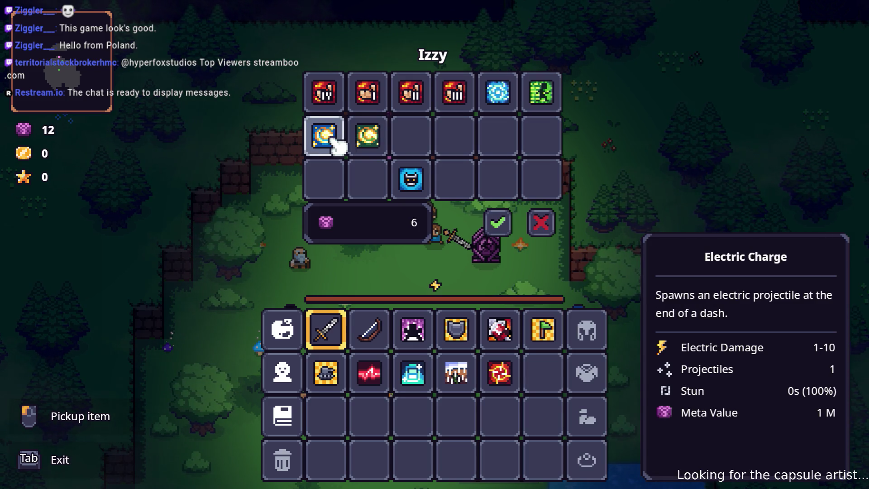
Take Electric Charge and two Brawlers, then confirm the 10-crystal trade
click(376, 144)
click(551, 378)
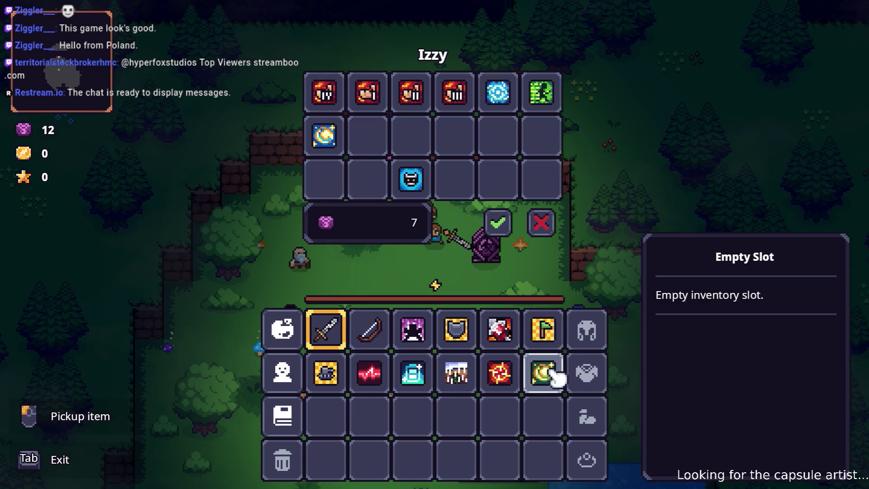
click(368, 93)
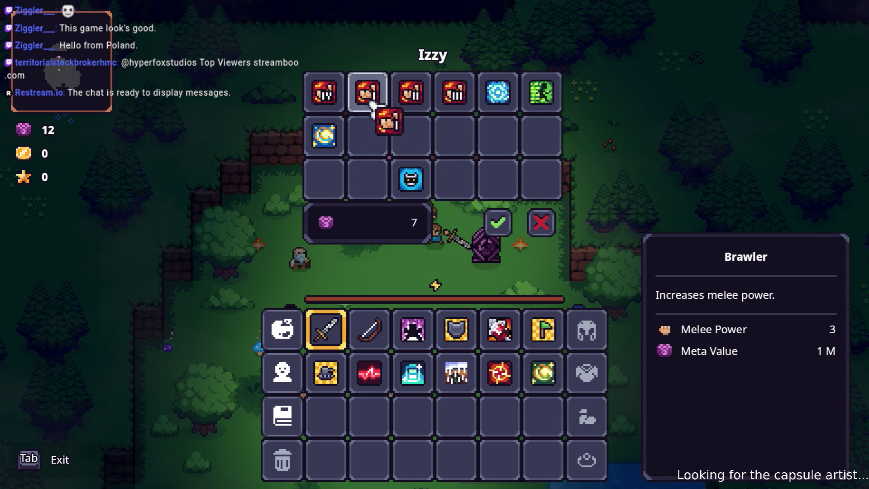
click(326, 416)
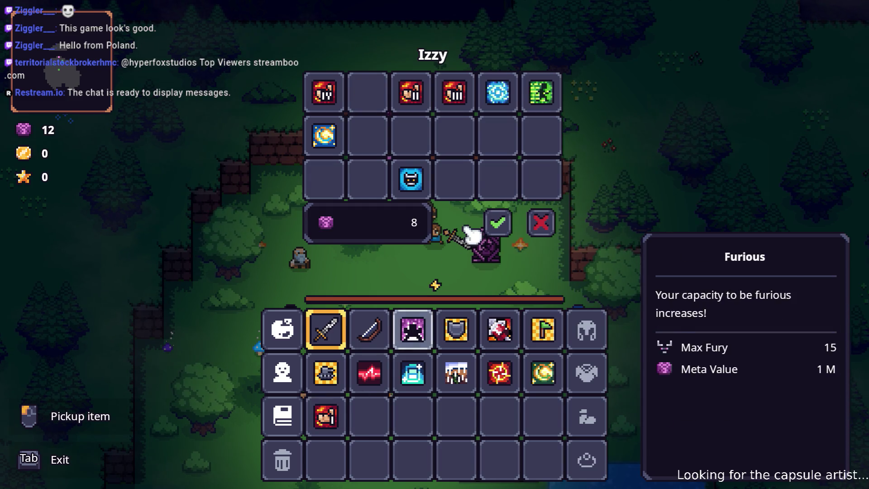
click(411, 93)
click(369, 417)
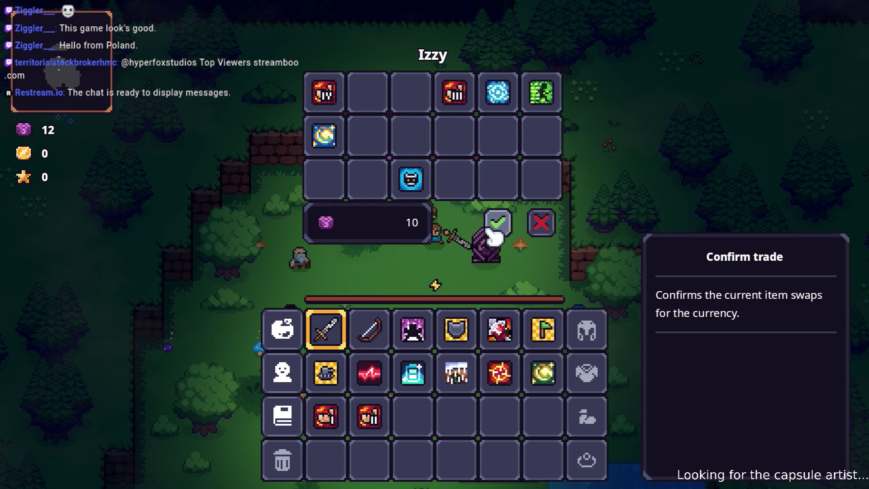
click(498, 222)
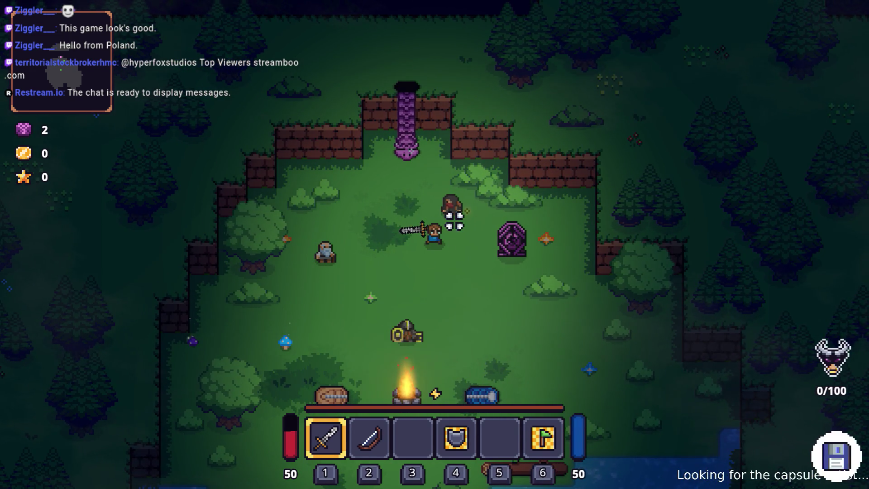
Open ALMA from the inventory and slot Brawler and Second Wind
key(i)
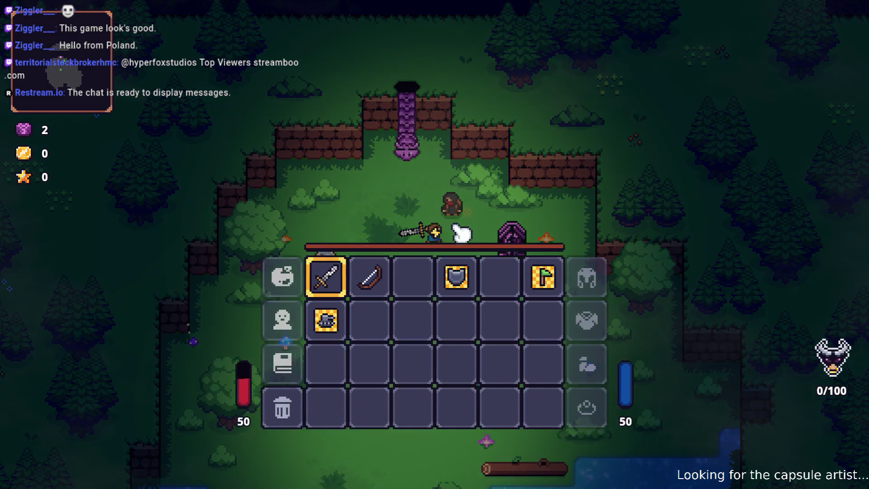
click(281, 368)
key(Escape)
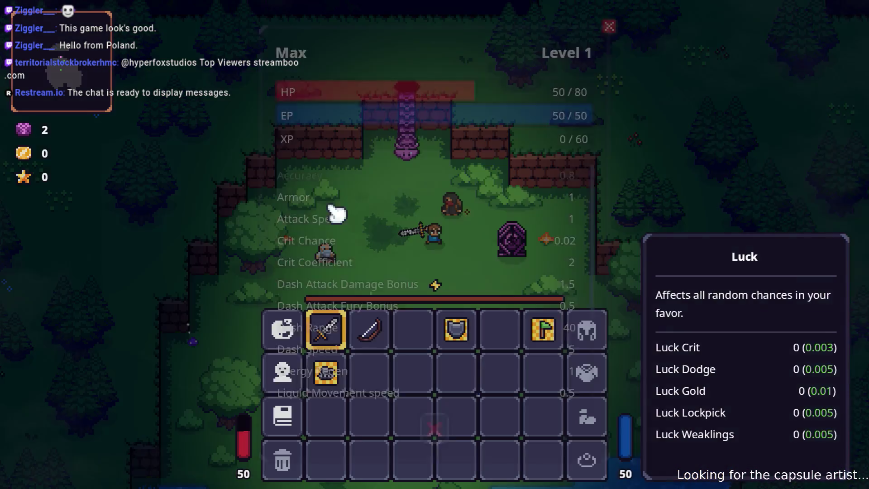
click(281, 330)
click(347, 188)
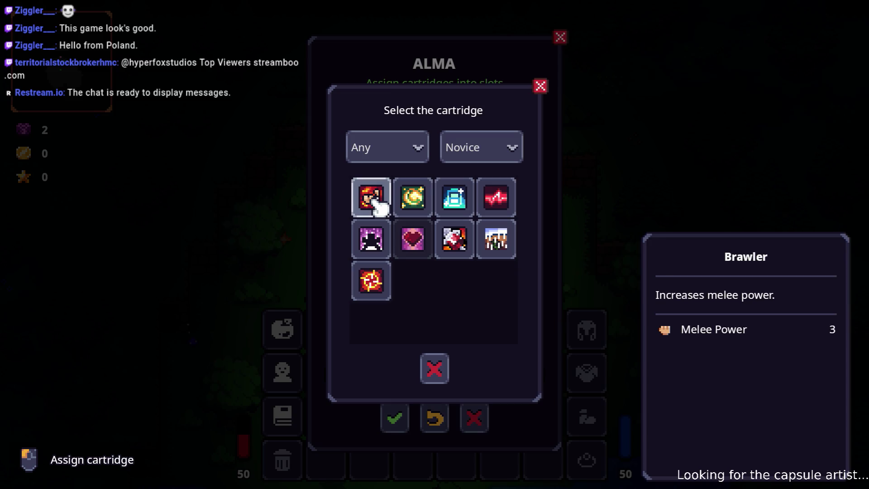
click(379, 200)
click(358, 144)
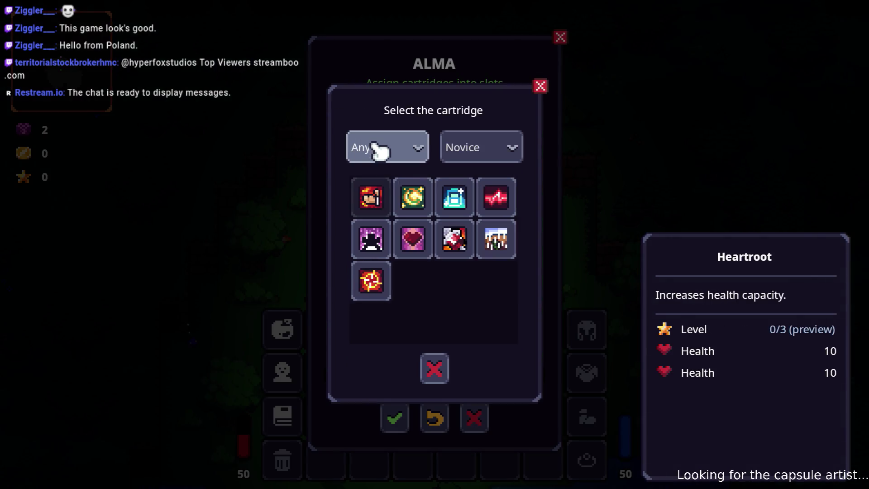
click(464, 252)
Fill the third slot with Sharpshooter and the fourth slot, then close ALMA and inventory
click(362, 248)
click(372, 285)
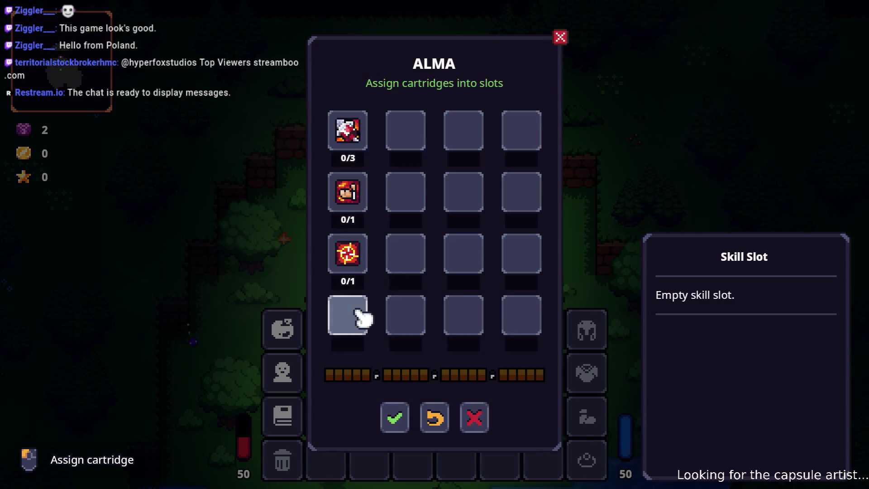
click(357, 312)
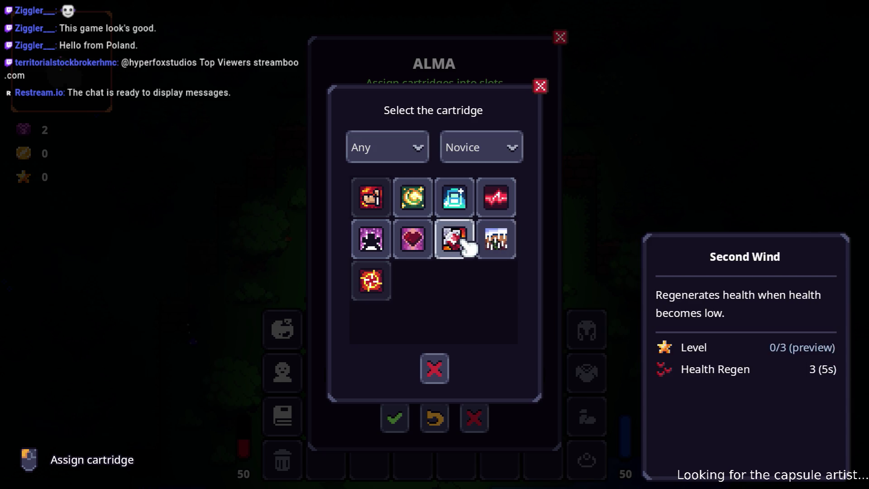
click(466, 247)
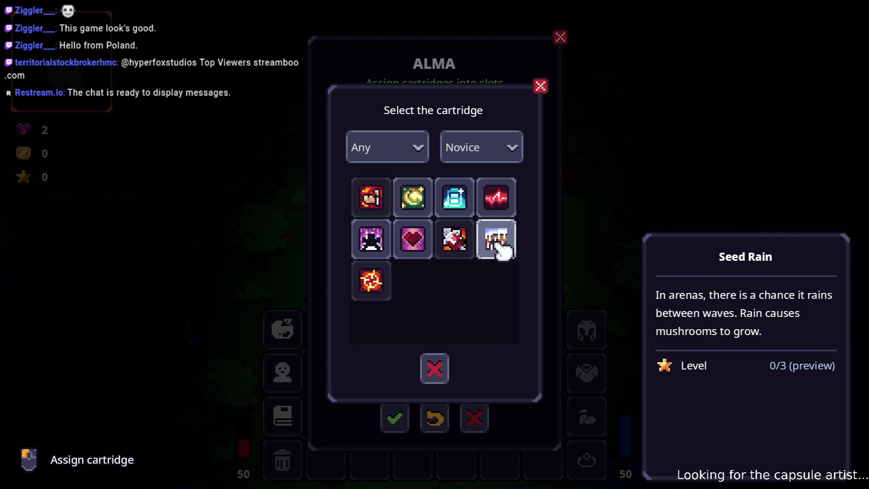
click(498, 196)
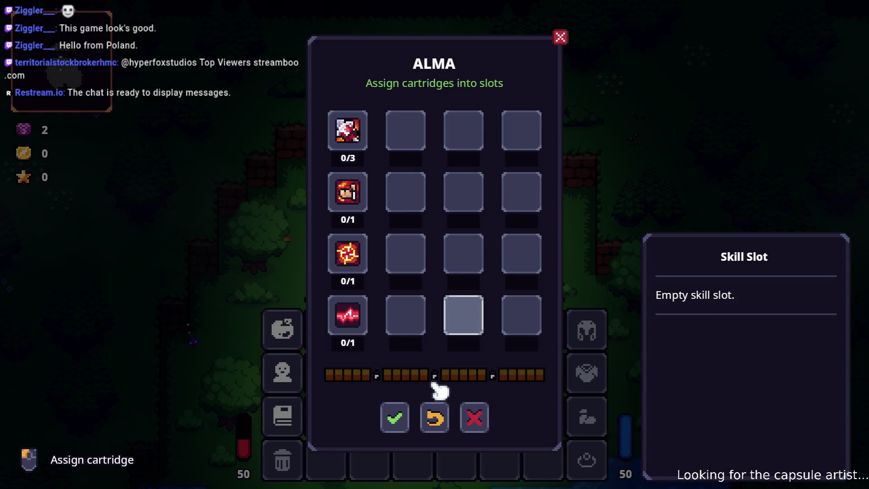
click(395, 419)
key(Escape)
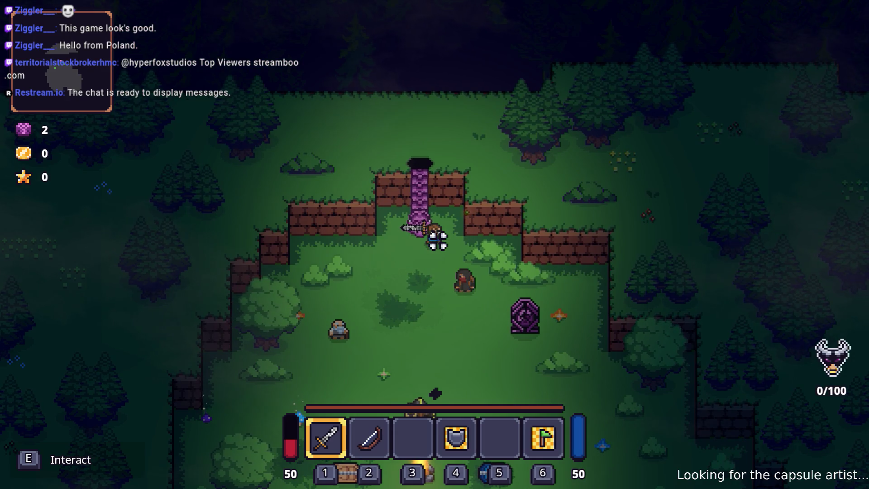
Enter the hole to start a run and fight northward toward the brick wall
key(e)
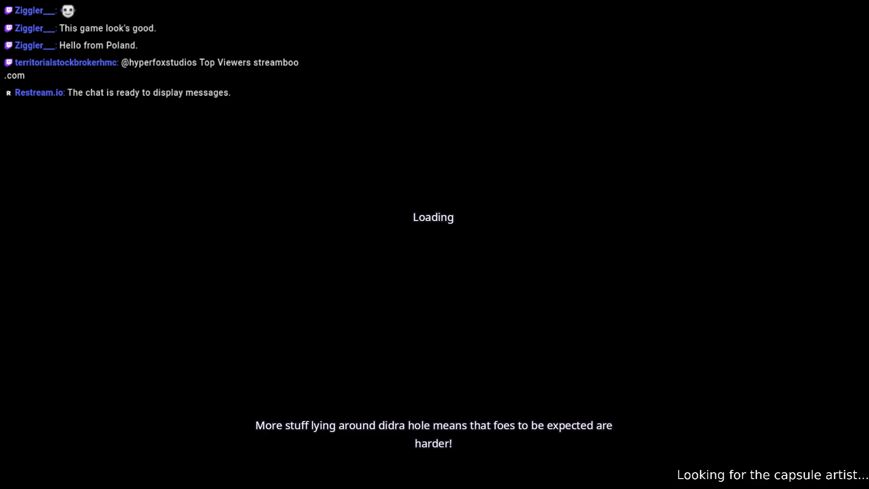
key(w)
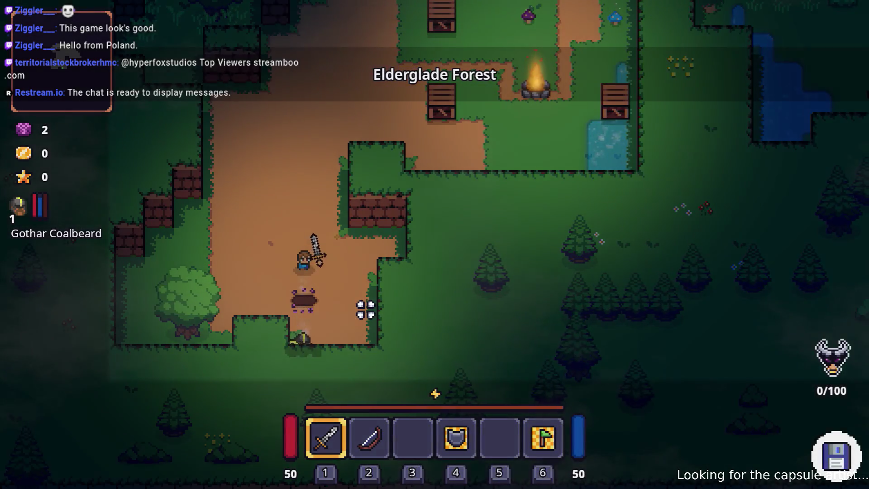
key(w)
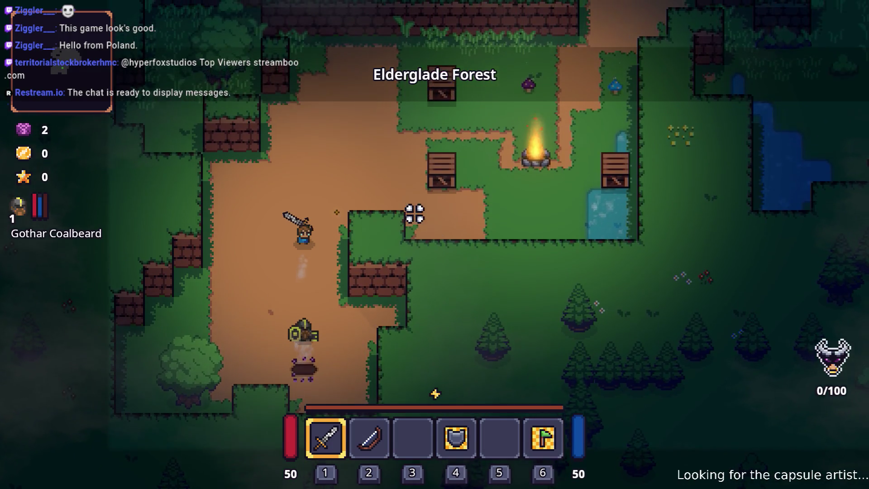
key(w)
key(a)
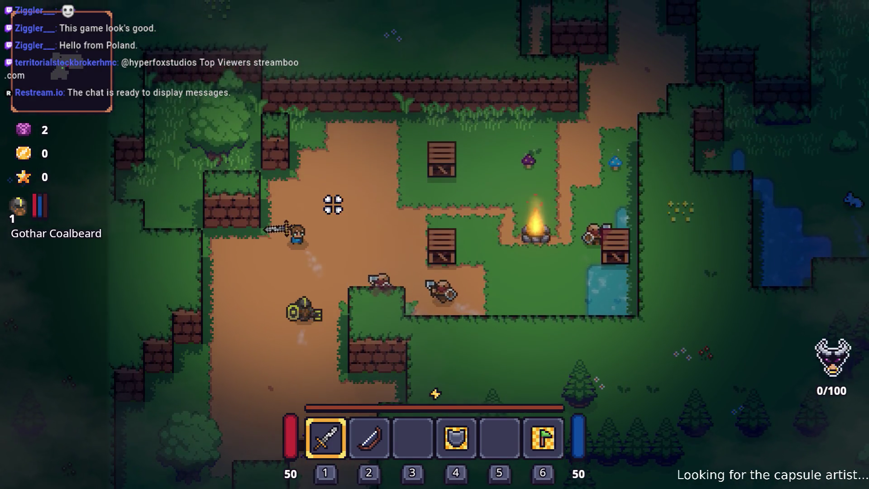
key(w)
key(a)
click(190, 170)
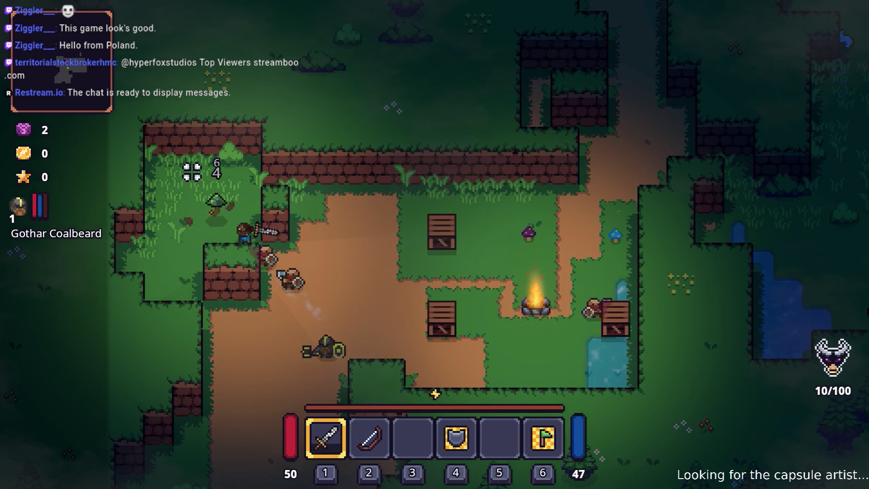
click(211, 175)
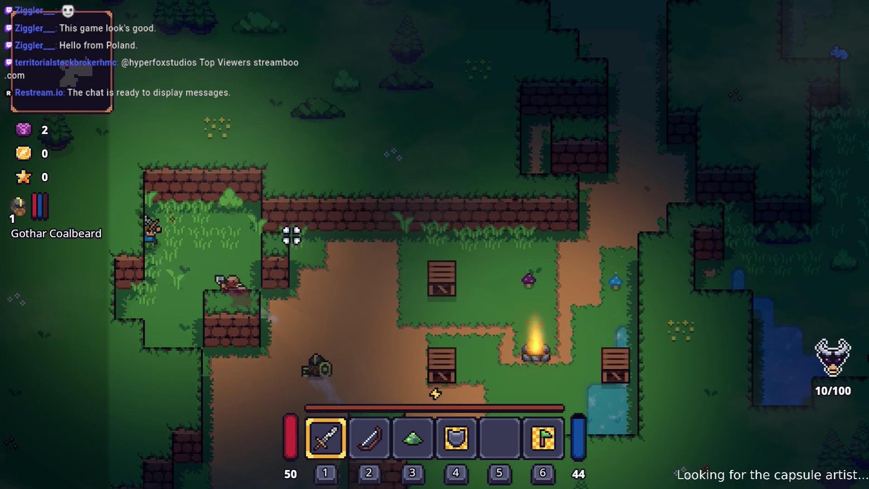
Fight through the enemy group beside the crates with sword swings
key(w)
key(a)
click(301, 179)
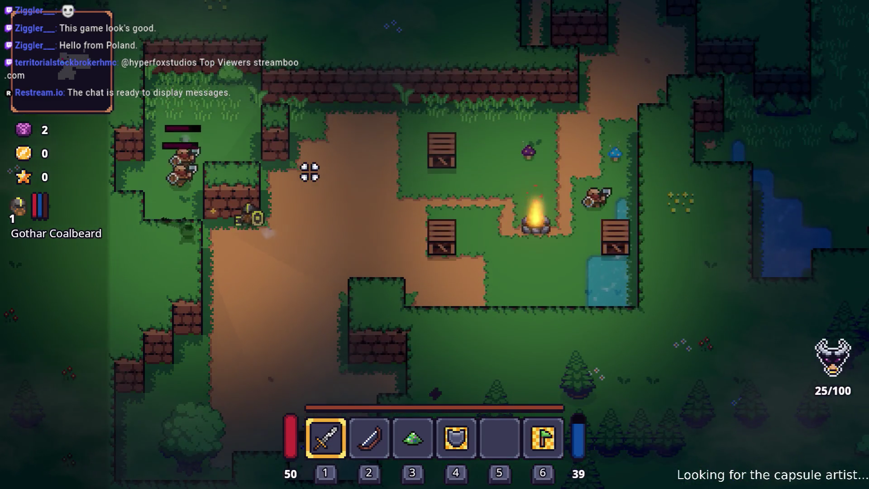
key(d)
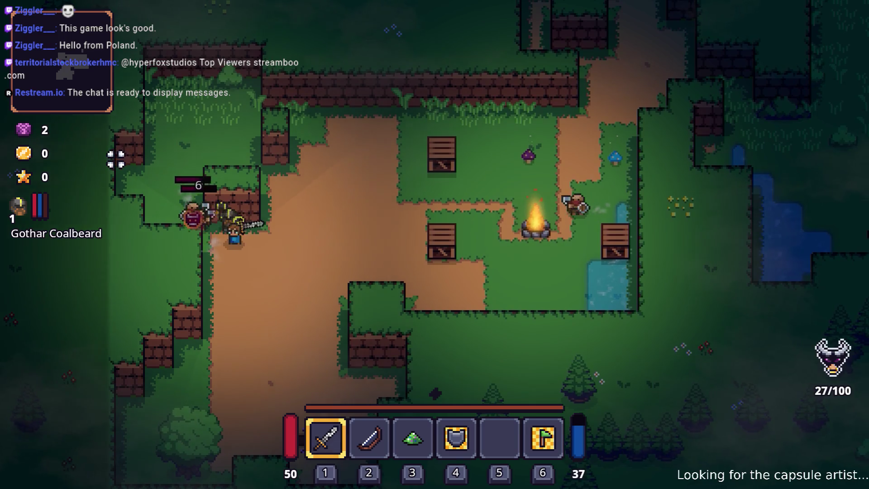
click(354, 190)
key(d)
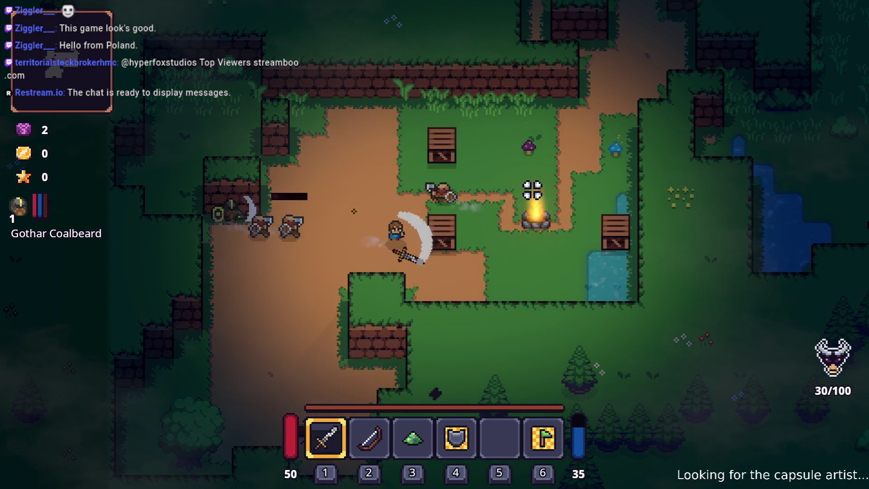
click(398, 163)
key(w)
click(307, 219)
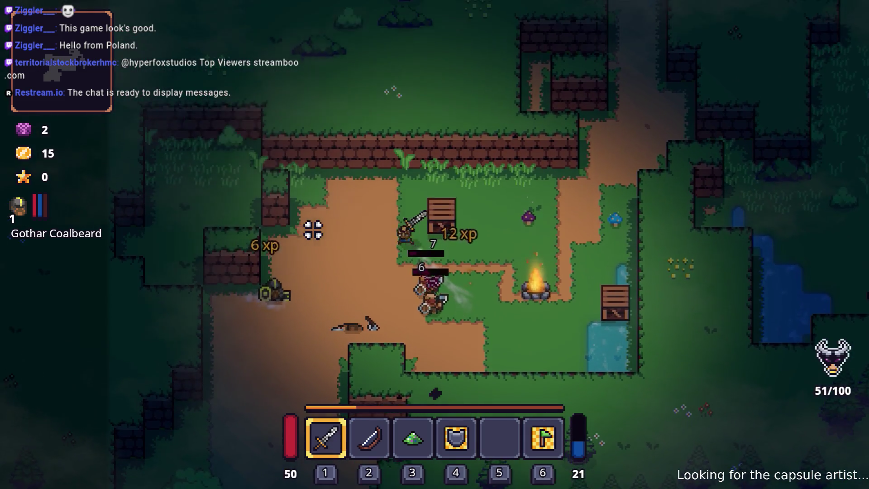
key(s)
click(515, 258)
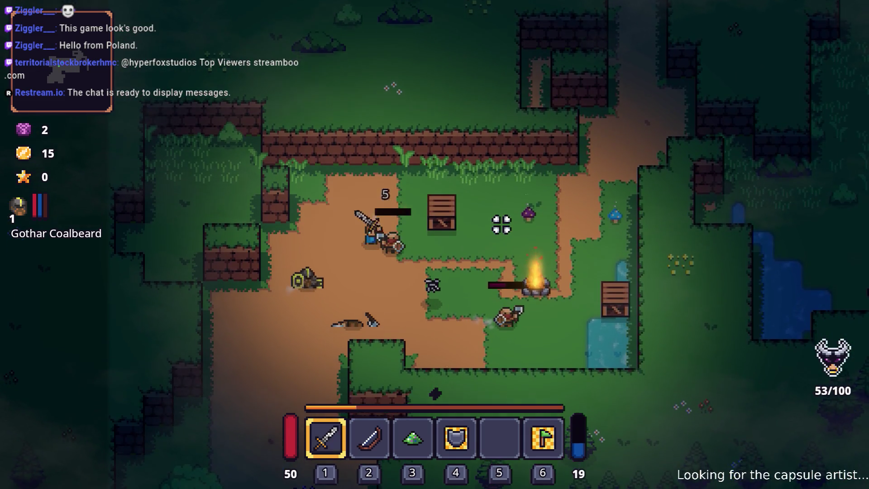
click(503, 227)
Clear the campfire enemies, reaching 65/100 kills and 45 coins, then pause the game
key(s)
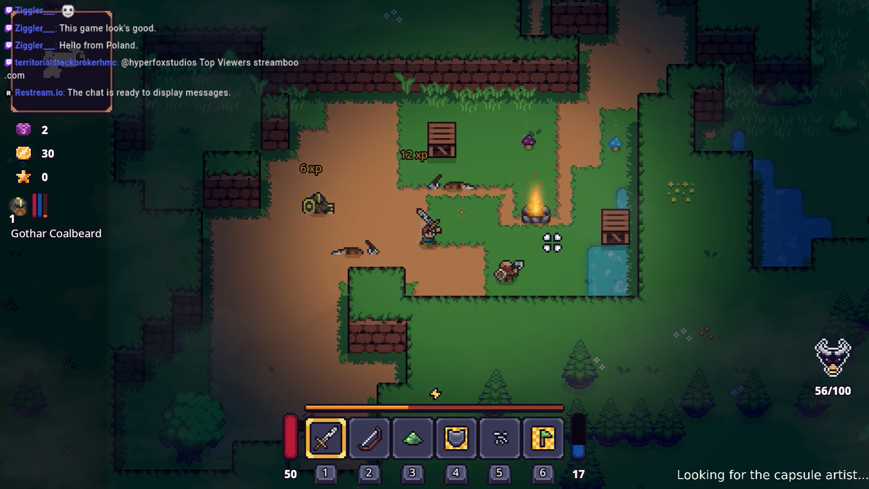
key(d)
click(385, 315)
key(w)
click(481, 210)
key(a)
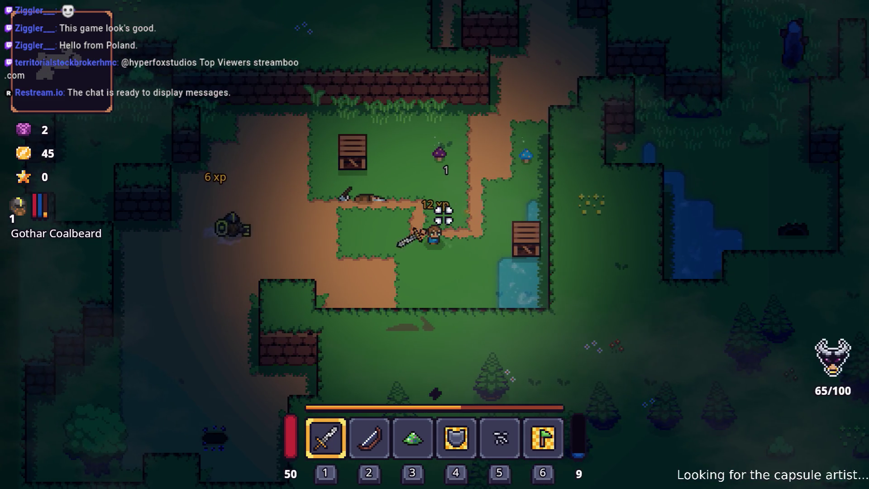
key(Escape)
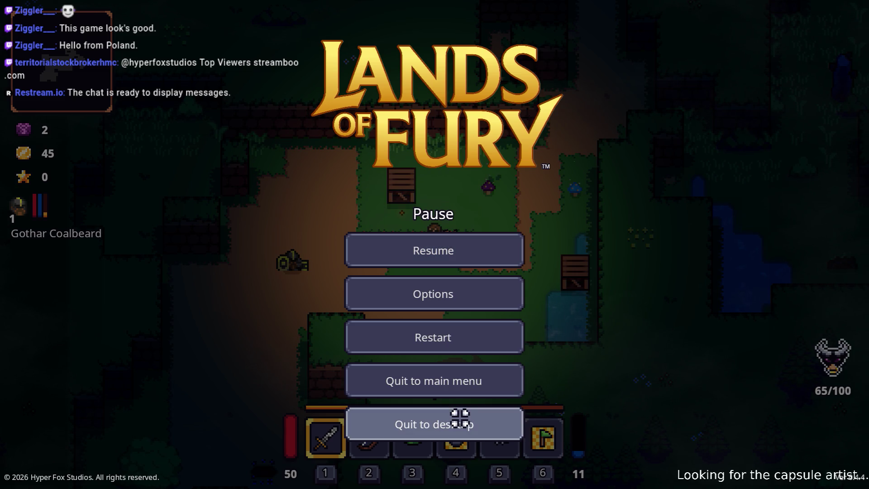
Quit to the editor and select GotharCoalbeardCompanion.tres using the file filter 'gotharc'
click(460, 418)
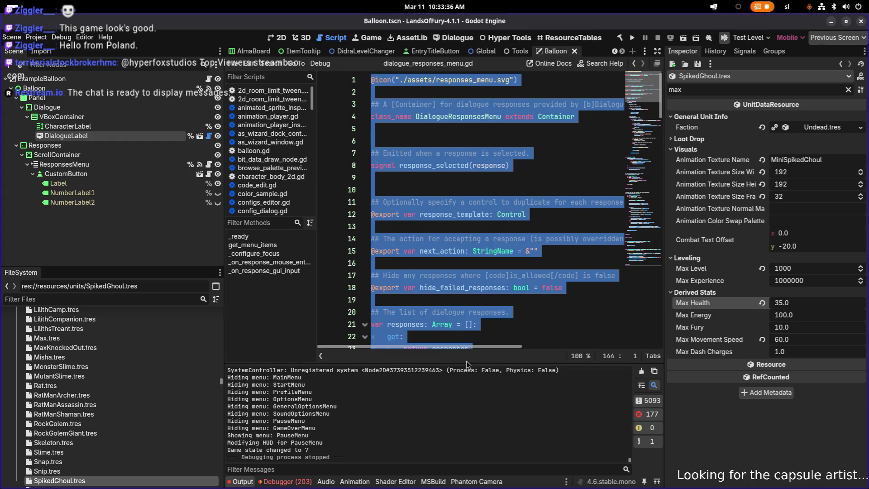
click(83, 300)
text(gotharcom)
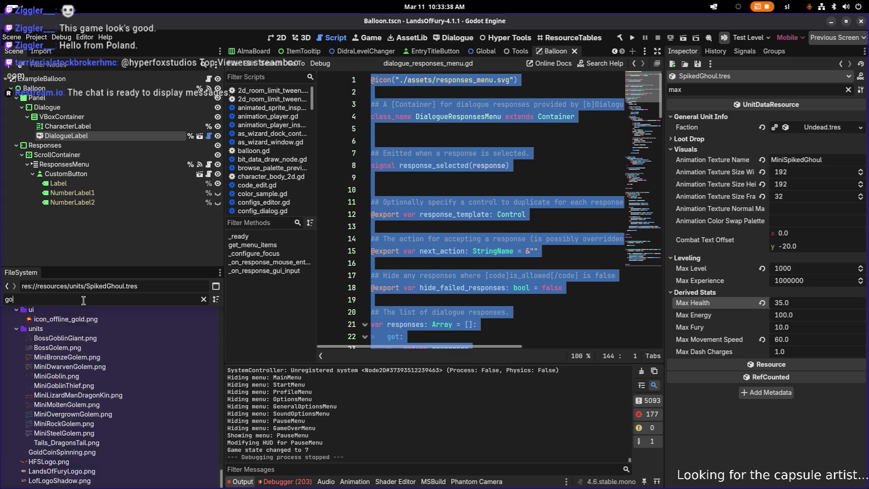
key(BackSpace)
key(BackSpace)
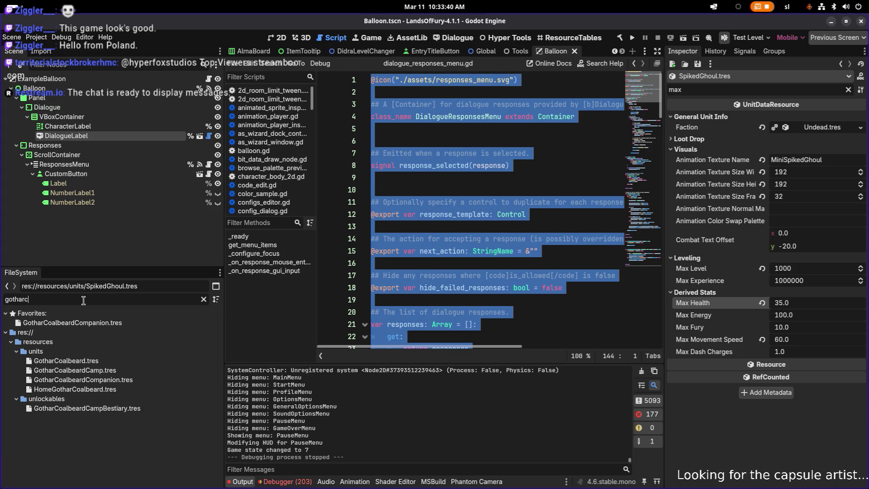
click(115, 381)
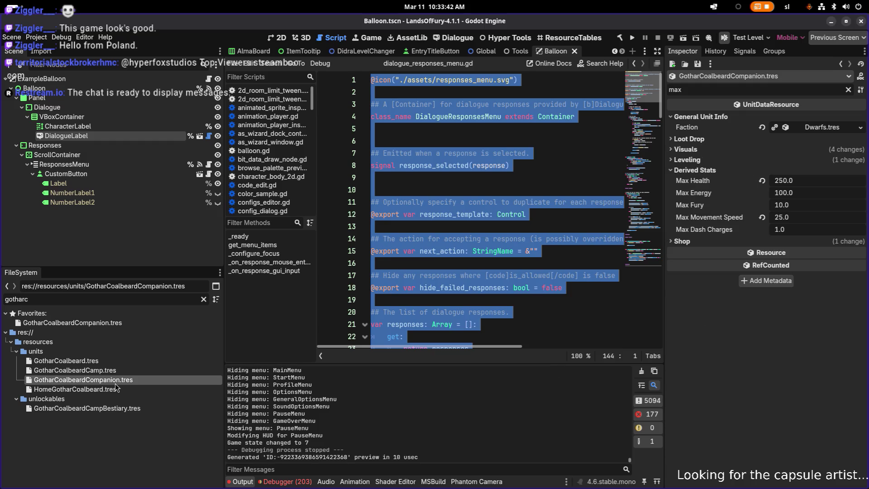
Show all of the resource's properties and copy the unit's name key
click(849, 91)
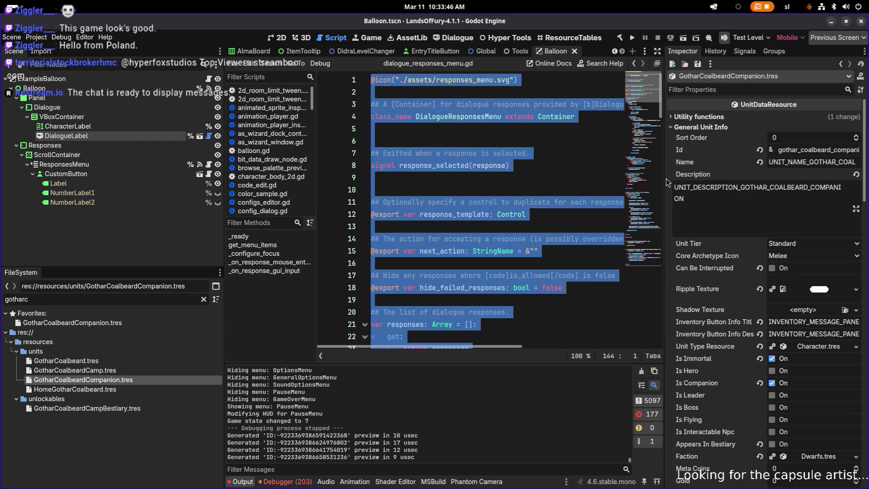
drag(664, 178, 590, 178)
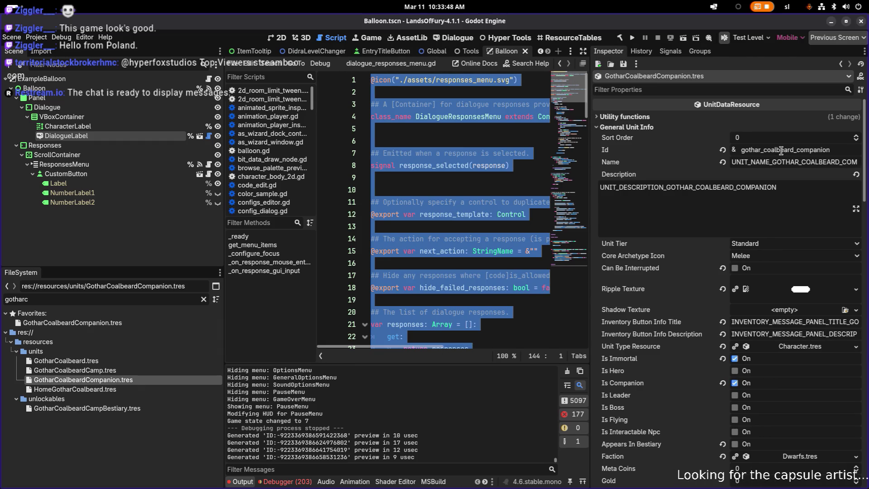
double_click(781, 163)
key(alt+Tab)
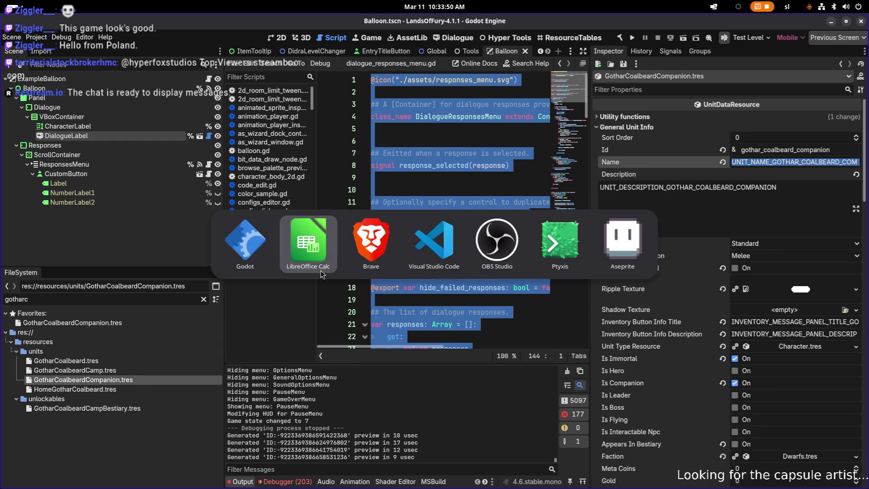
Search the sheet for the copied name key, landing on A340
key(ctrl+f)
key(ctrl+v)
key(Return)
key(Return)
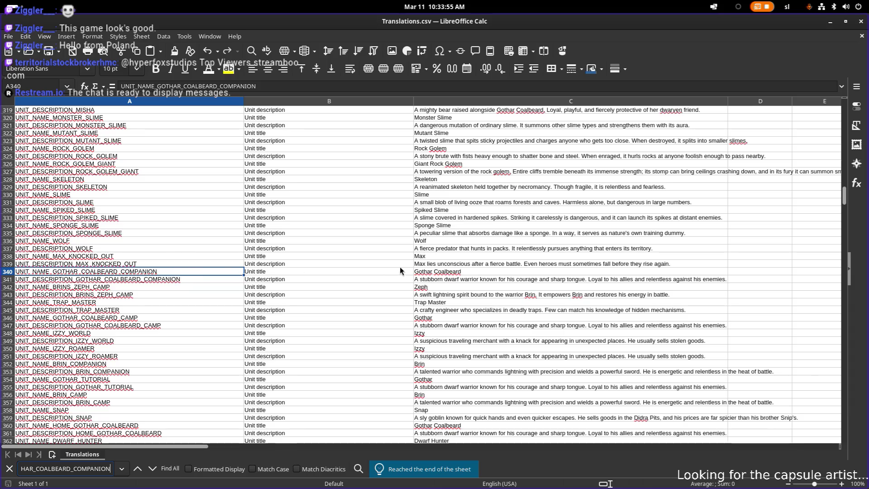
Shorten C340 from 'Gothar Coalbeard' to 'Gothar' and minimise Calc
click(452, 271)
double_click(451, 272)
double_click(451, 272)
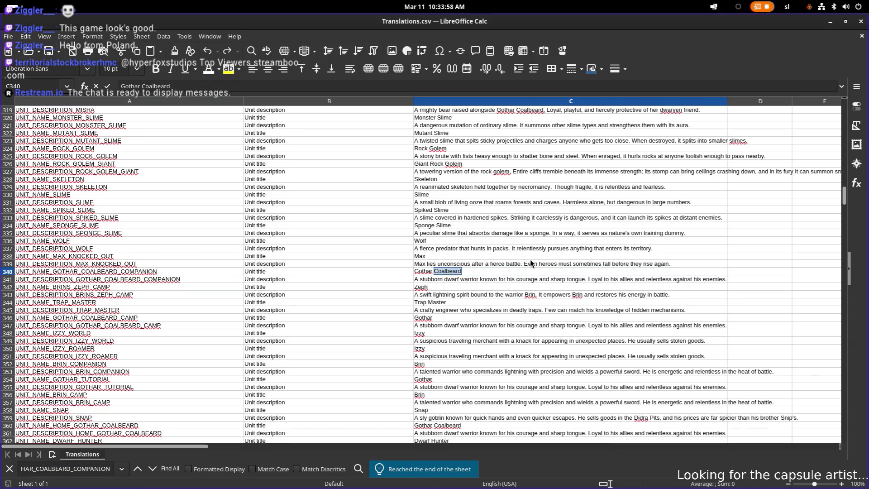
key(Return)
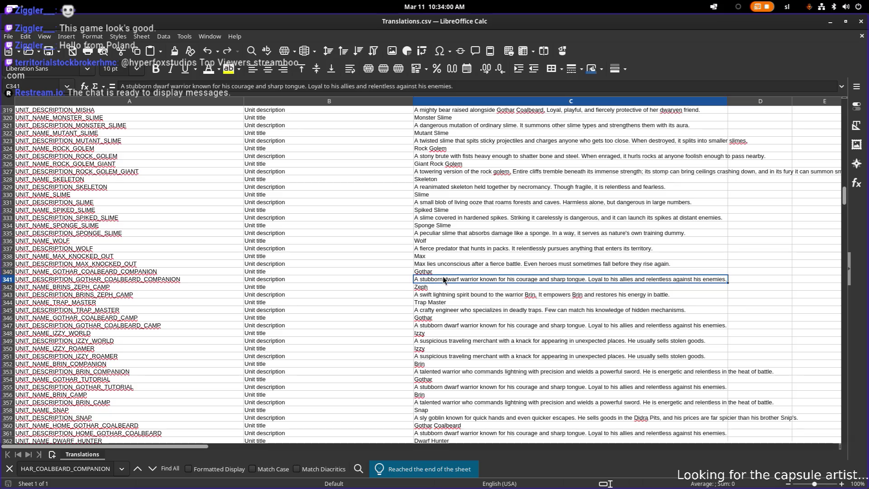
click(454, 256)
click(441, 273)
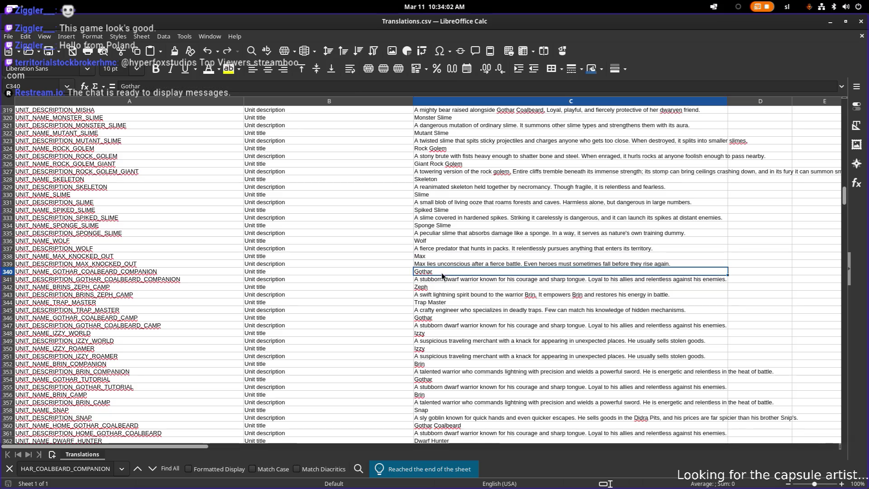
click(831, 23)
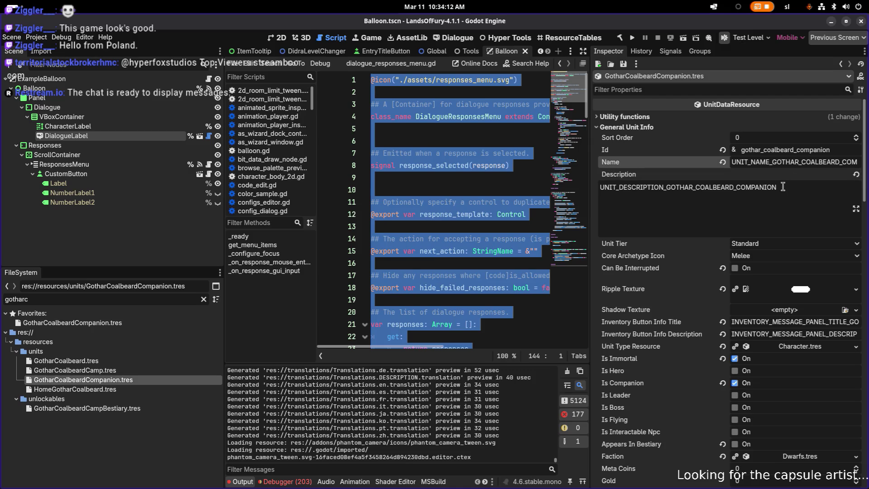
Copy the companion's description key from the Inspector
key(Return)
text(UNIT_DESCRIPTION_GOTHAR_COALBEARD_COMPANION)
key(ctrl+z)
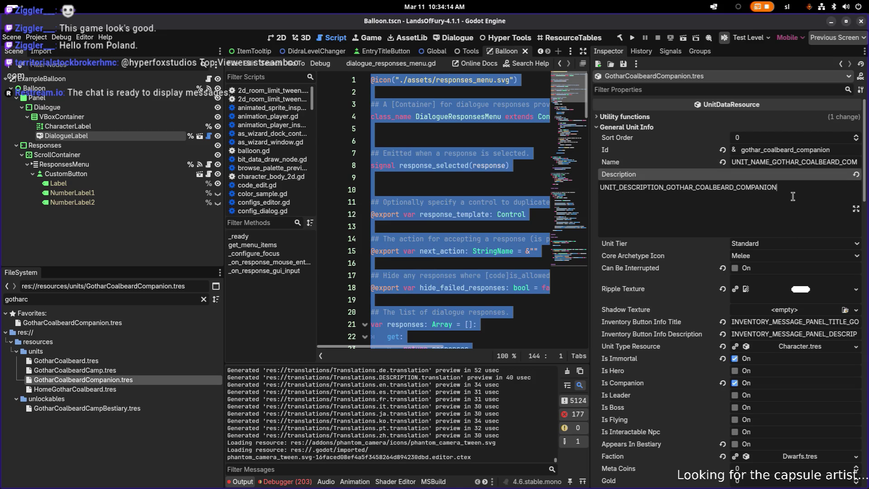
key(ctrl+a)
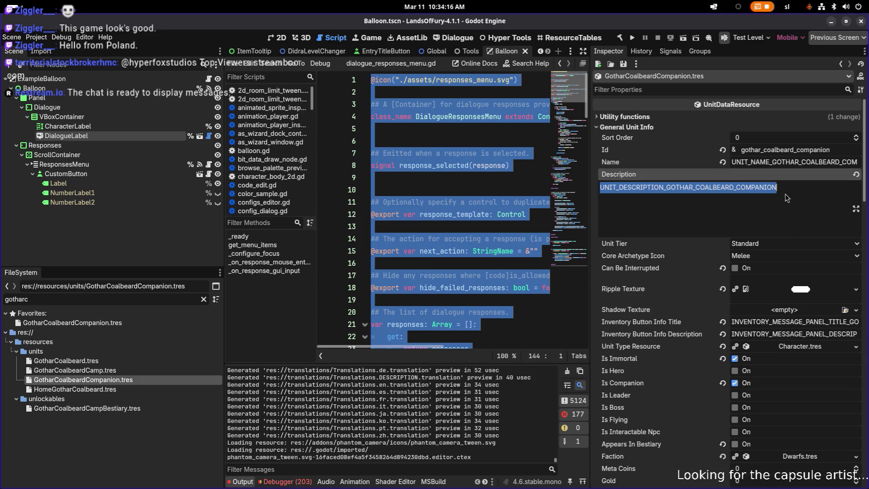
key(alt+Tab)
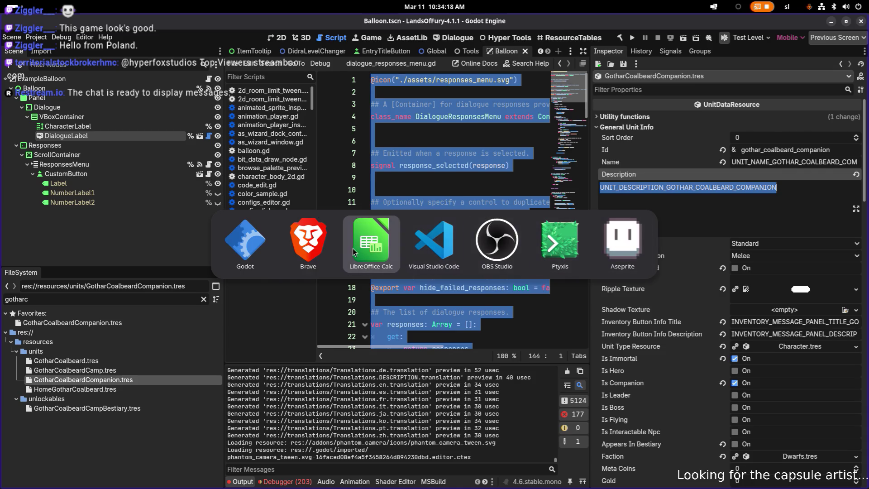
Find the description key at A341 in Translations.csv, then minimise Calc
click(371, 240)
click(420, 249)
key(ctrl+f)
key(ctrl+v)
key(Return)
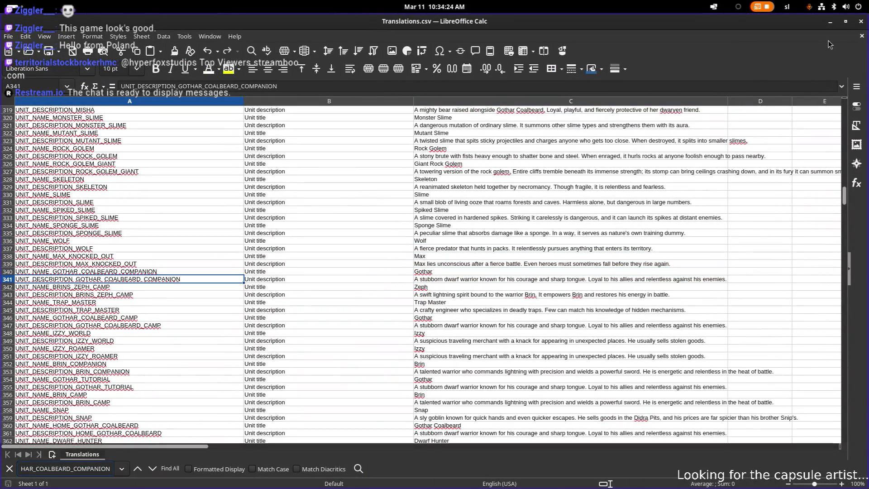
click(830, 23)
Narrow the Inspector and Scene docks to widen the script editor
click(732, 211)
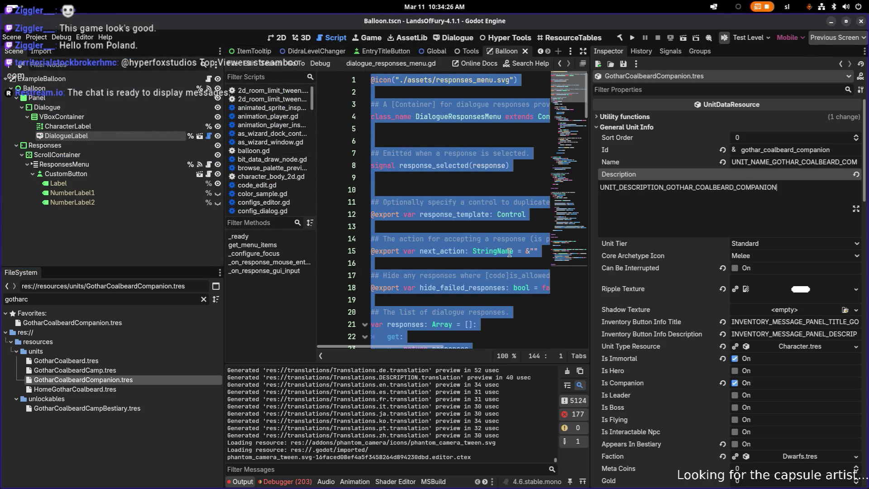
click(183, 419)
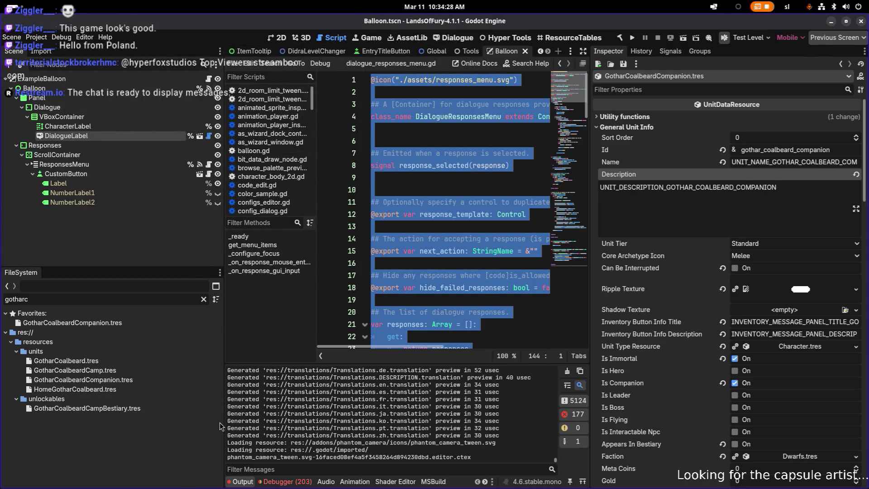
scroll(342, 421, up, 1)
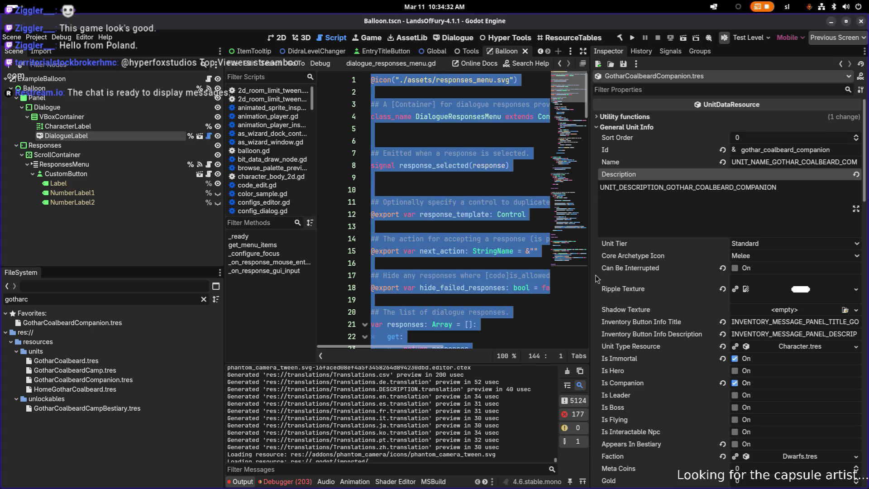
mouse_move(591, 277)
mouse_down()
mouse_move(725, 278)
mouse_move(658, 277)
mouse_up()
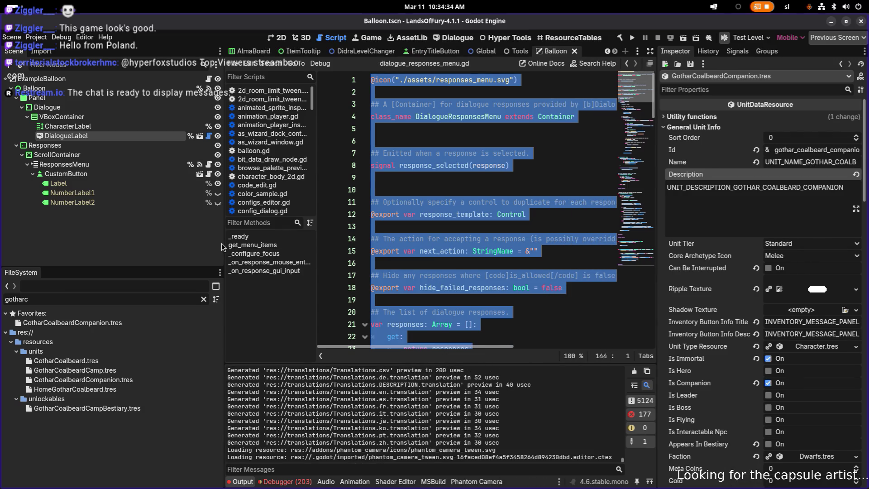
mouse_move(224, 247)
mouse_down()
mouse_move(154, 271)
mouse_move(185, 299)
mouse_up()
Filter files by 'unlockable' and select Unlockables.tres, widening its property panel
click(459, 244)
double_click(96, 300)
text(unl)
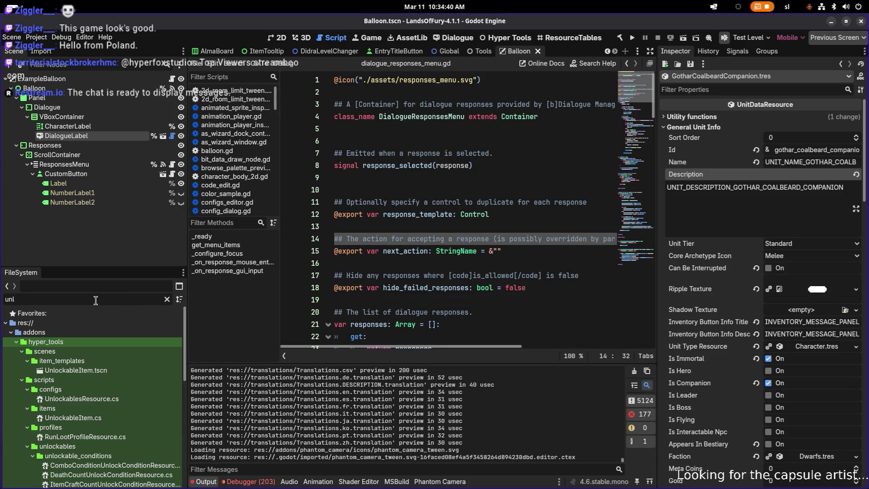
text(ockab)
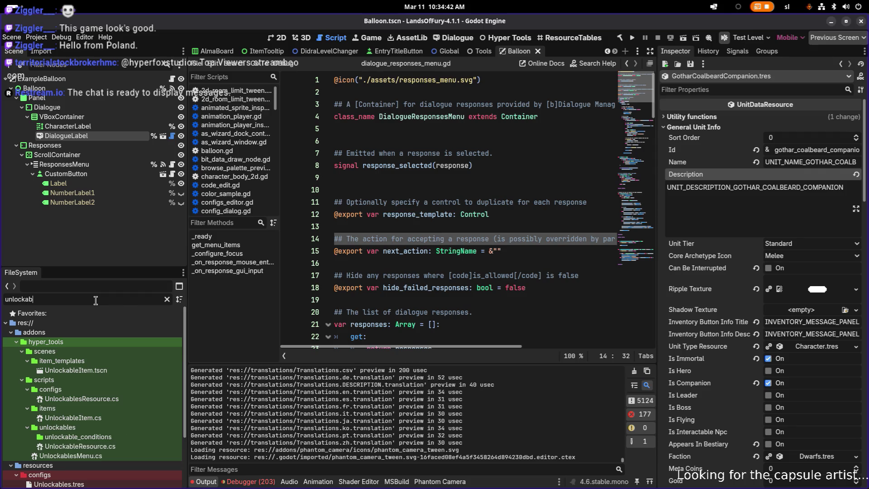
text(le)
scroll(94, 385, down, 3)
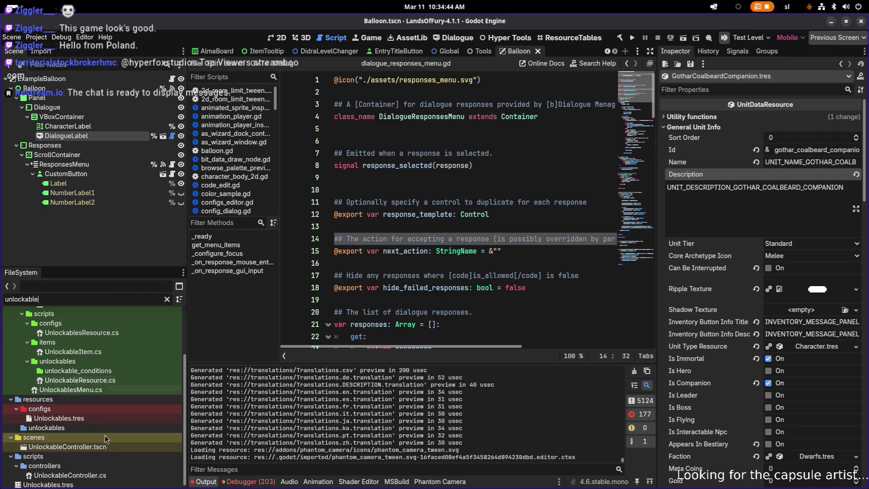
click(93, 417)
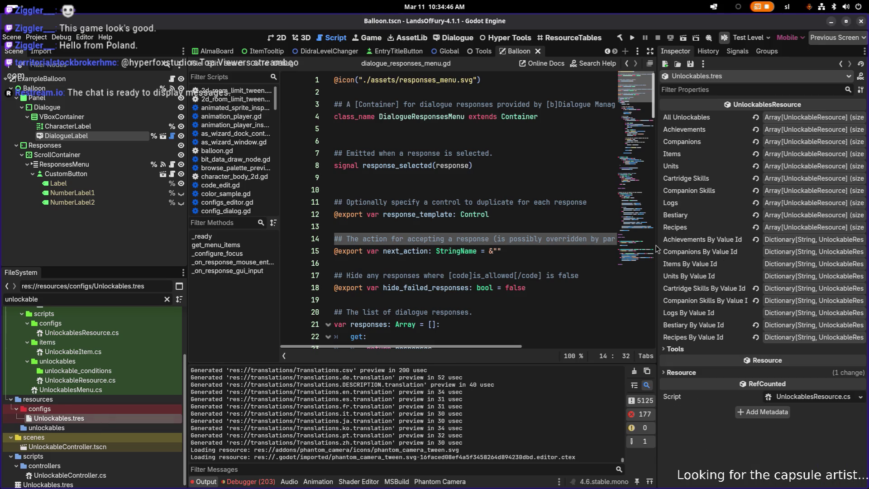
drag(657, 251, 597, 251)
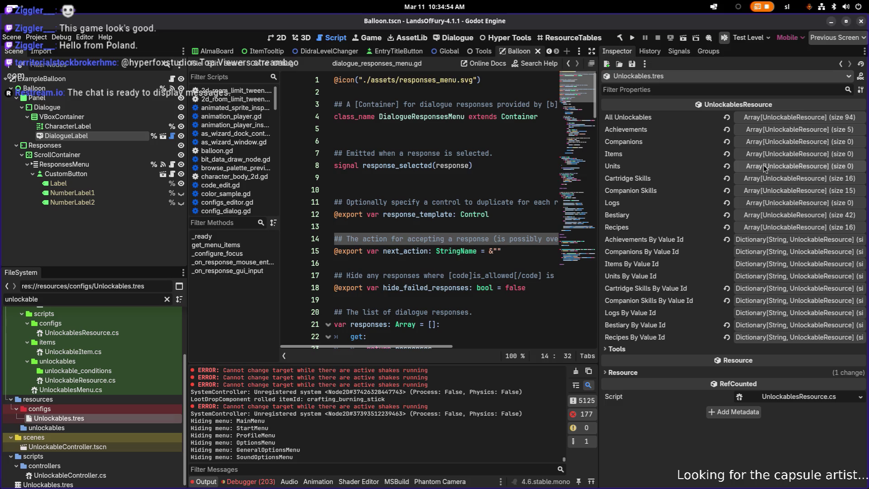
Copy the BunnyBestiary name key from Bestiary element 0 into Calc's search bar
click(791, 218)
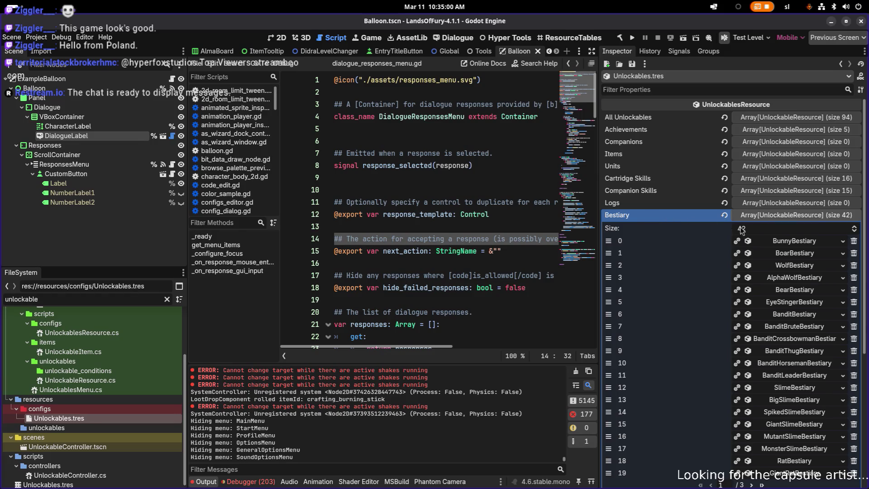
click(799, 242)
double_click(788, 308)
key(ctrl+c)
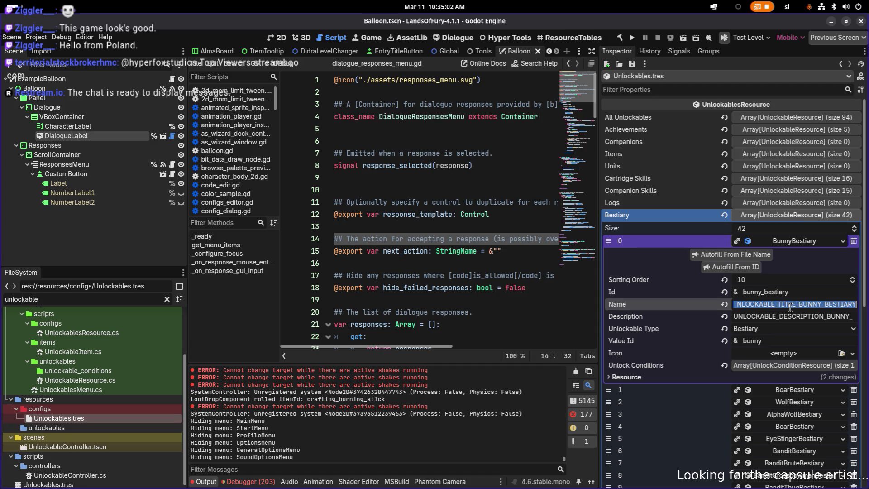
key(alt+Tab)
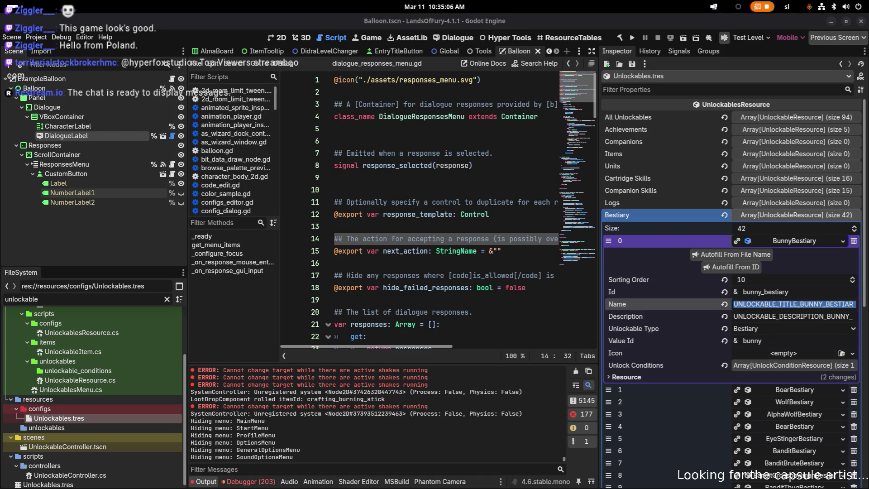
key(alt+Tab)
key(ctrl+f)
key(ctrl+v)
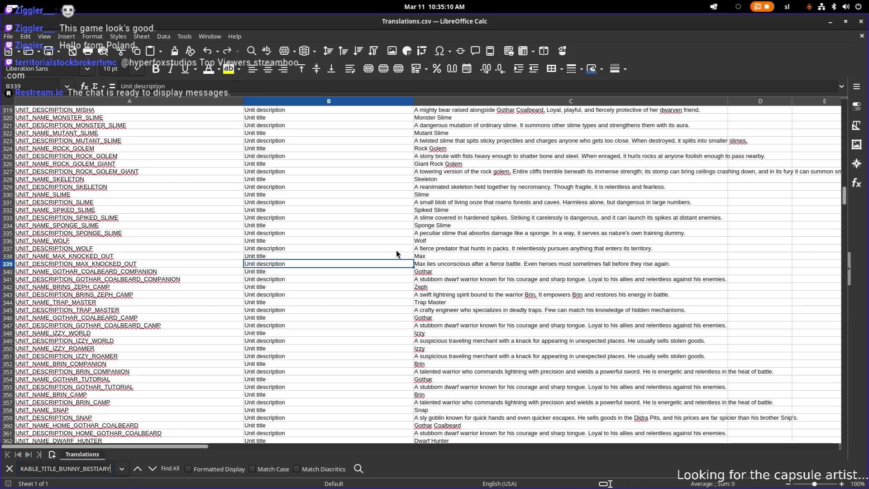
Search for the bunny bestiary key, then narrow the search to UNLOCKABLE_TITLE
key(Return)
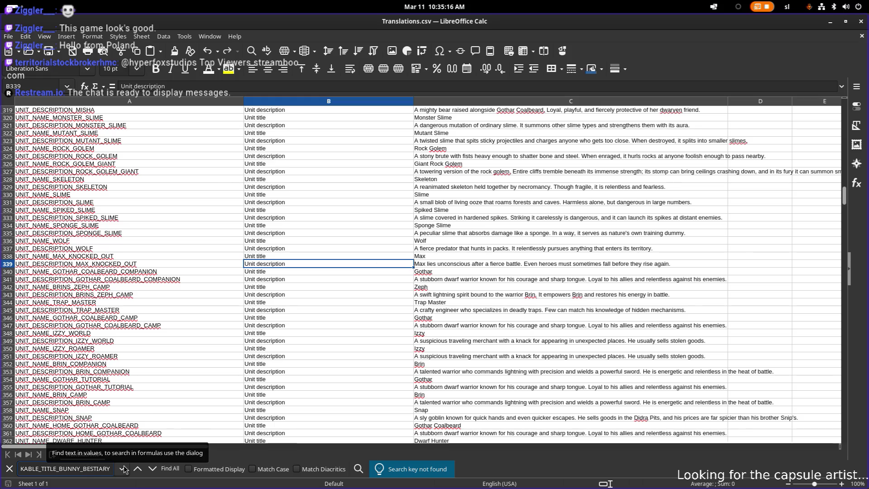
key(Home)
key(Right)
key(Right)
key(shift+End)
key(Delete)
key(Return)
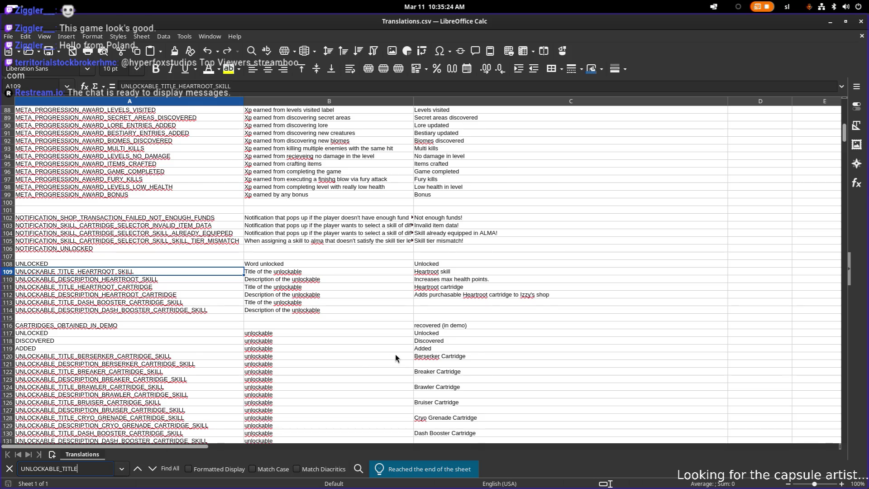
Review the UNLOCKABLE_TITLE rows and select the berserker cartridge key in A120
scroll(383, 356, down, 10)
scroll(381, 356, down, 7)
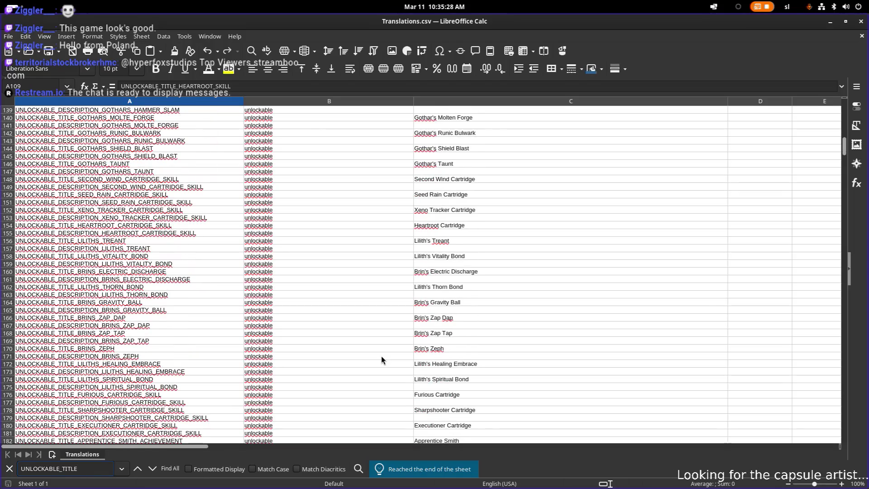
scroll(381, 356, down, 5)
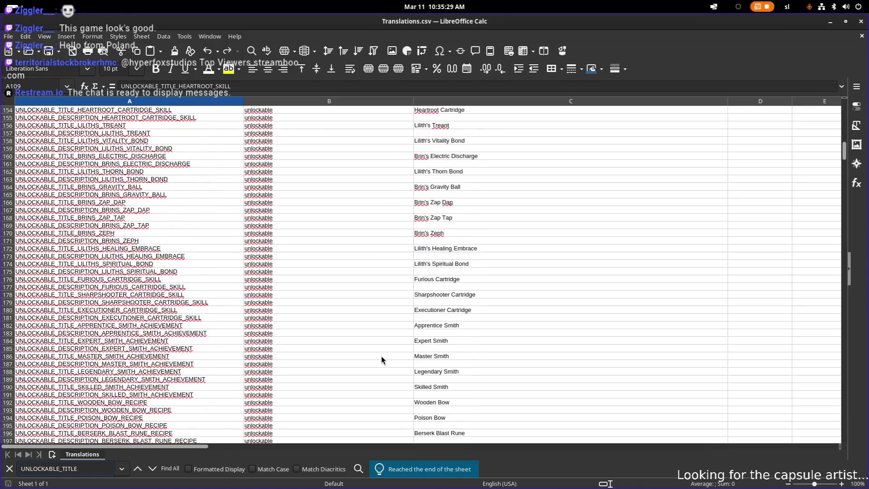
scroll(381, 356, down, 9)
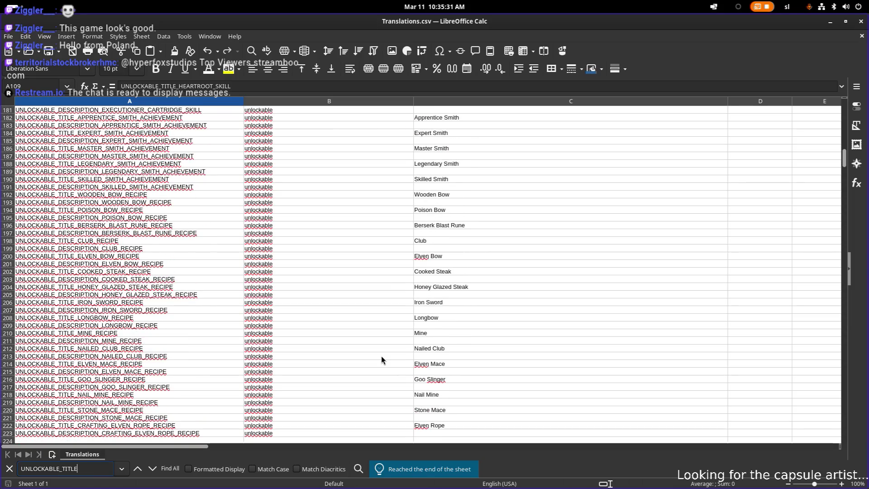
scroll(381, 357, down, 1)
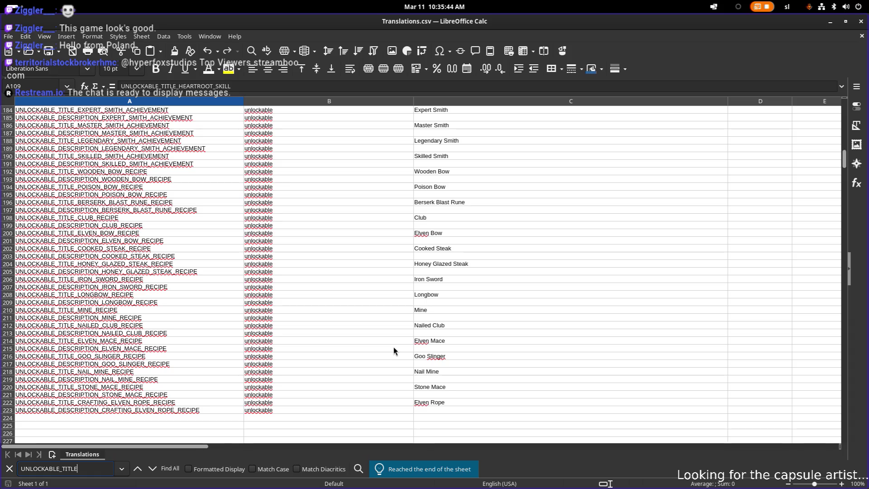
scroll(394, 345, up, 12)
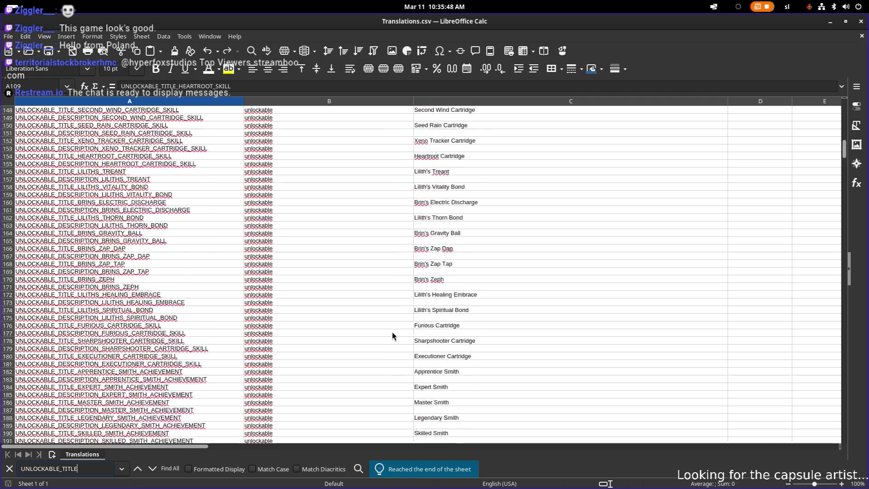
click(411, 288)
scroll(394, 281, up, 14)
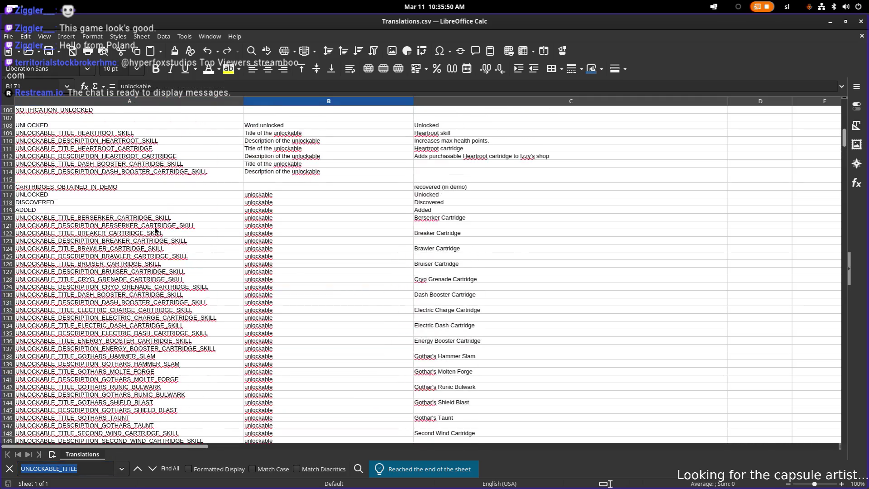
click(141, 219)
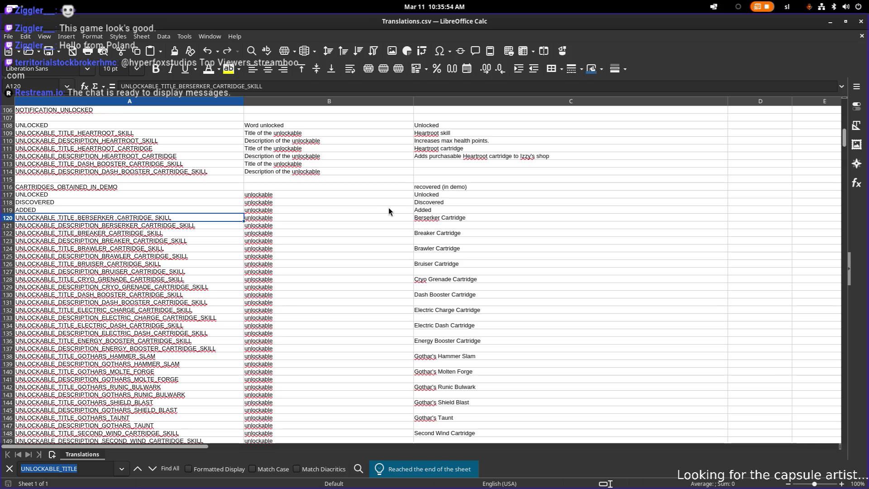
Glance over the sheet again and switch back to the Godot editor
scroll(418, 233, down, 4)
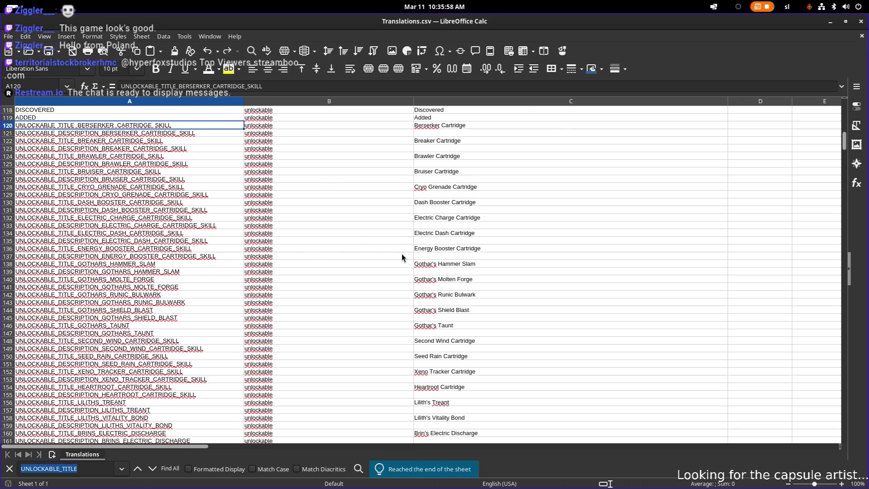
scroll(273, 233, up, 3)
scroll(274, 233, down, 1)
key(alt+Tab)
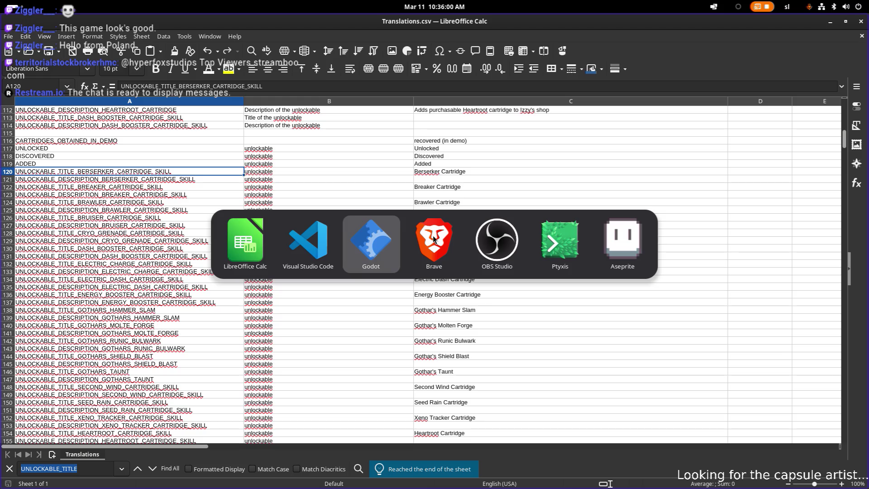
click(361, 247)
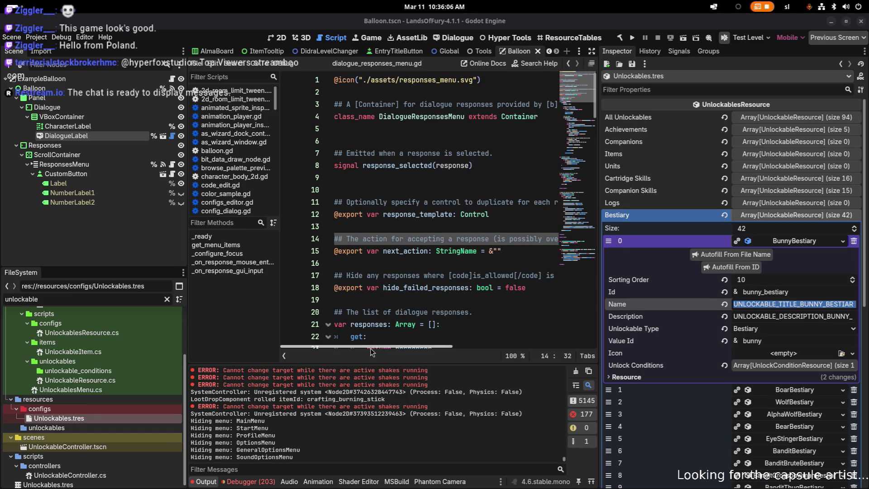
Widen the script area and open the Tools scene with UnitTool selected
drag(598, 289, 650, 290)
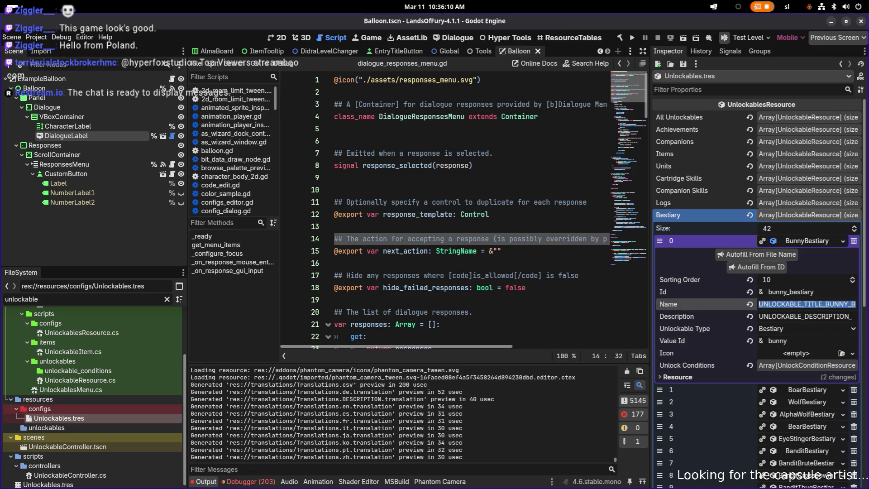
click(386, 287)
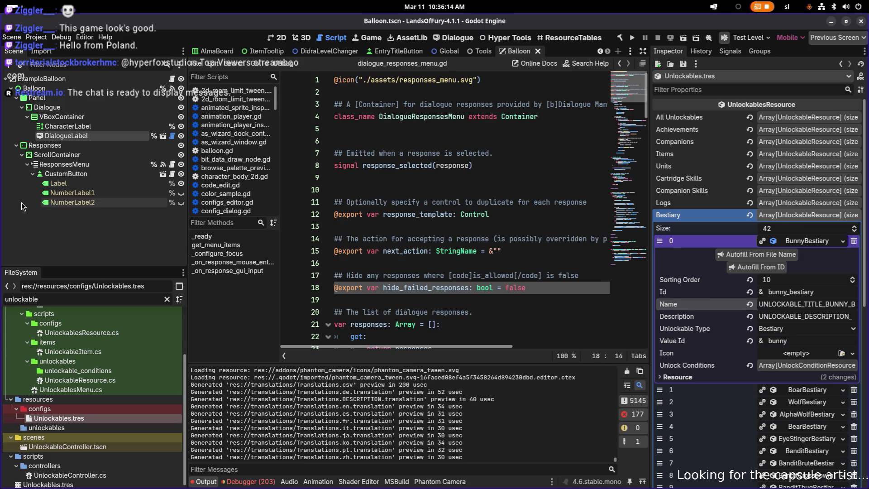
click(432, 300)
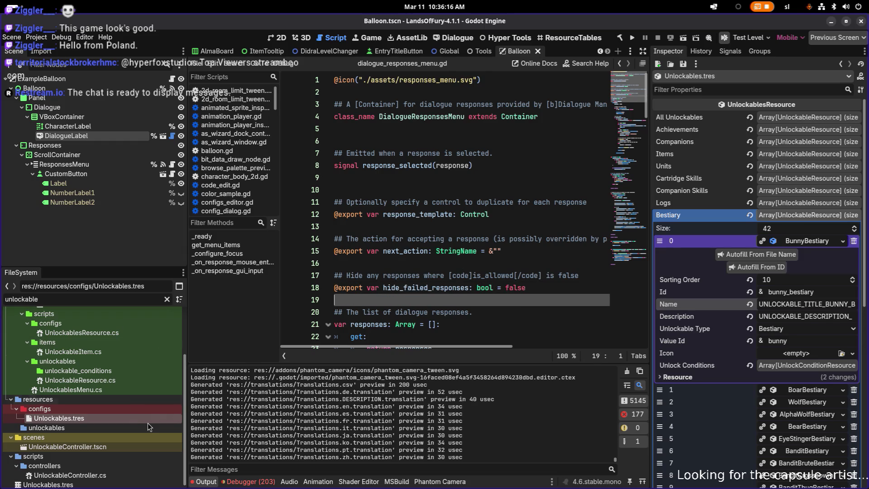
click(480, 52)
click(105, 97)
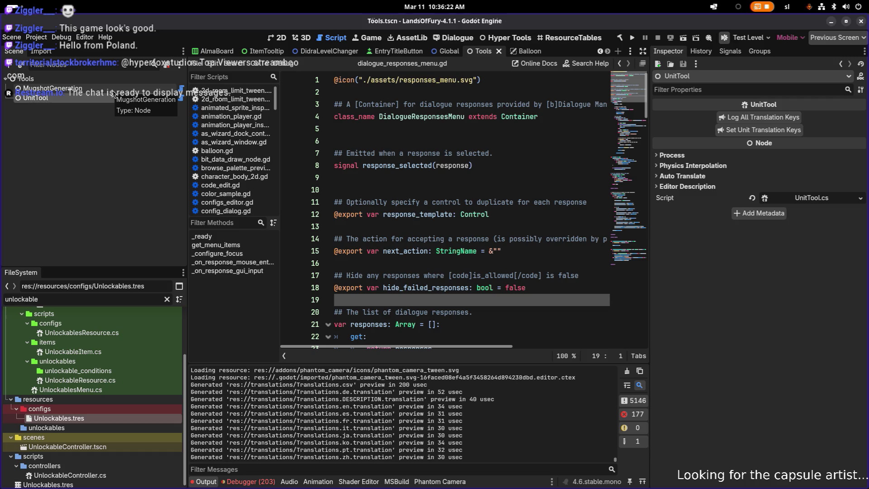
click(116, 91)
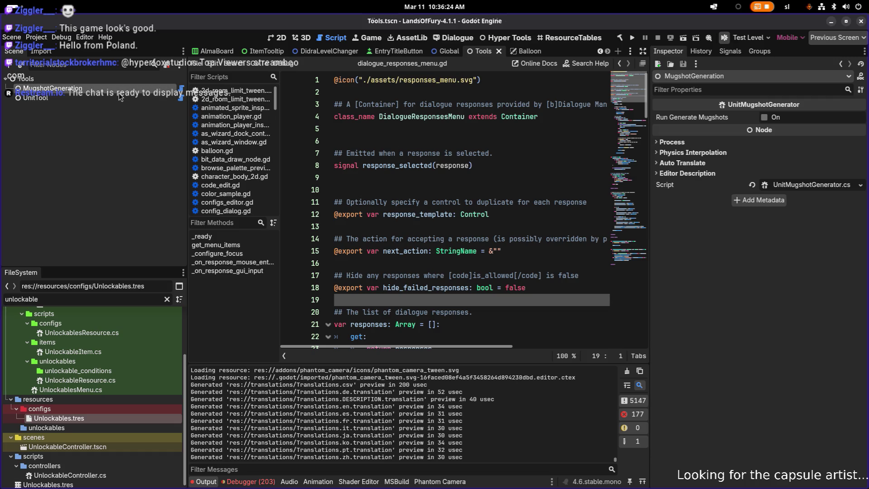
click(119, 98)
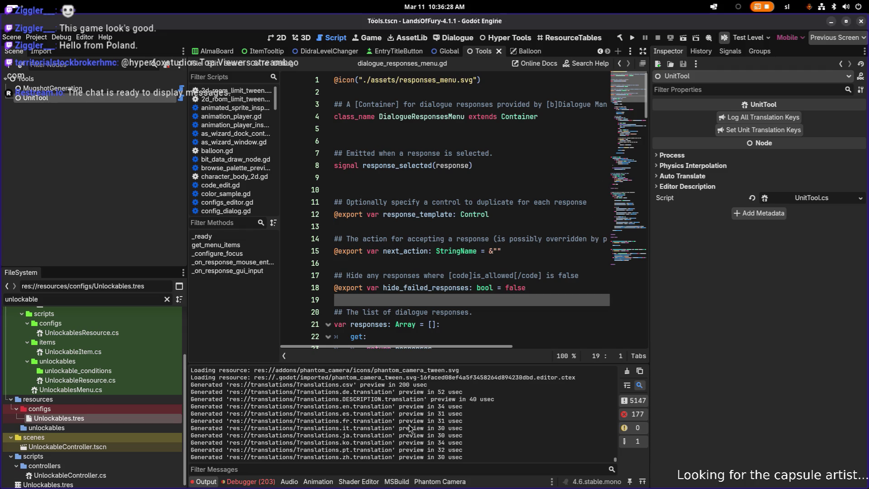
Load Unlockables.tres, collapse Bestiary, expand its Tools actions, and clear the Output log
double_click(116, 421)
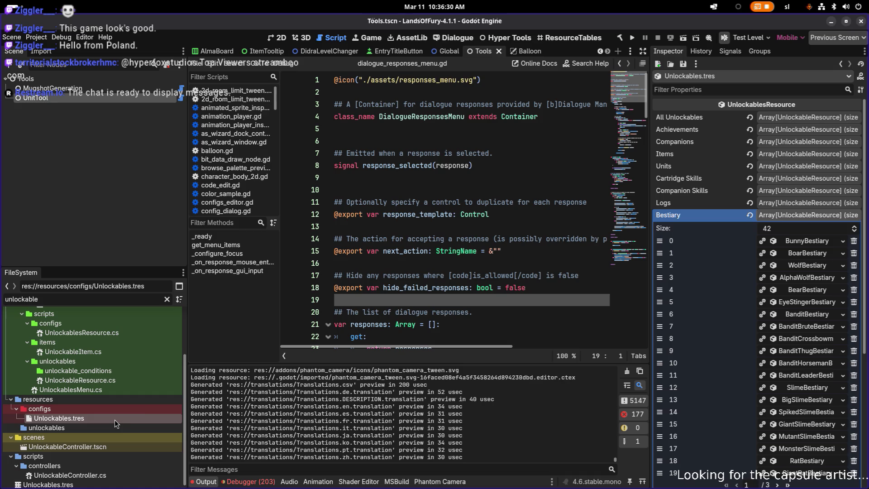
click(802, 216)
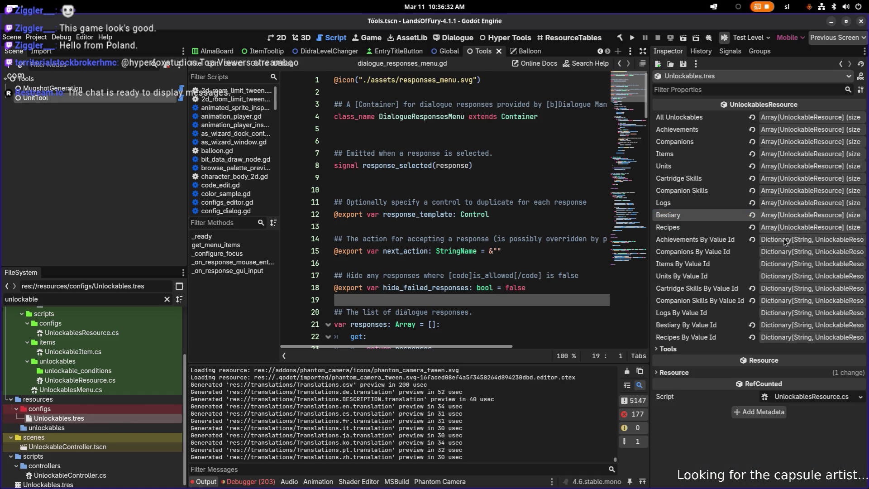
click(684, 350)
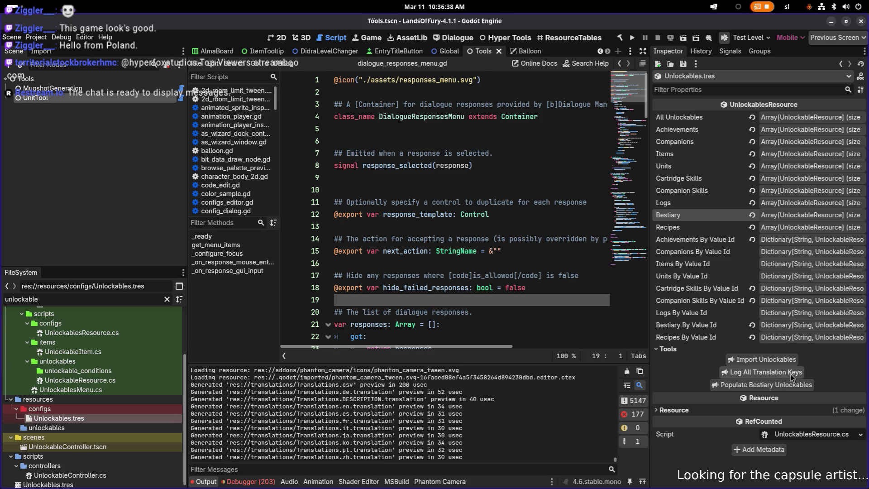
click(628, 372)
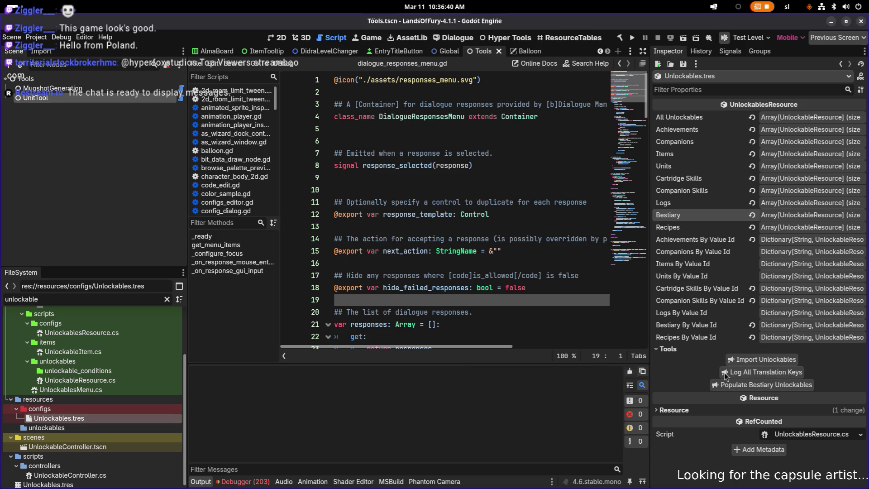
Run Log All Translation Keys and copy the printed unlockable keys from Output
click(756, 375)
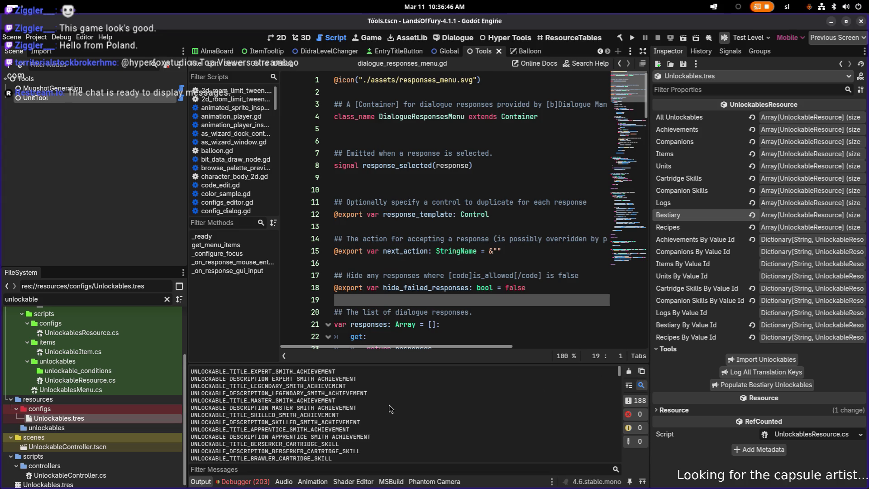
scroll(387, 408, down, 20)
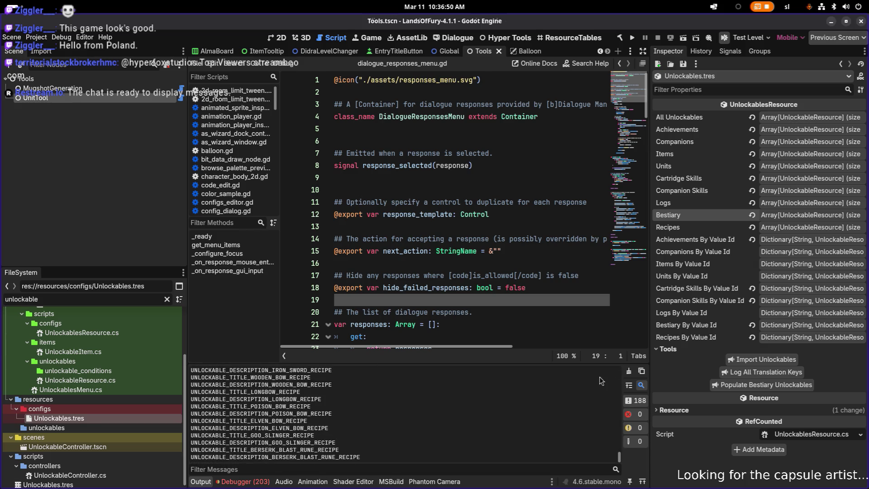
click(643, 372)
key(alt+Tab)
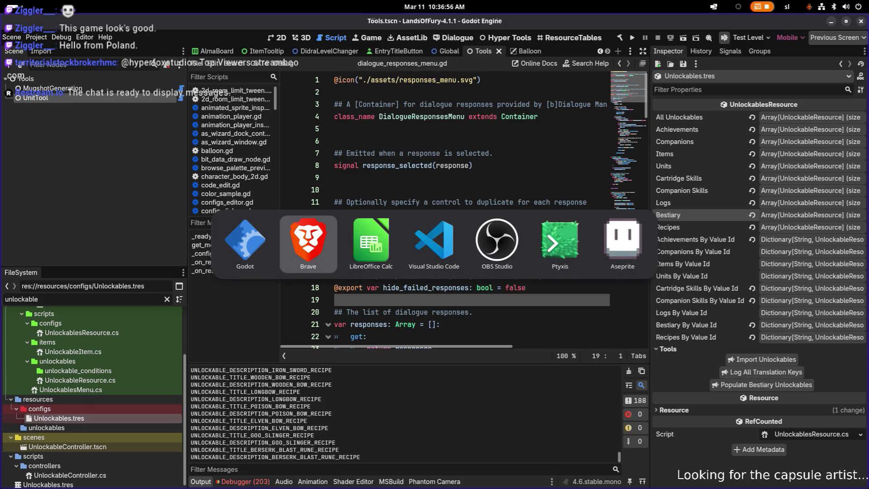
key(Escape)
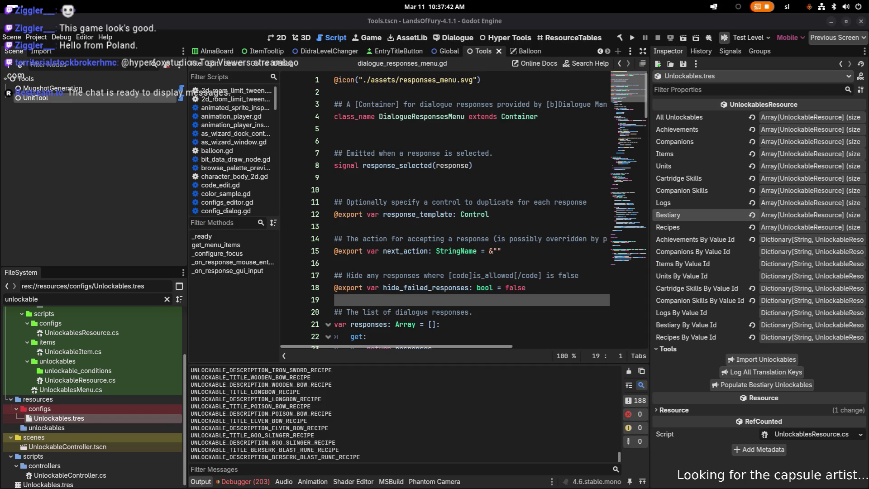
Switch from Godot to Translations.csv in LibreOffice Calc
key(alt+Tab)
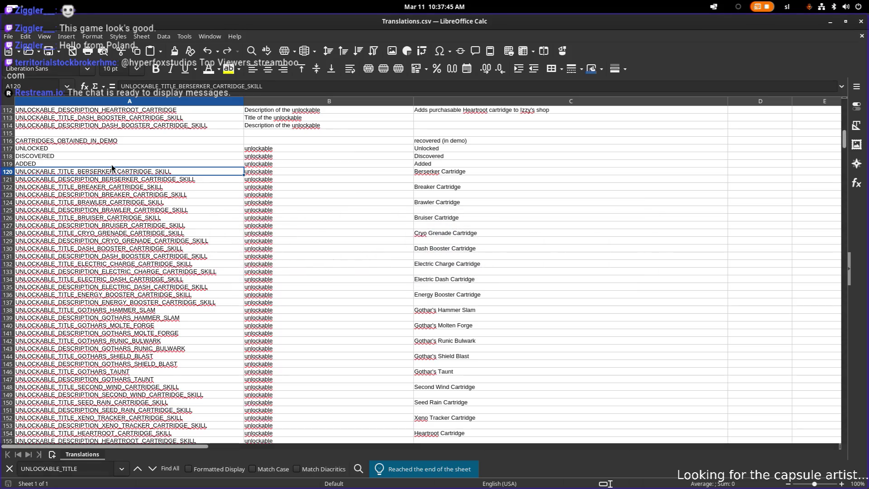
Copy the unlockable title and description key rows A120:C223
click(109, 149)
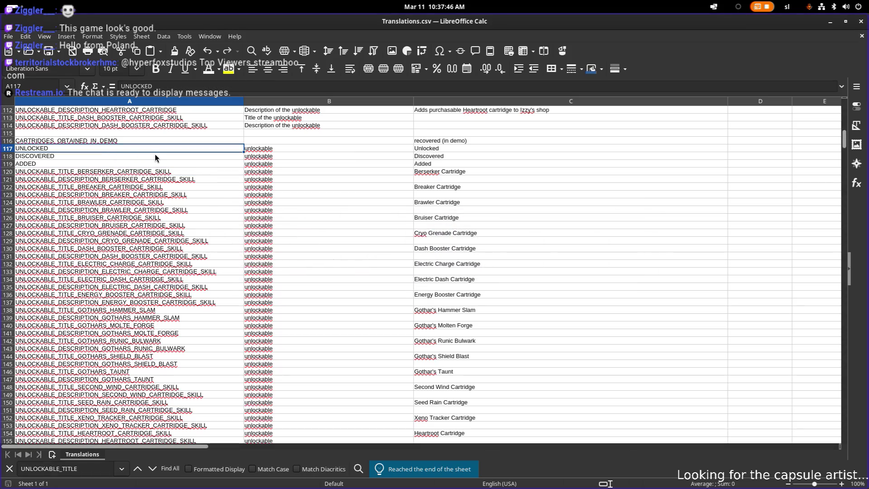
click(119, 164)
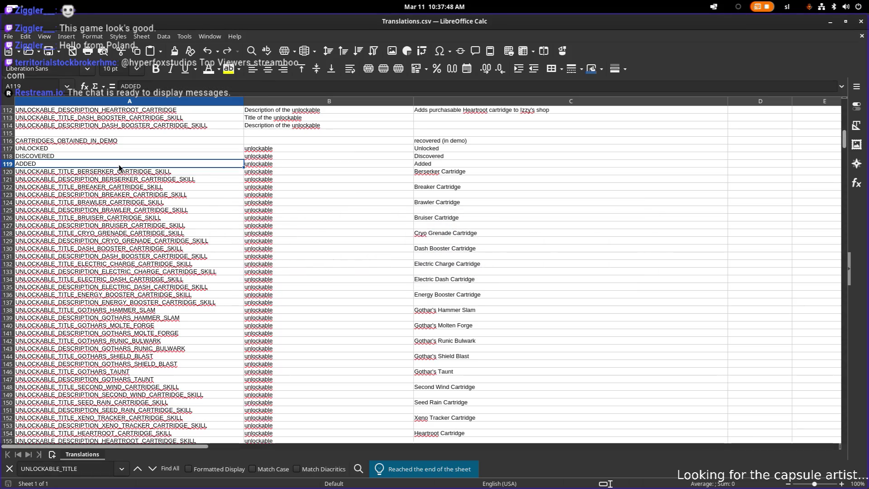
mouse_move(88, 174)
mouse_down()
mouse_move(409, 249)
mouse_move(514, 357)
mouse_move(510, 366)
mouse_up()
key(ctrl+c)
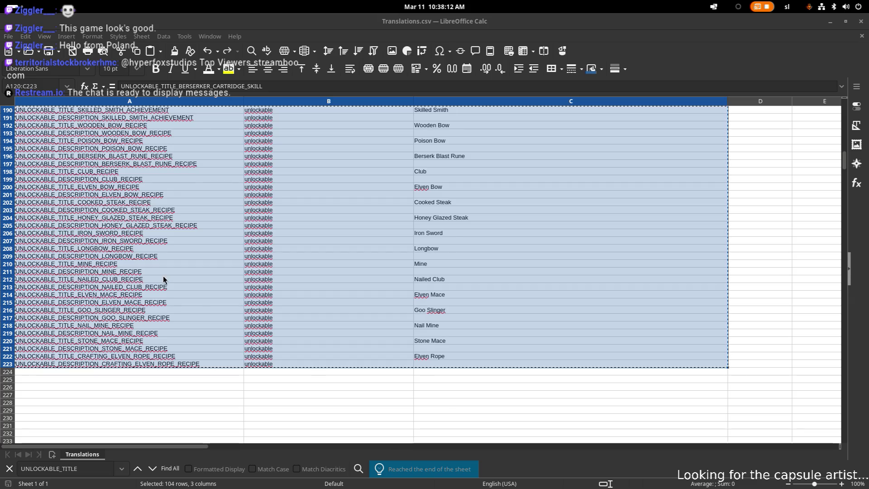
Clear the selection and pick empty row 248 below the unlockable block
click(252, 292)
scroll(252, 292, down, 12)
scroll(251, 293, up, 4)
scroll(213, 223, up, 1)
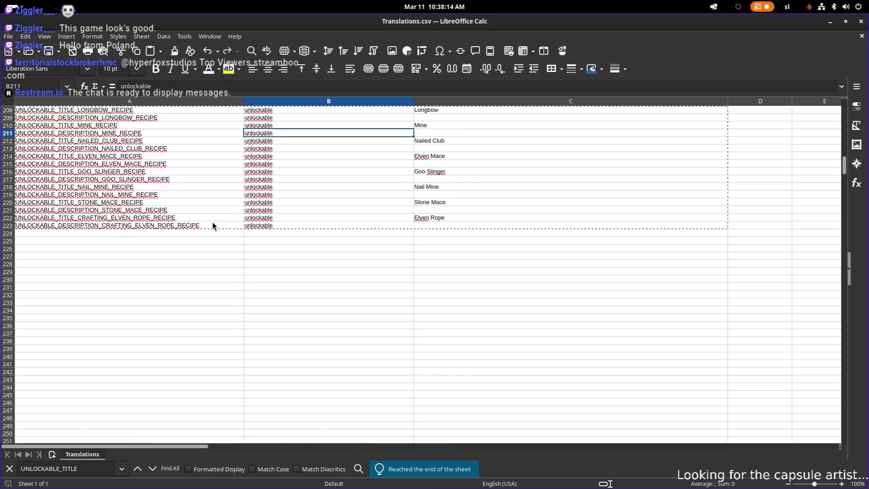
scroll(194, 232, up, 5)
scroll(193, 234, down, 11)
click(130, 280)
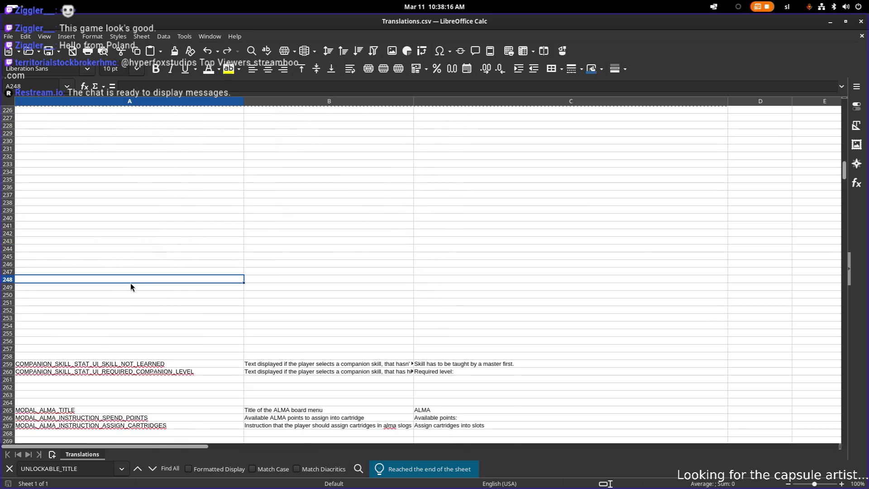
Insert a single blank row above row 248 and another below it
right_click(7, 280)
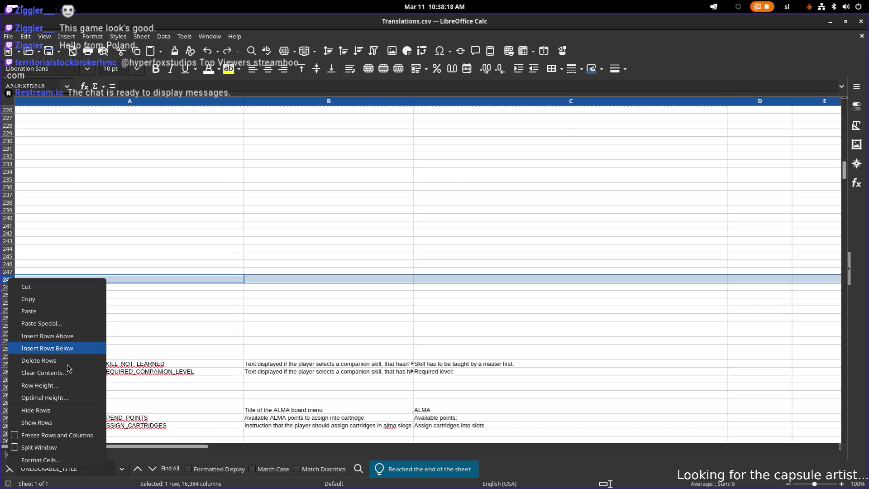
click(74, 337)
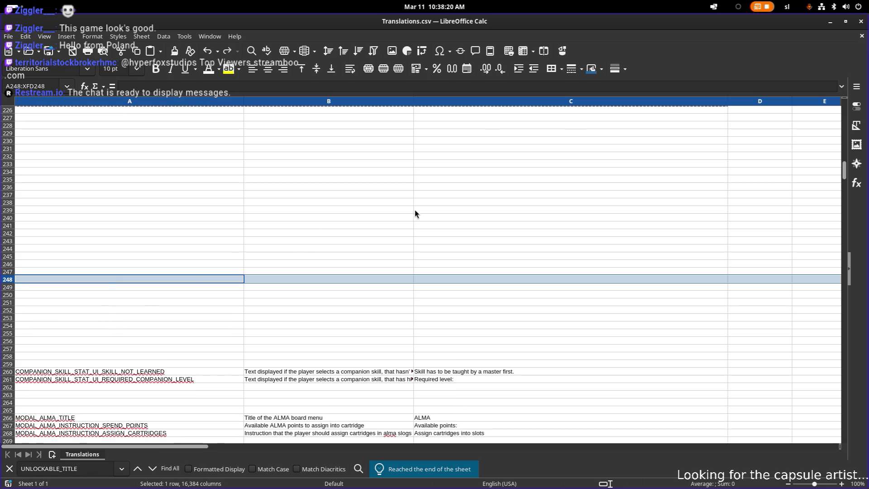
right_click(6, 280)
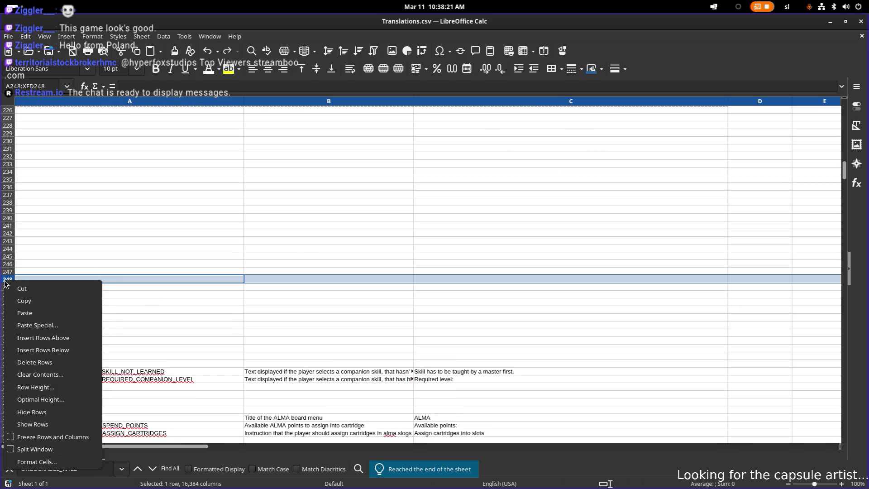
click(77, 350)
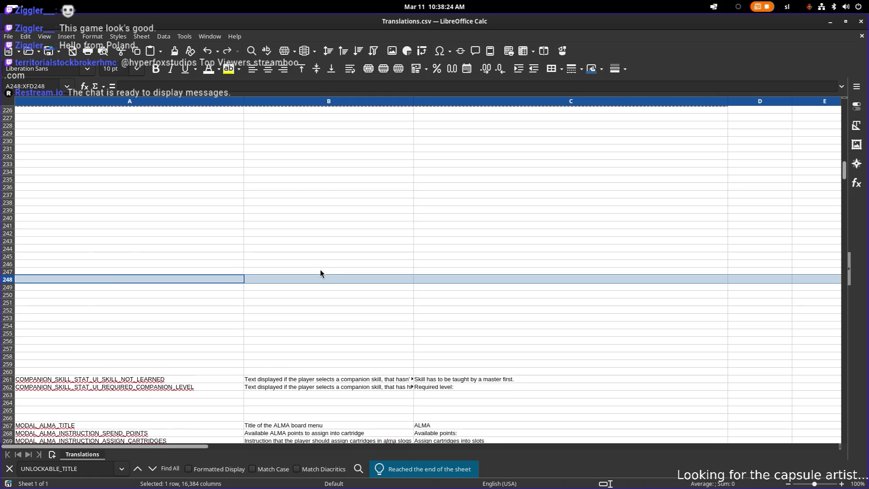
Insert 100 entire empty rows at cell A248 and check the new blank area
click(116, 281)
right_click(115, 281)
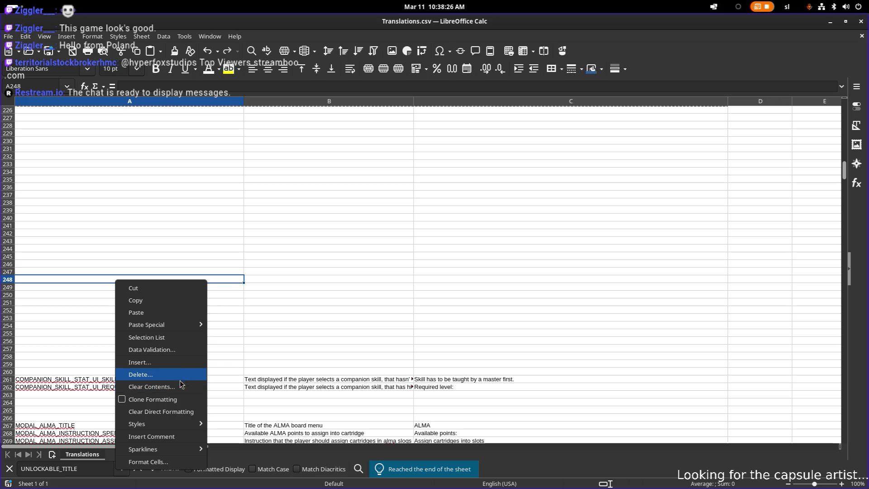
click(179, 362)
key(Tab)
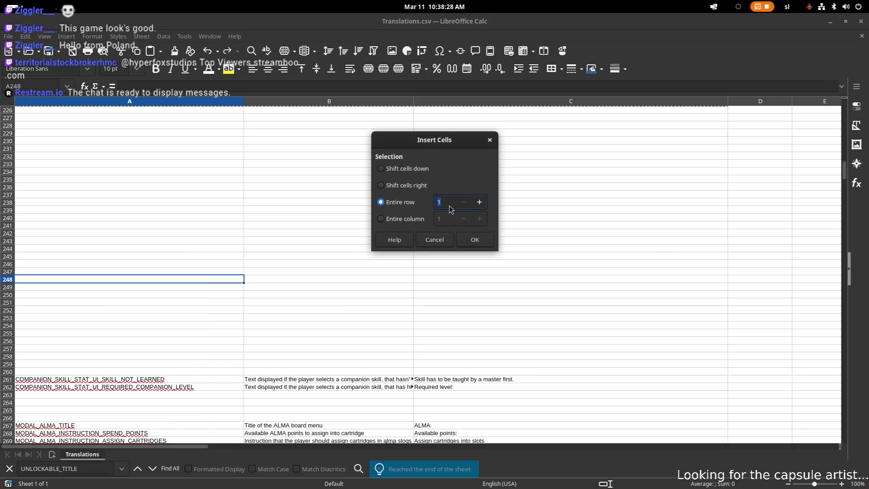
text(100)
click(481, 239)
scroll(424, 292, down, 15)
click(424, 286)
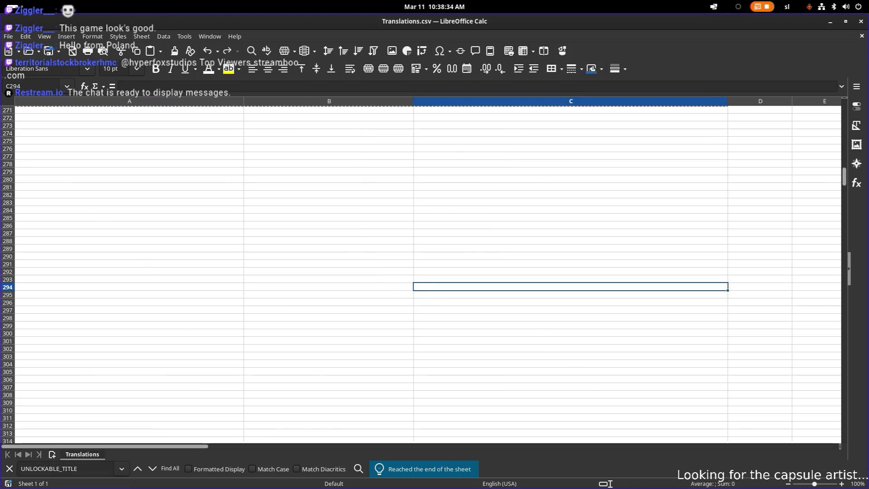
Search for expert_smith to find UNLOCKABLE_TITLE_EXPERT_SMITH_ACHIEVEMENT on row 184, then minimize Calc
scroll(306, 343, up, 20)
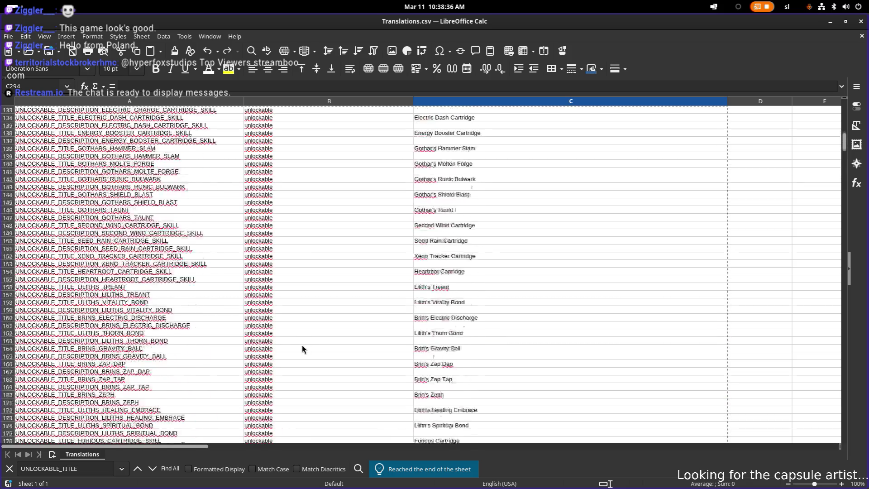
scroll(303, 345, up, 7)
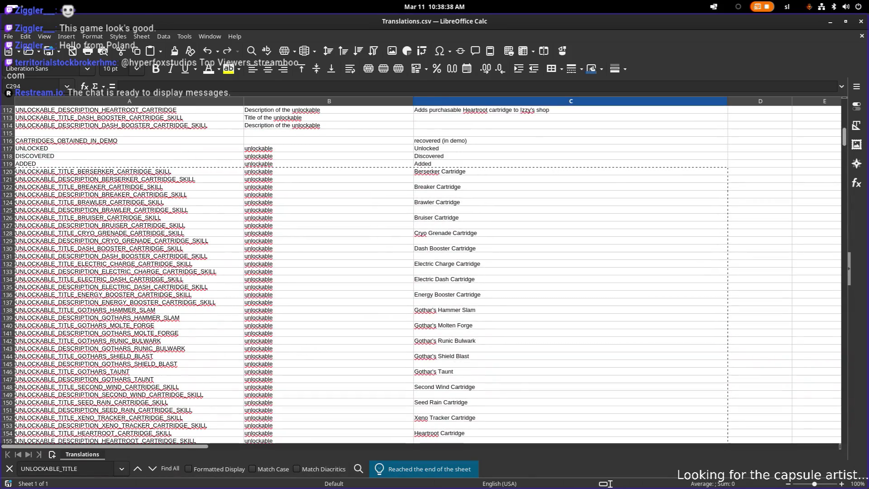
click(179, 281)
key(ctrl+f)
text(exp)
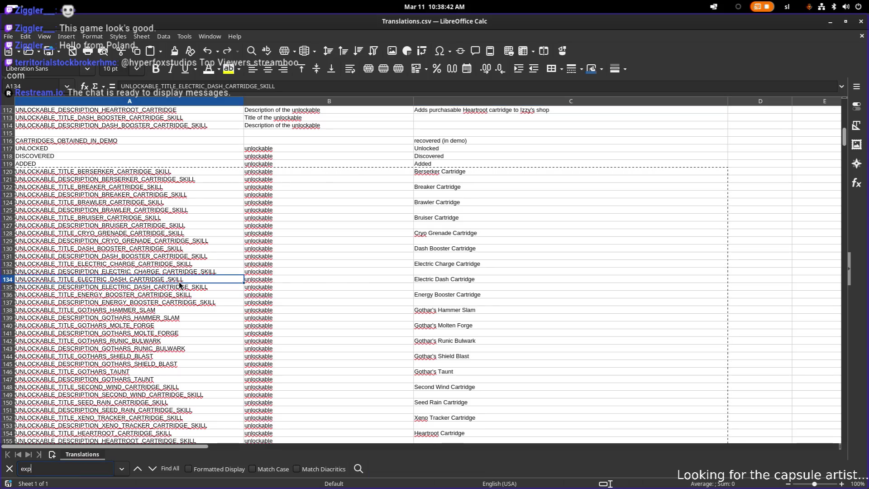
text(ert_smith)
key(Return)
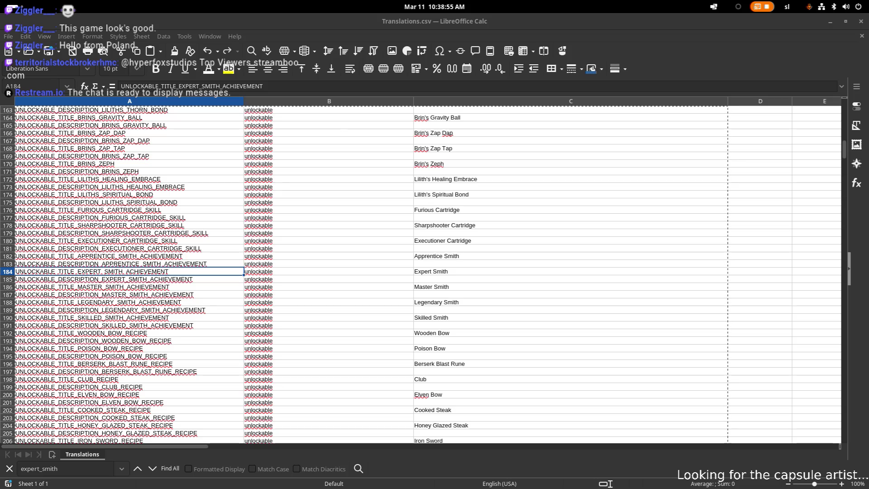
click(832, 23)
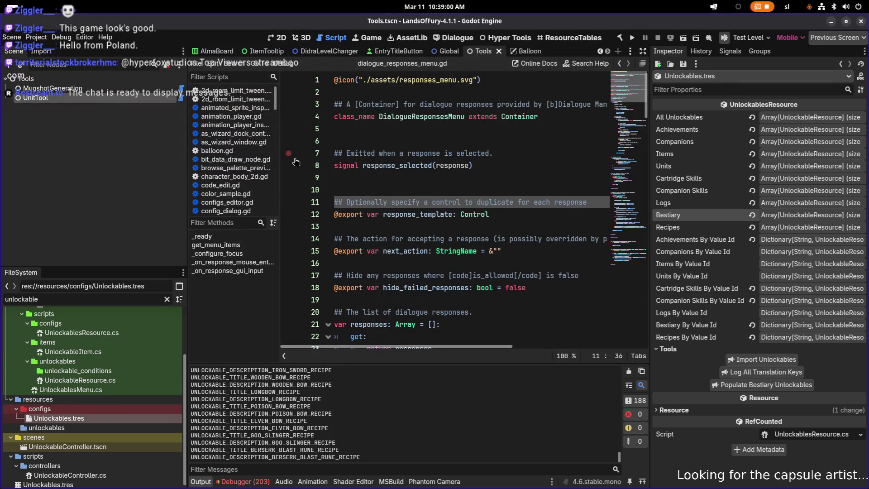
Switch Godot to the 2D workspace and replace the FileSystem filter with 'logs'
click(476, 250)
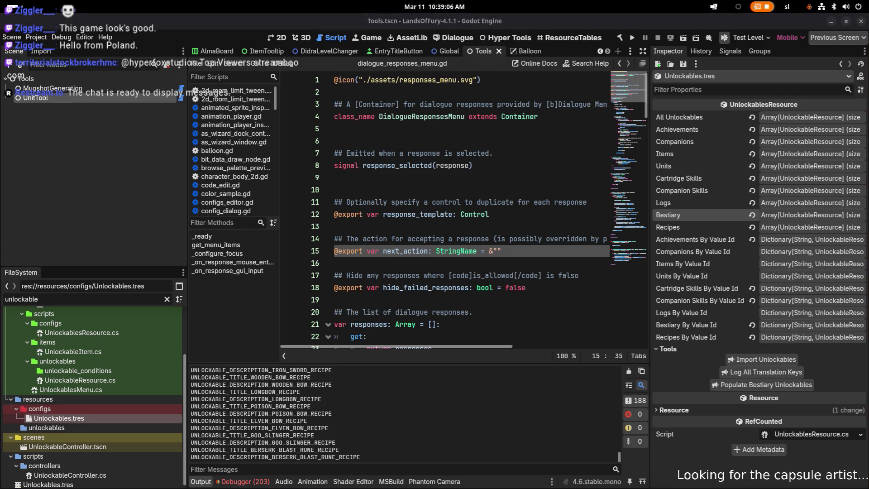
click(391, 202)
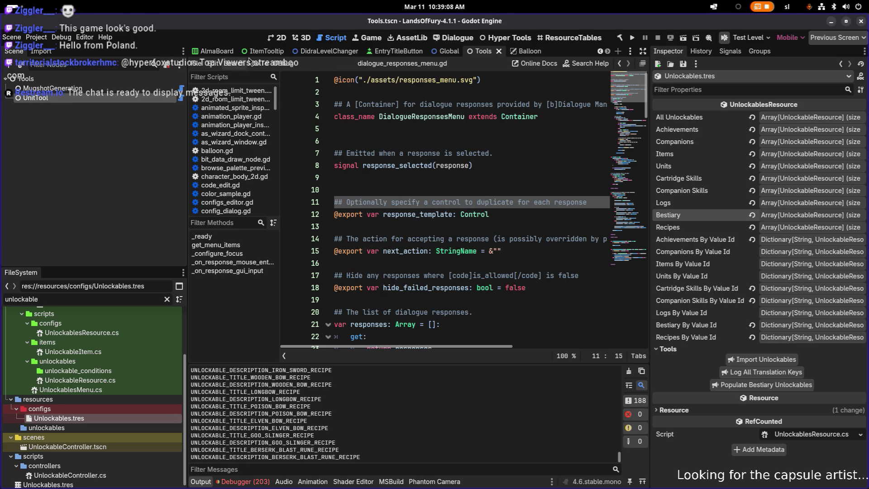
click(274, 39)
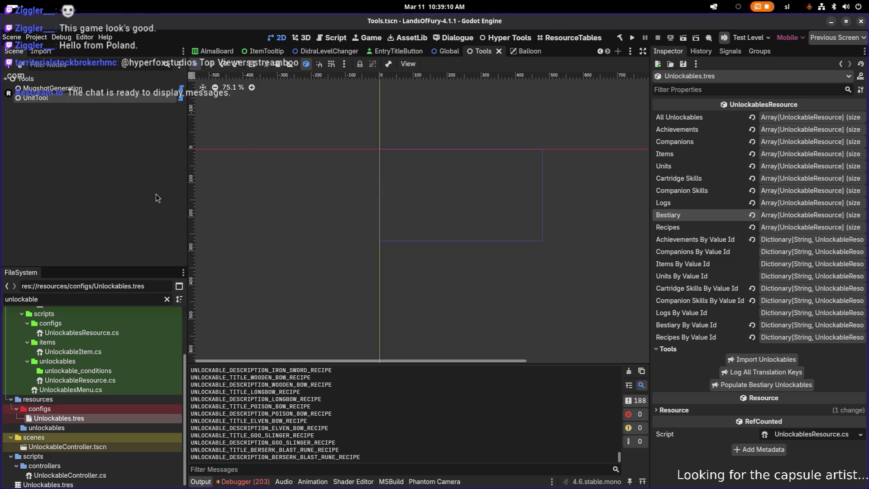
scroll(339, 283, down, 1)
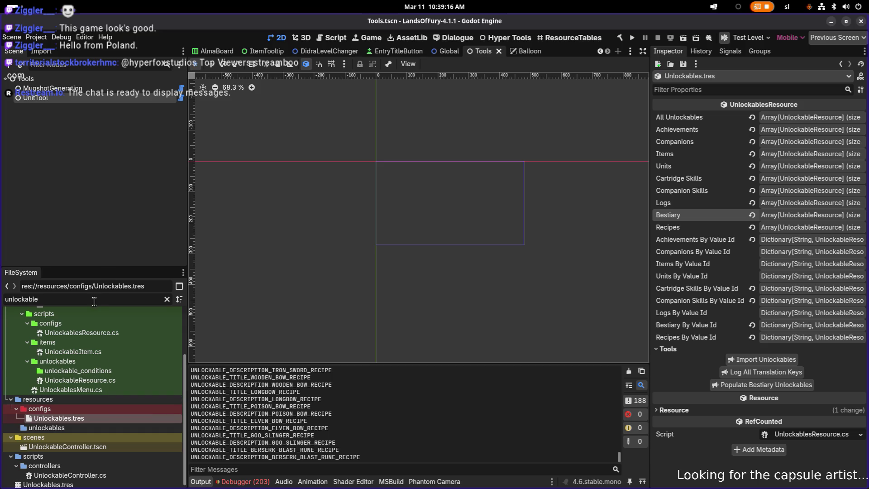
double_click(109, 298)
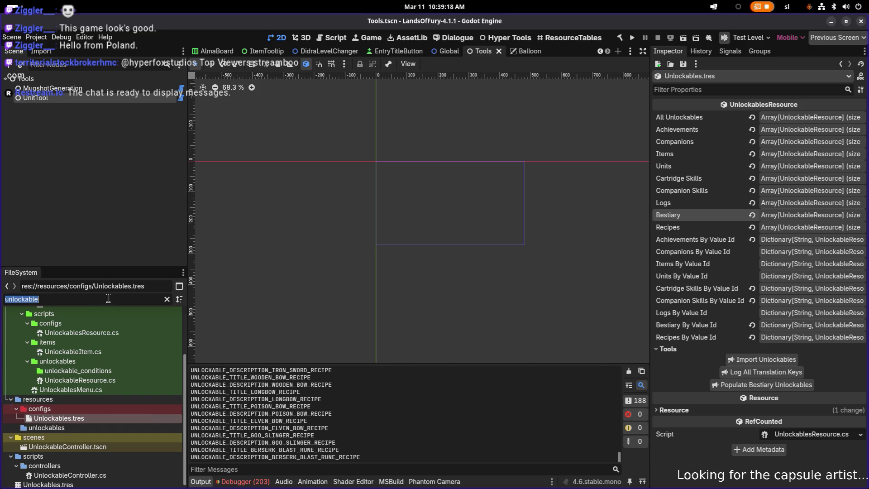
text(logs)
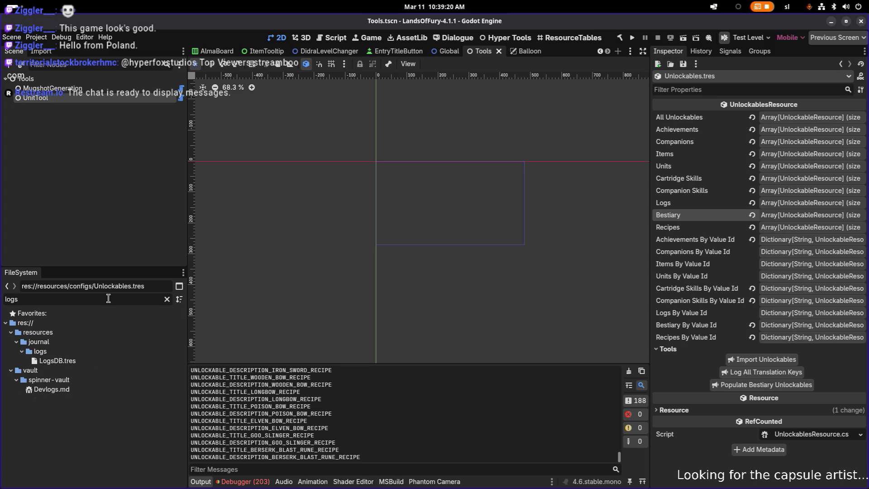
Load LogsDB.tres, widen the Inspector, and expand log entries 0 and 1 (pandora)
click(57, 361)
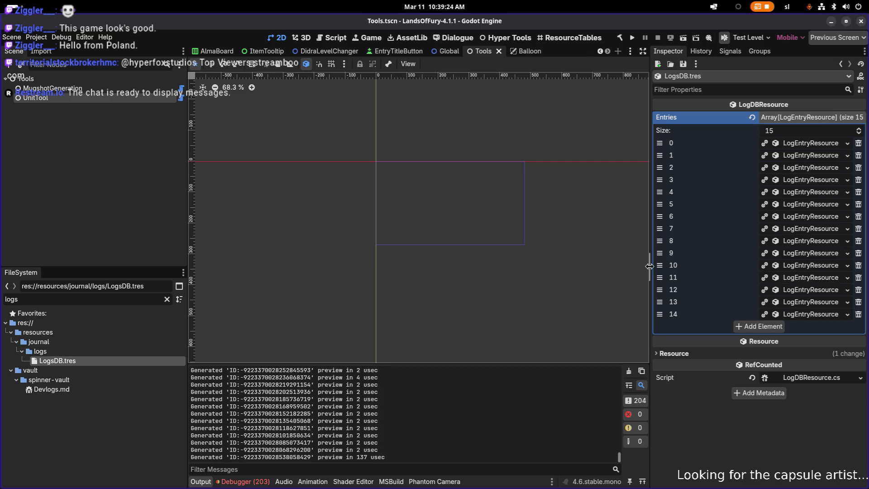
drag(651, 267, 527, 267)
click(800, 144)
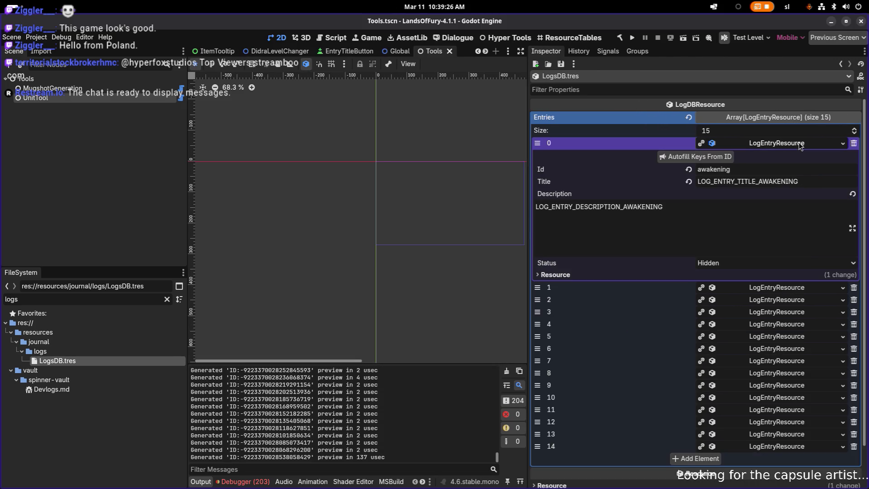
click(800, 144)
click(798, 156)
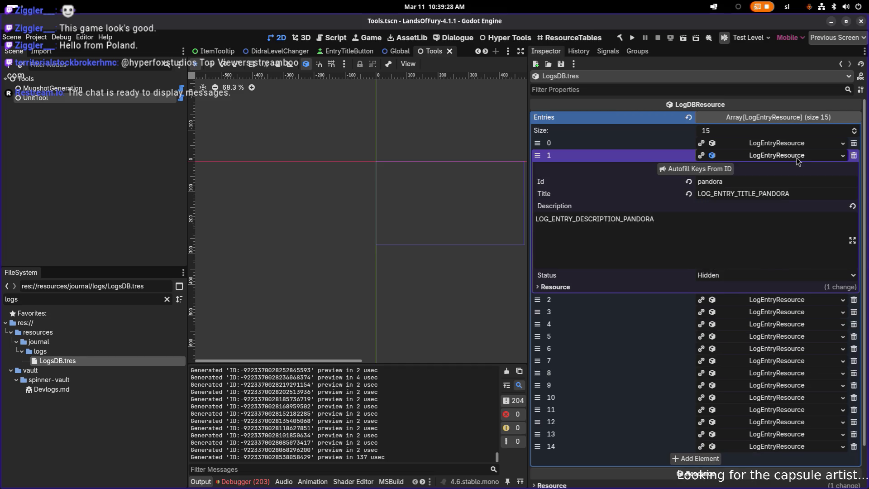
Expand and collapse the the_goal, the_glade and cavernous_depths log entries
click(798, 157)
click(797, 169)
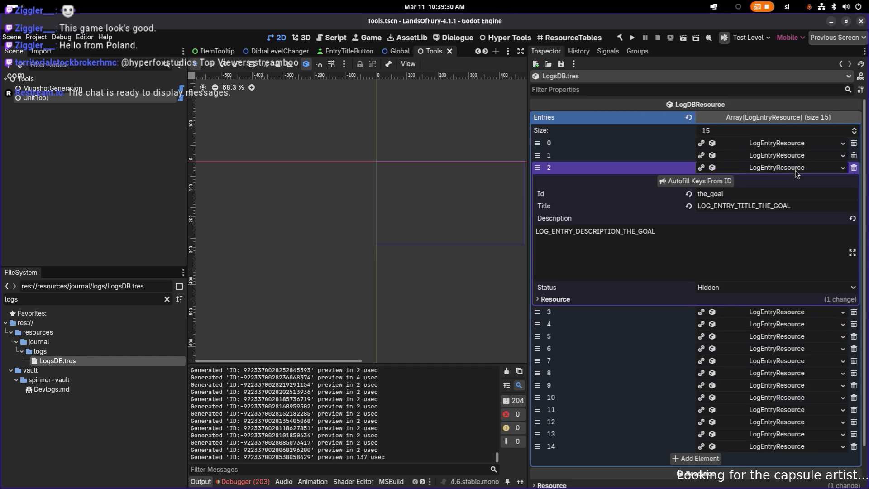
click(797, 170)
click(794, 183)
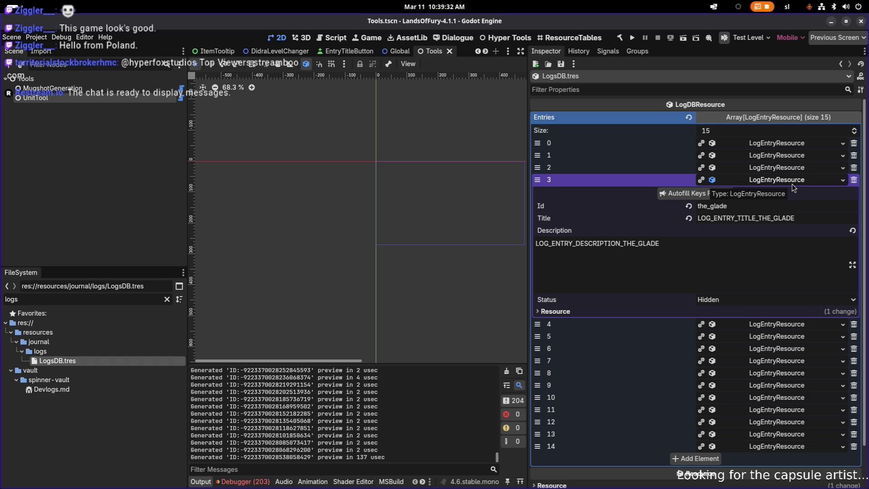
click(793, 182)
click(788, 204)
click(788, 204)
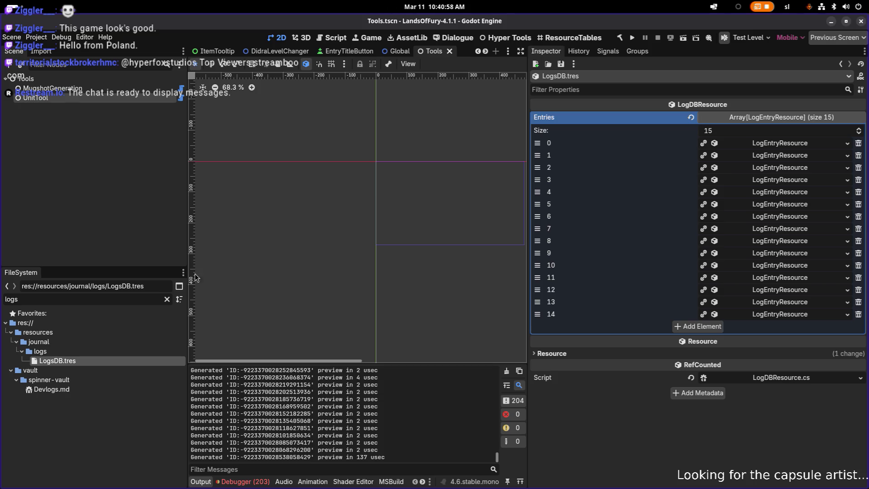
Replace the FileSystem filter 'logs' with 'cartridge'
double_click(85, 298)
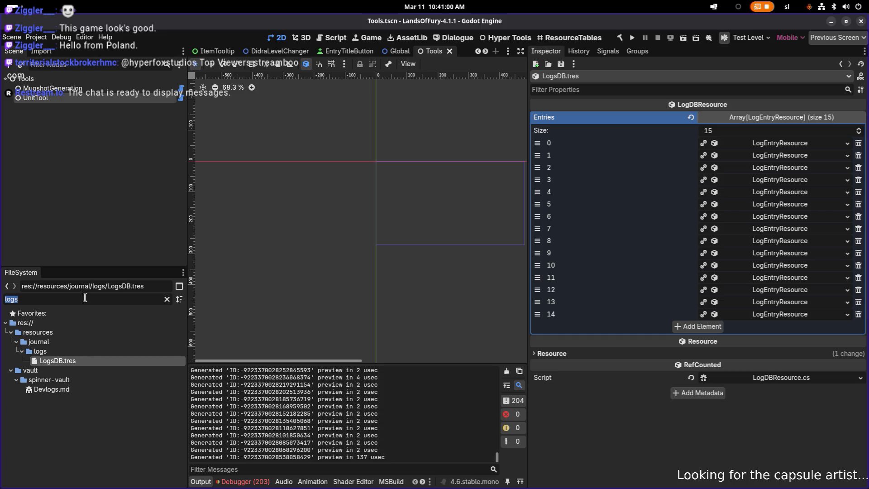
key(BackSpace)
text(ener)
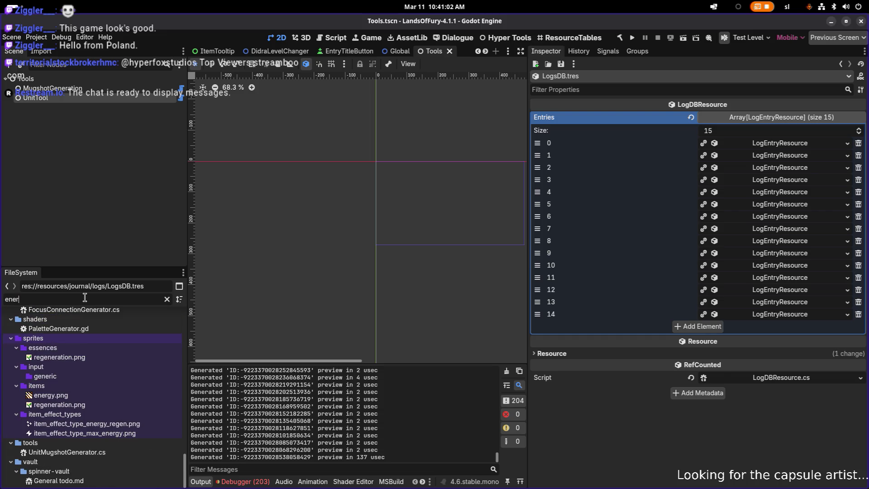
text(gyca)
key(ctrl+a)
text(cartridge)
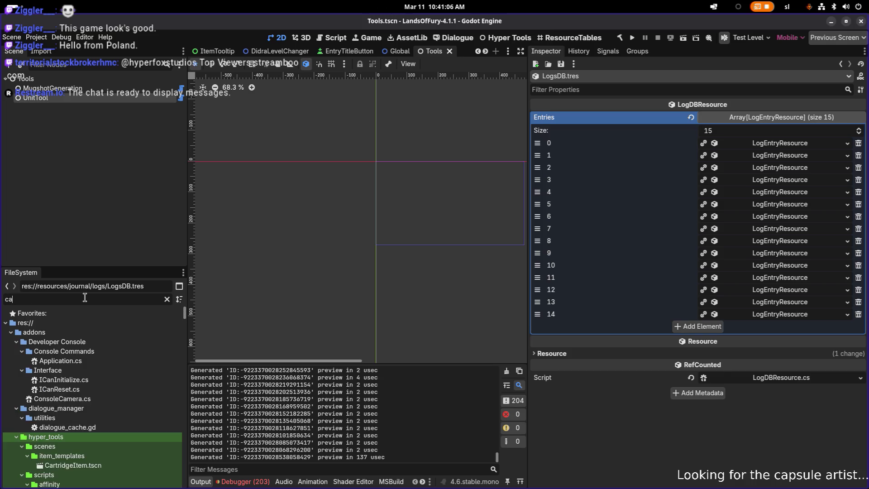
Open DashBoosterCartridgeSkill.tres, then EnergyBoosterCartridgeSkill.tres from the unlockables folder
scroll(91, 344, down, 15)
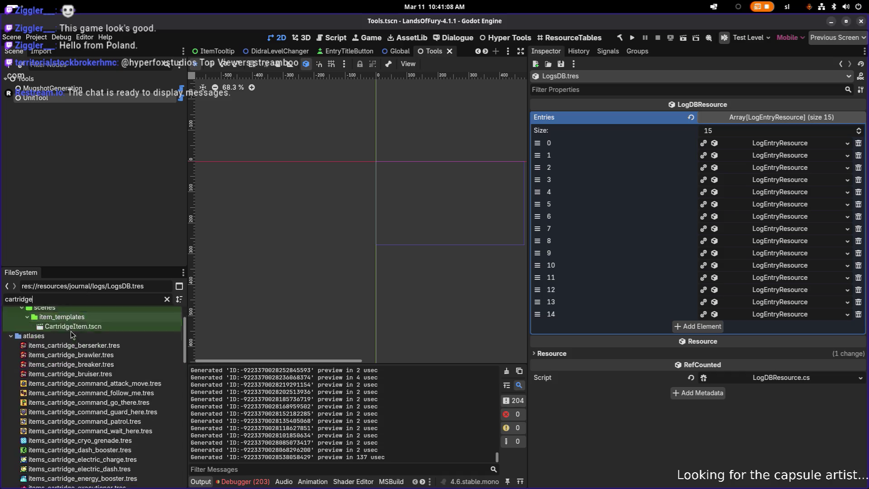
scroll(116, 389, up, 2)
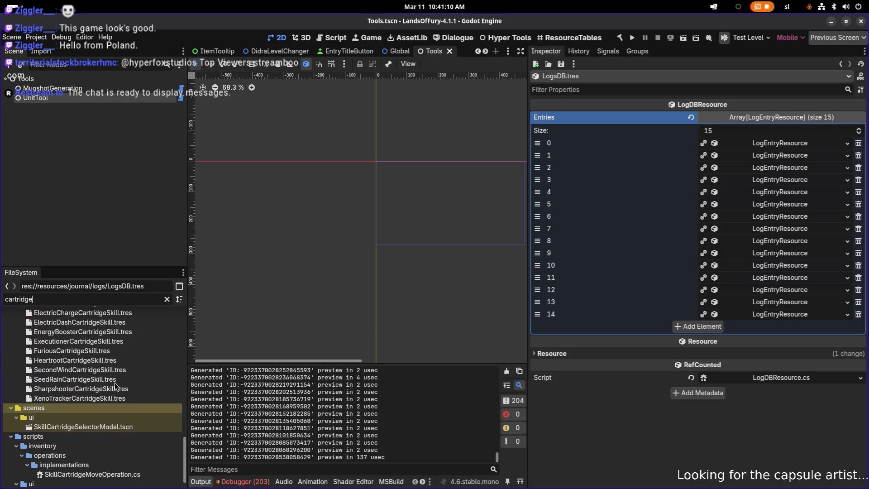
scroll(115, 387, up, 2)
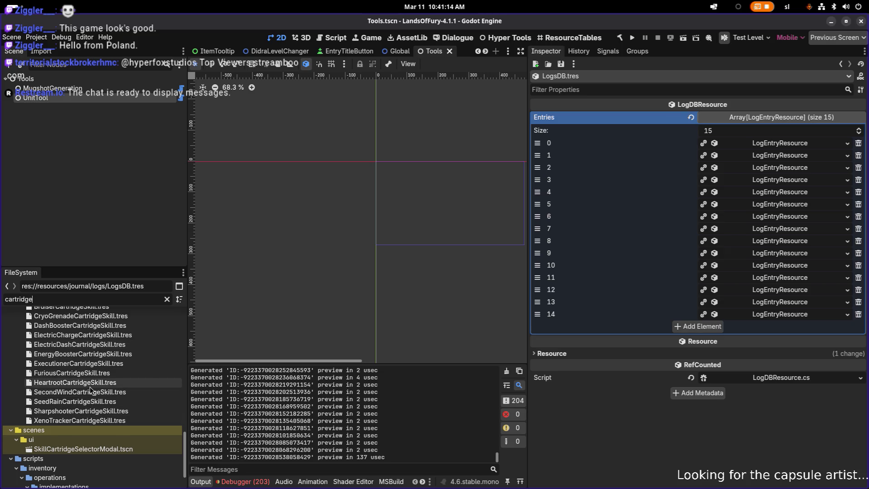
scroll(90, 390, up, 2)
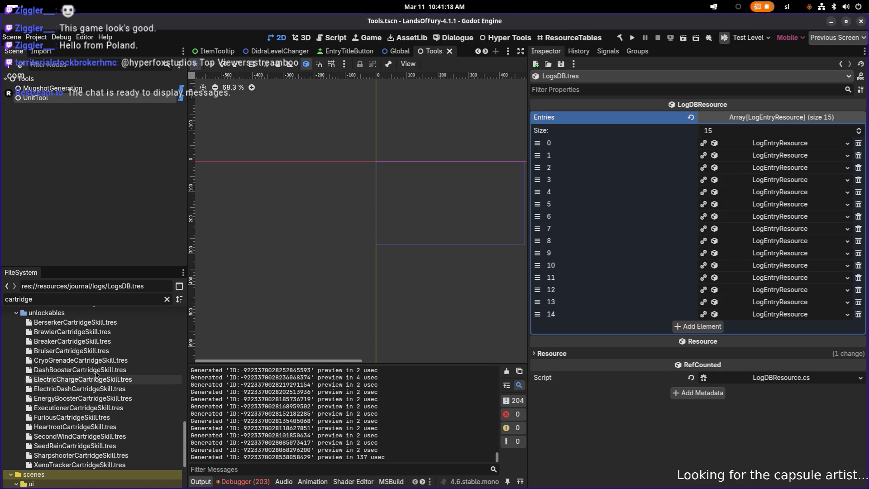
click(96, 370)
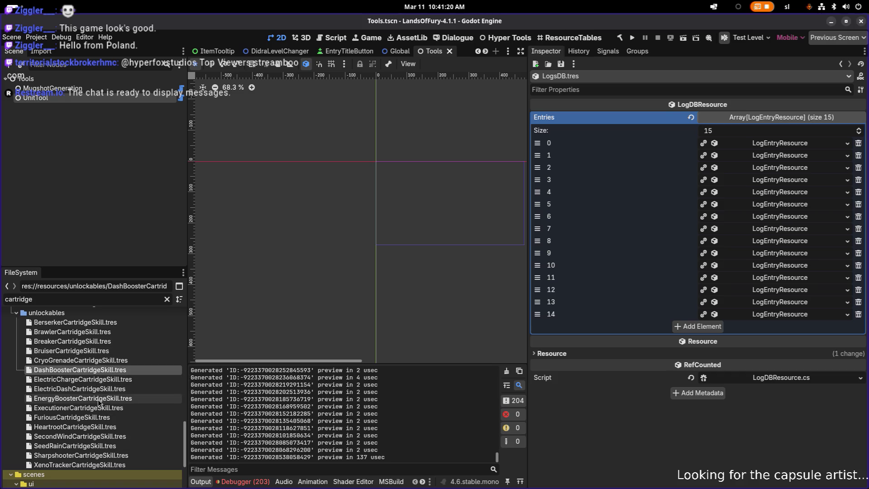
click(100, 399)
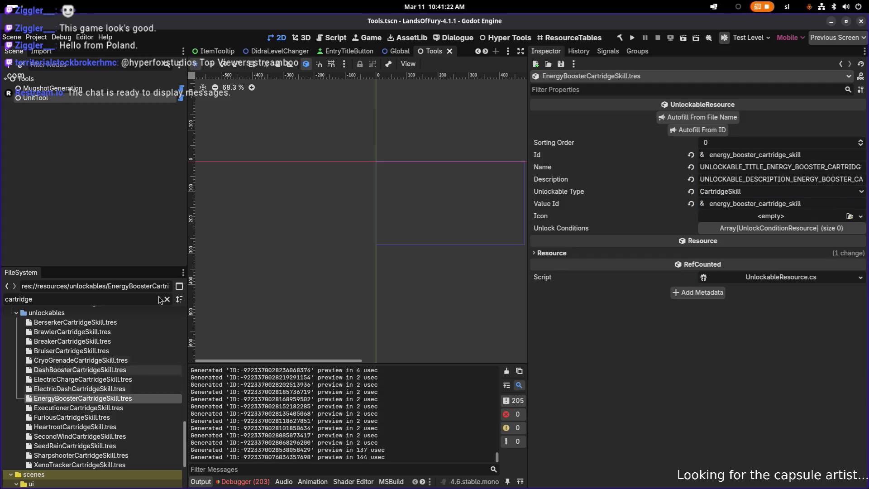
Open the items-folder EnergyBoosterCartridgeSkill.tres in the Inspector
scroll(111, 357, up, 5)
scroll(113, 354, up, 2)
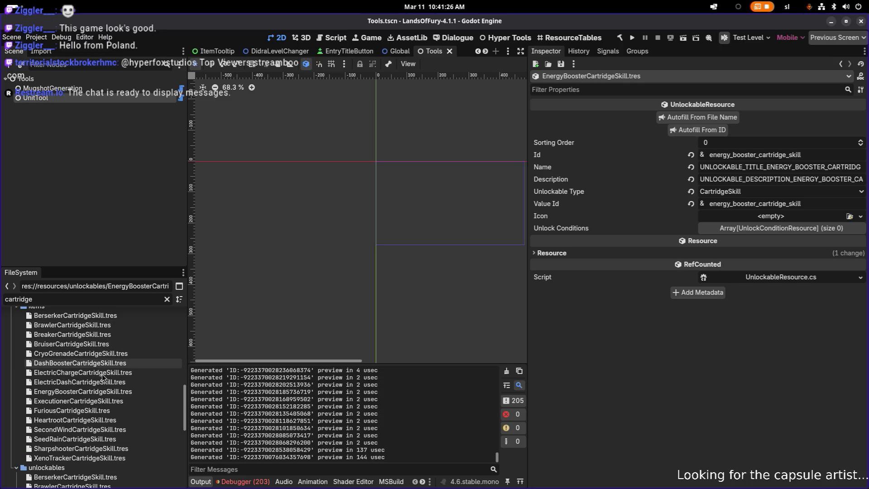
click(98, 392)
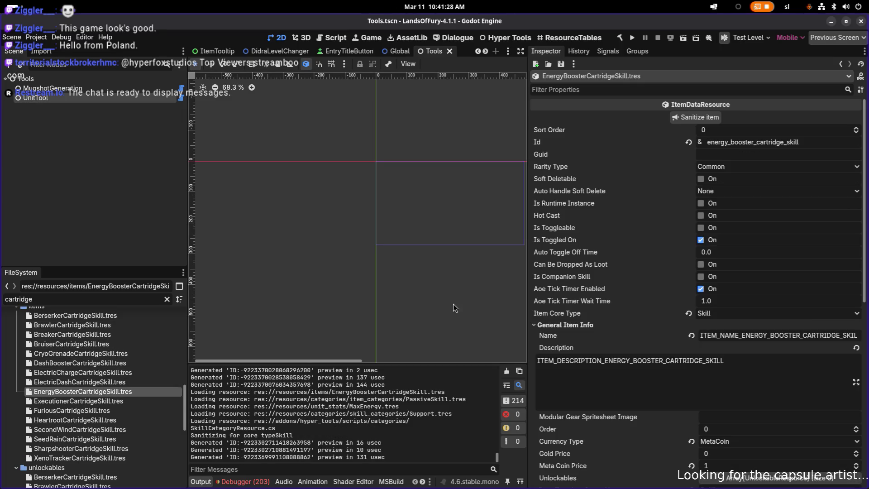
Expand its three Item Effects to show the first's flat MaxEnergy modifier, then switch to Aseprite
scroll(740, 274, down, 8)
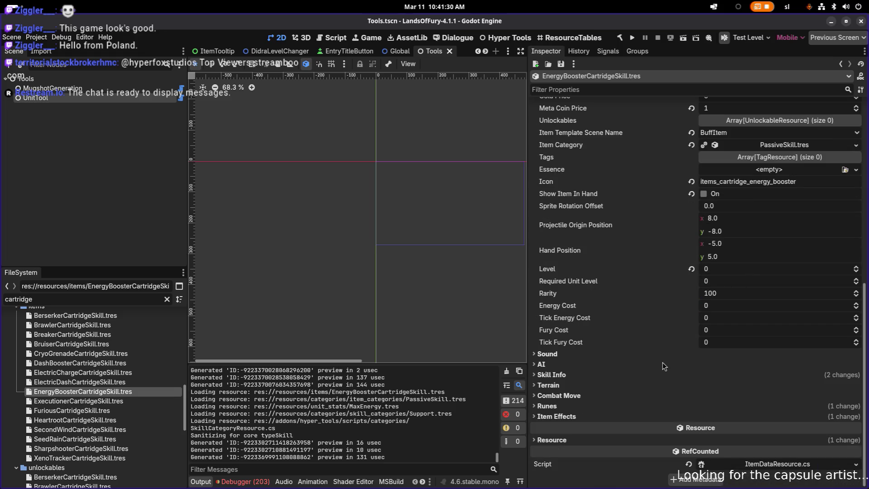
click(577, 417)
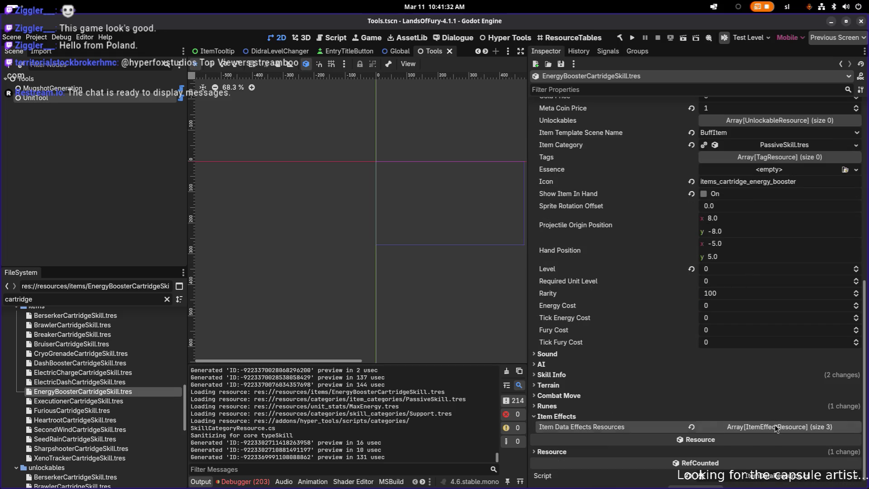
click(777, 427)
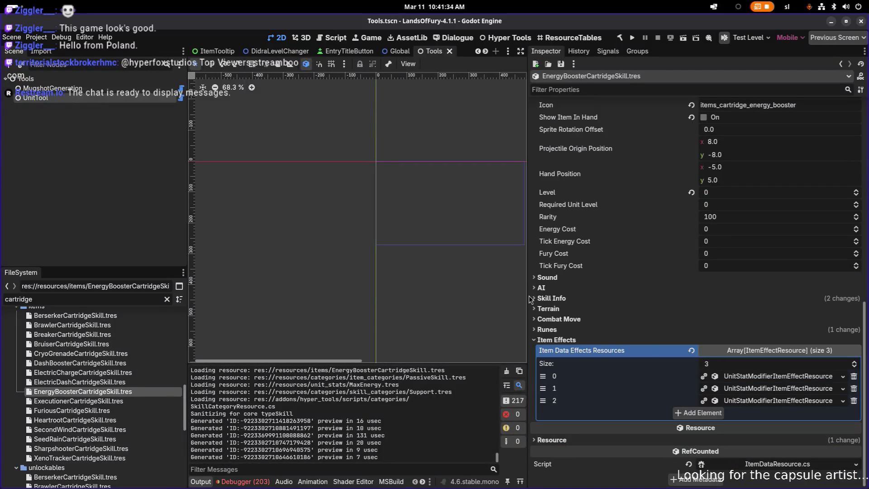
drag(528, 296, 468, 296)
click(760, 377)
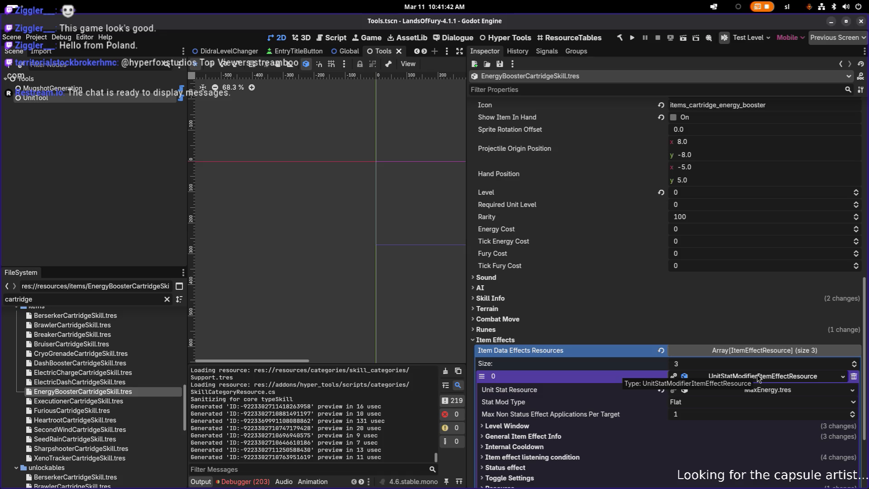
key(alt+Tab)
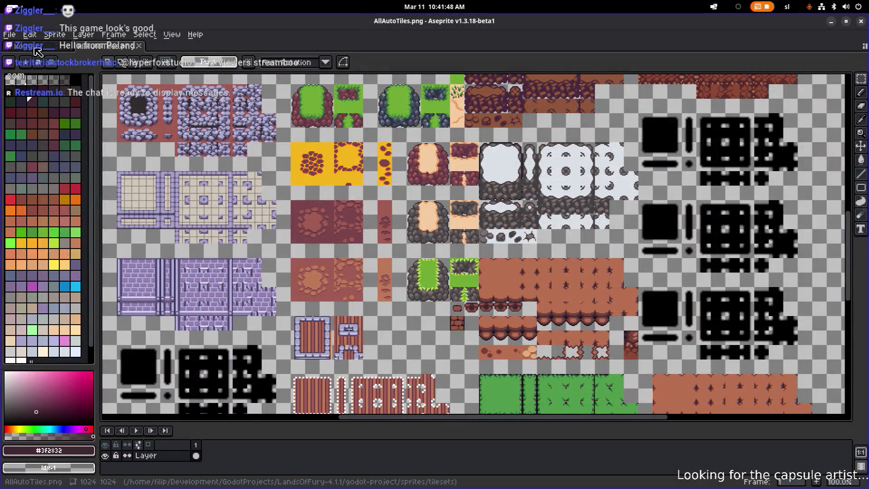
Browse up to the project's sprites folder and open the Items.png sprite sheet
click(9, 35)
click(36, 54)
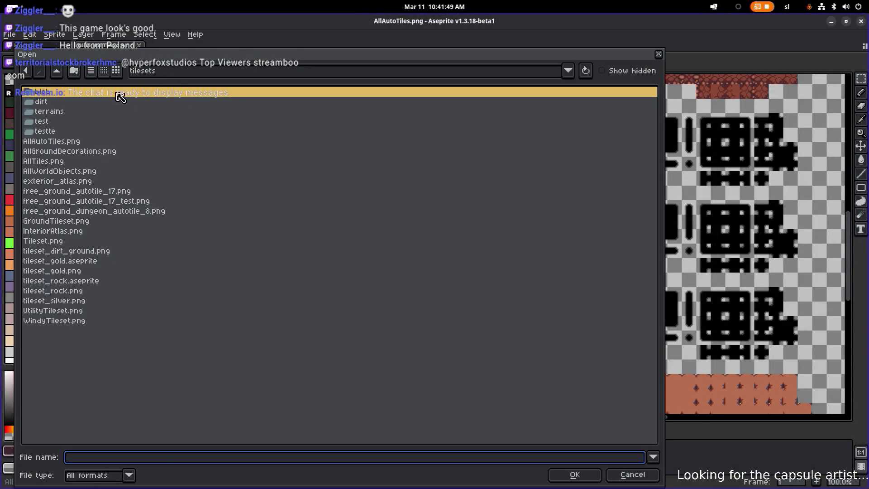
click(56, 71)
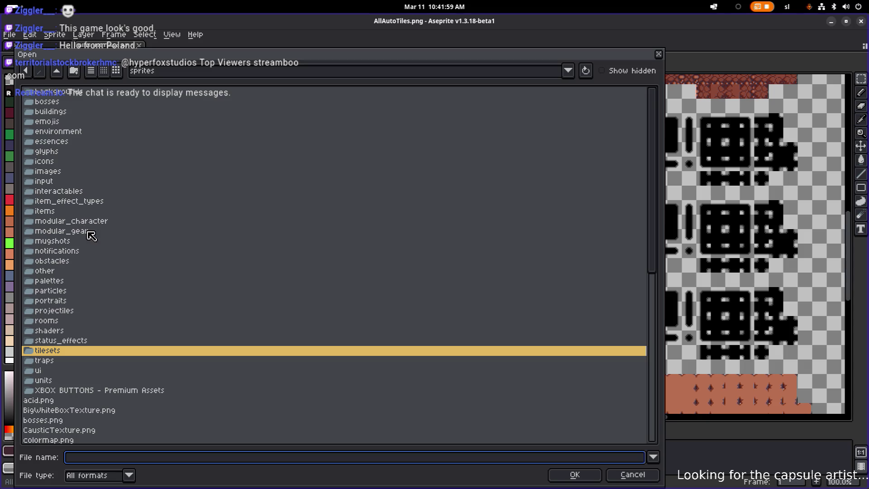
scroll(91, 233, down, 5)
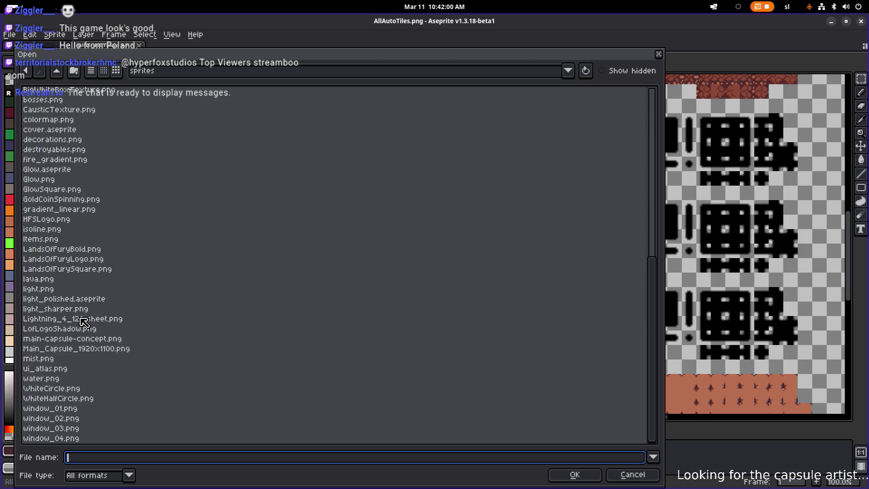
click(76, 240)
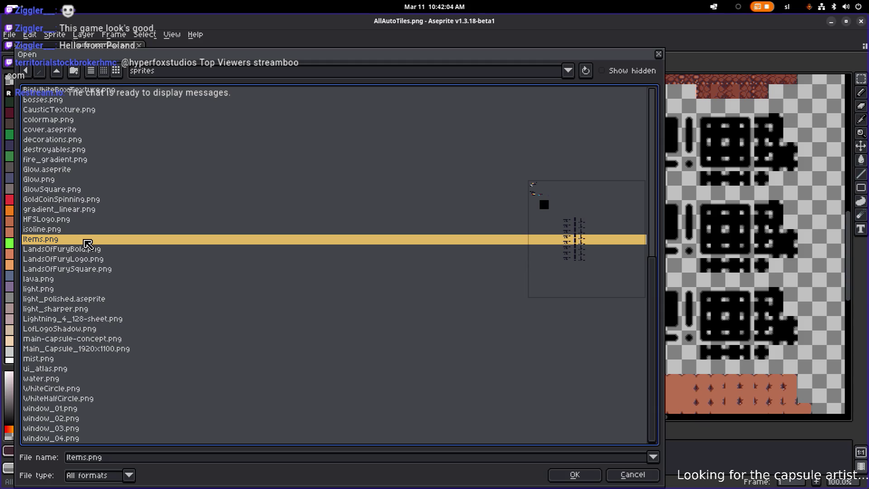
click(83, 230)
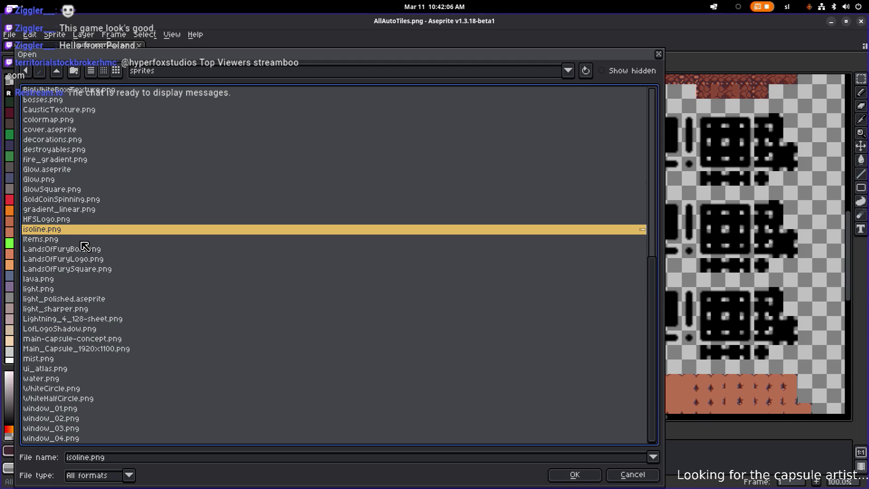
double_click(88, 240)
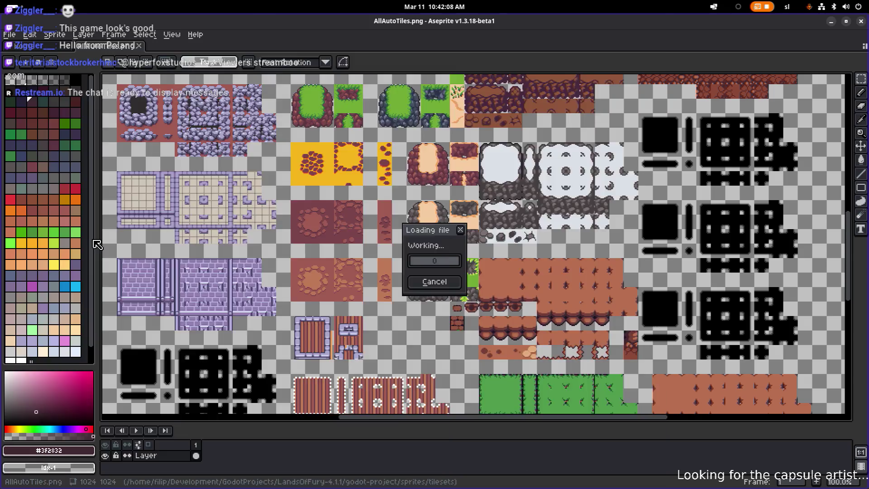
scroll(318, 214, down, 2)
scroll(317, 215, up, 5)
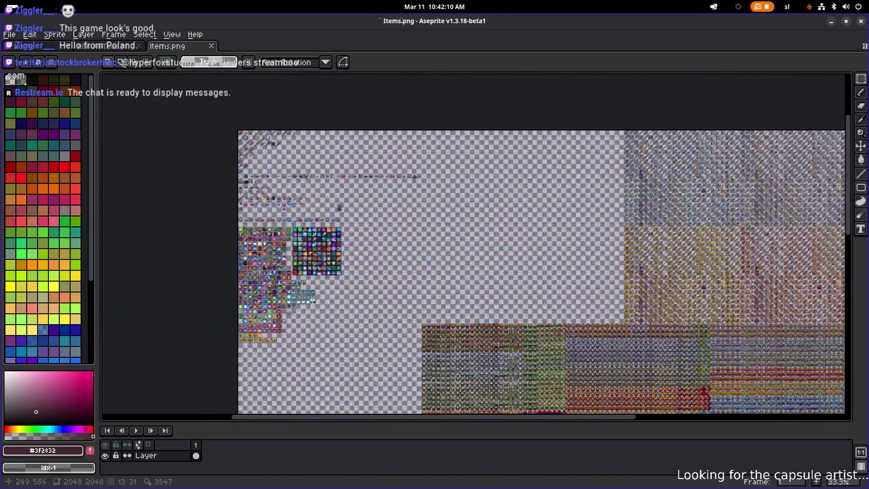
scroll(340, 250, left, 2)
scroll(340, 249, up, 1)
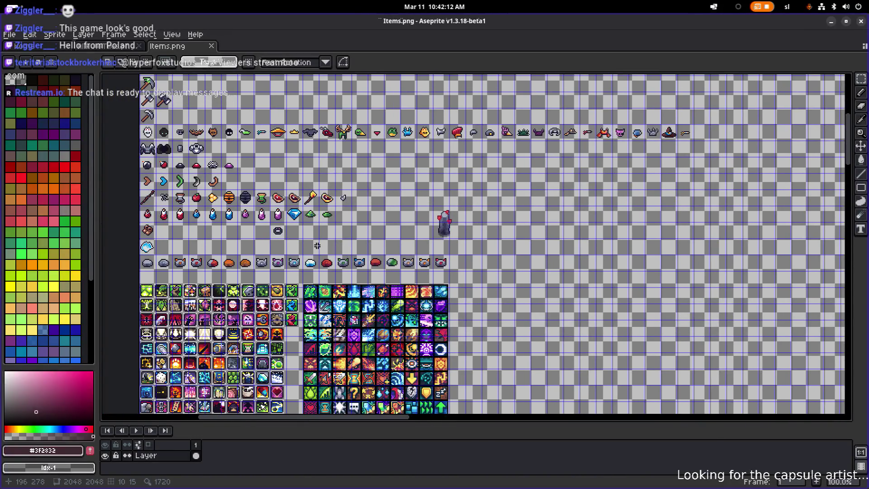
scroll(331, 325, down, 4)
scroll(331, 325, left, 2)
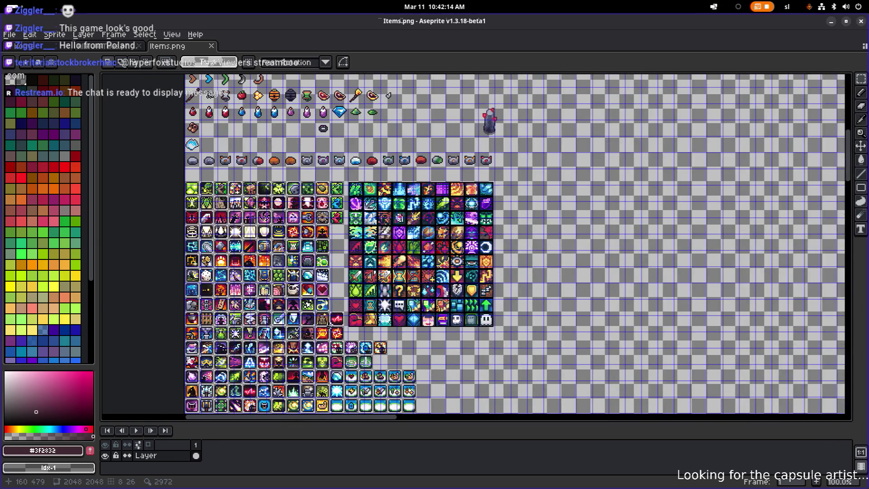
scroll(331, 325, up, 1)
scroll(290, 292, up, 1)
scroll(290, 292, down, 1)
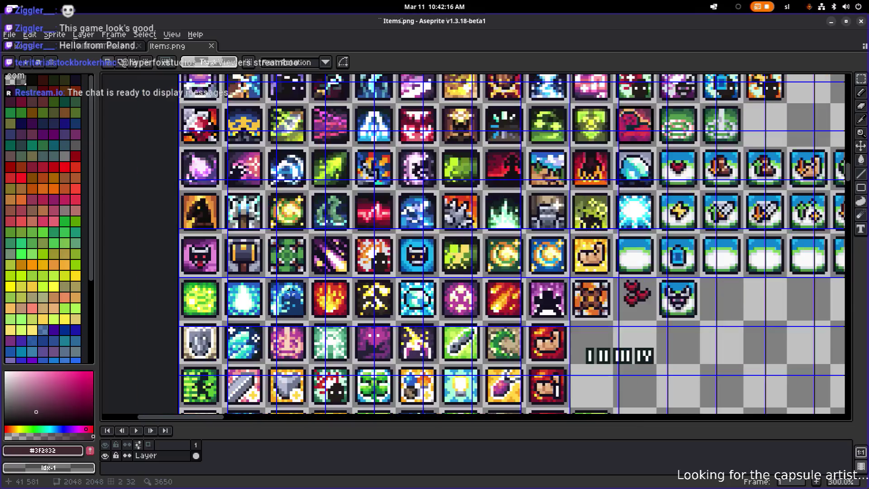
drag(397, 259, 385, 294)
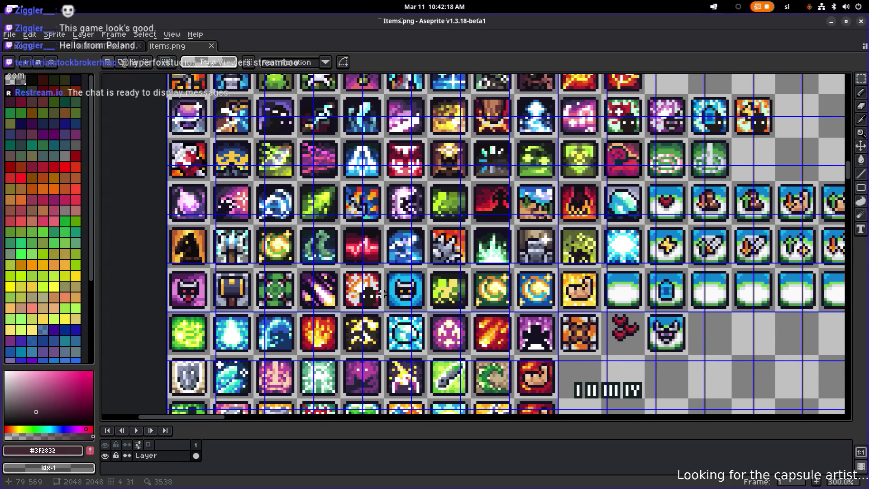
scroll(383, 294, up, 1)
scroll(380, 267, down, 1)
scroll(375, 234, down, 1)
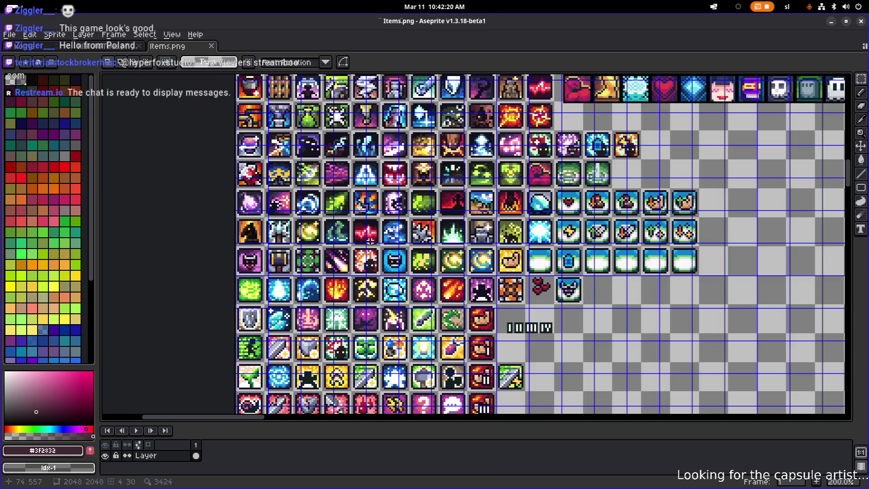
scroll(345, 243, up, 3)
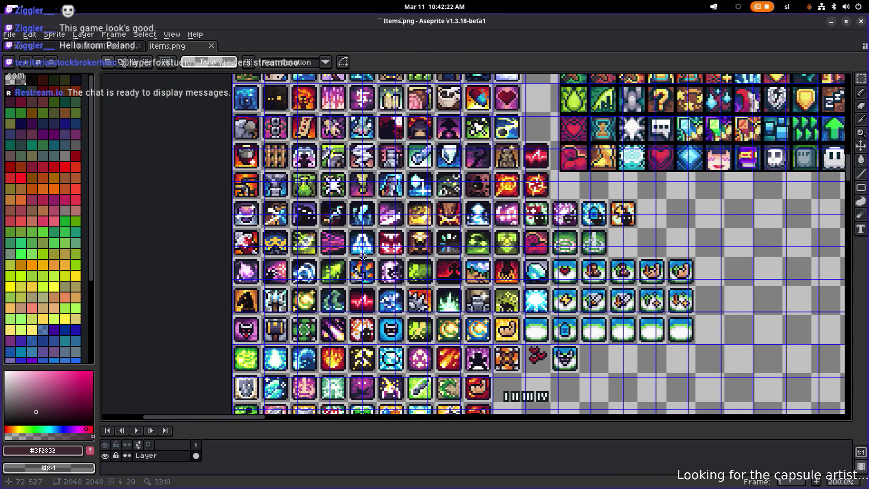
drag(363, 256, 347, 322)
drag(337, 247, 345, 299)
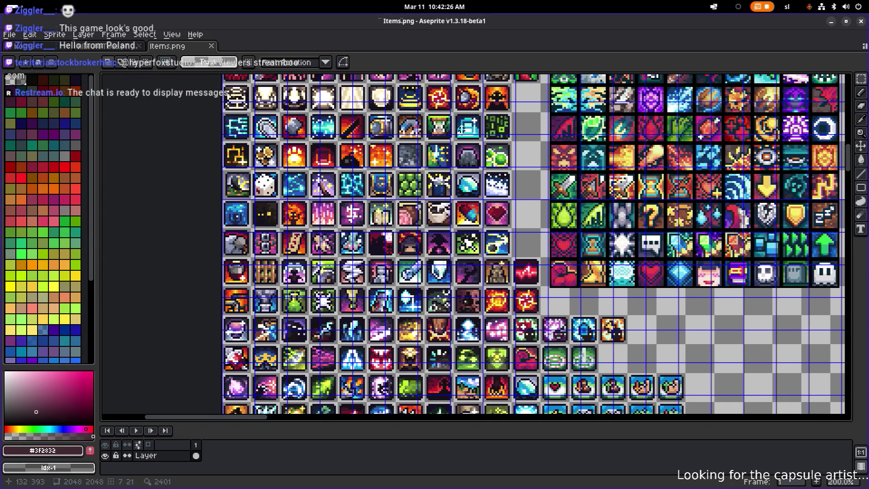
drag(458, 134, 442, 170)
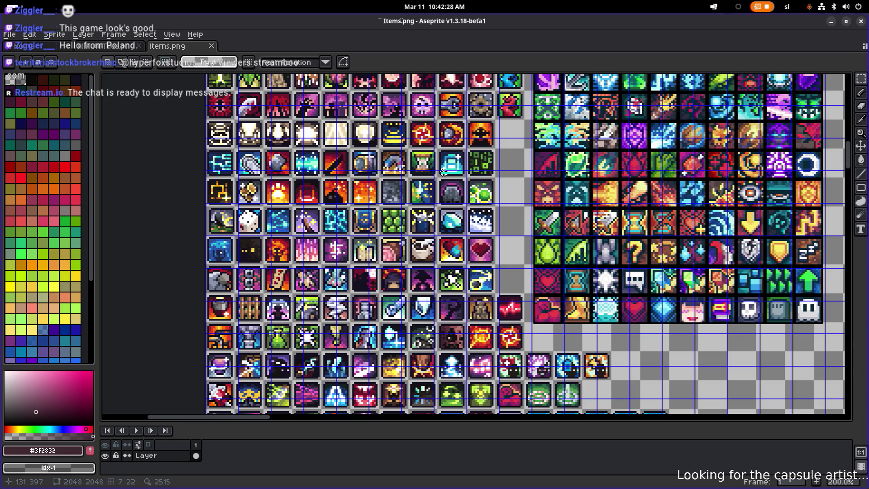
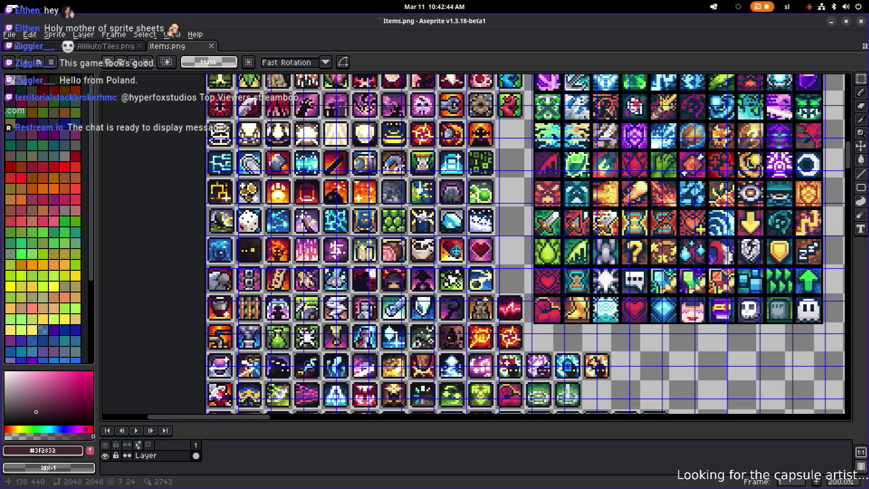
Pan across the sprite sheet to the item sprites and select the layer's cel
drag(452, 202, 409, 295)
scroll(409, 296, up, 1)
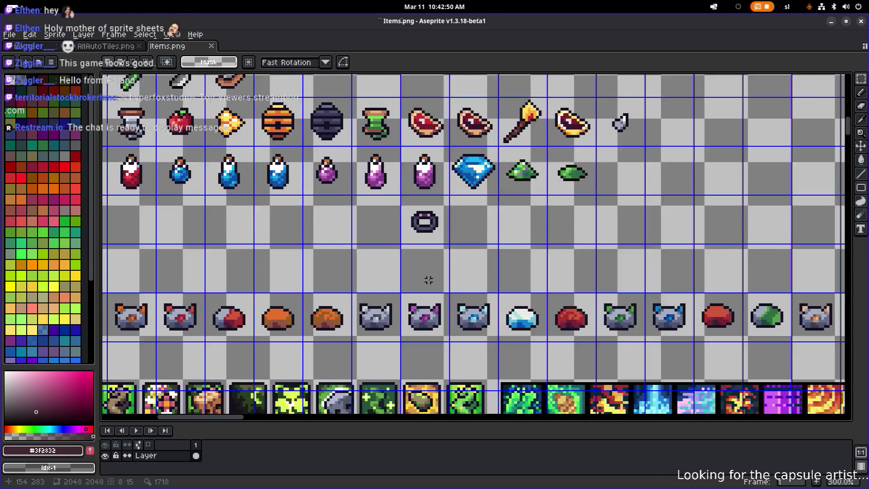
scroll(432, 278, down, 3)
drag(519, 276, 346, 186)
scroll(375, 190, up, 3)
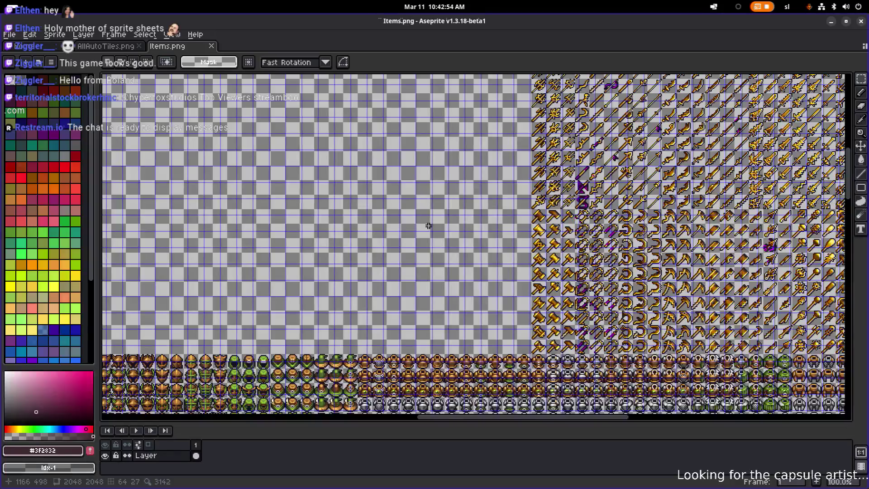
scroll(381, 204, up, 3)
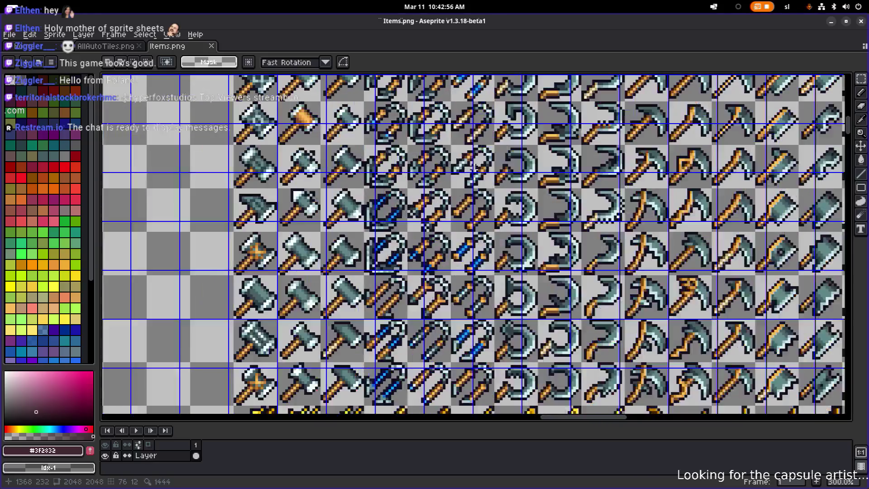
scroll(415, 177, down, 2)
scroll(297, 158, up, 3)
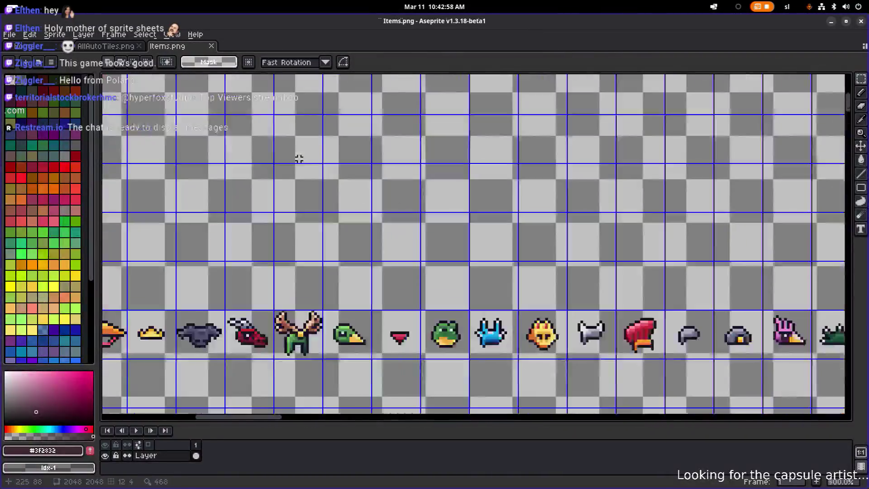
scroll(293, 159, down, 3)
scroll(293, 159, up, 4)
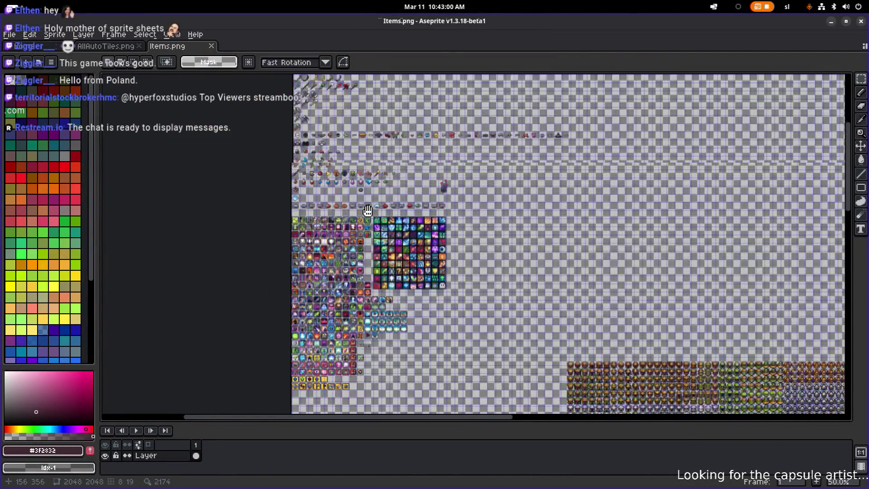
scroll(367, 247, up, 2)
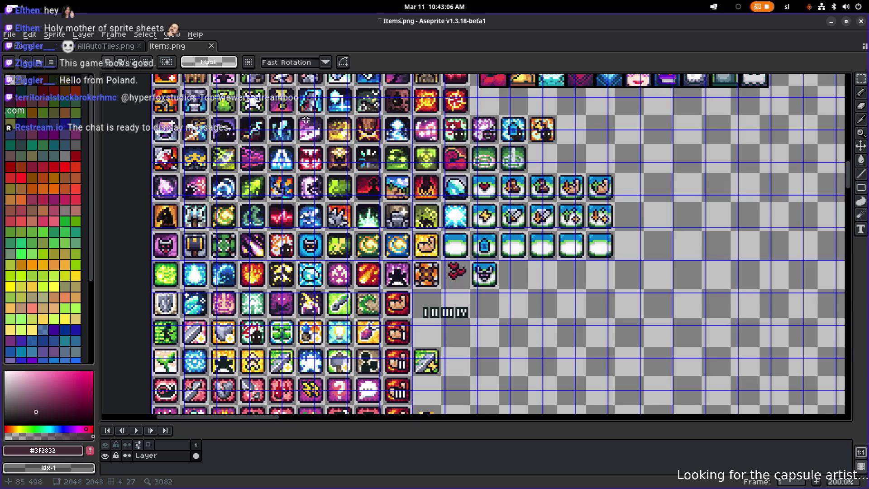
drag(306, 117, 486, 242)
scroll(431, 157, right, 3)
scroll(451, 230, up, 8)
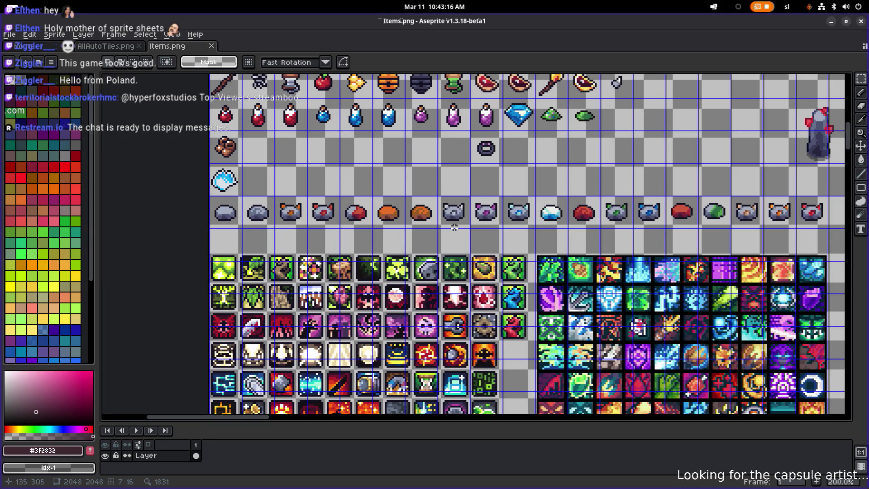
scroll(489, 244, up, 3)
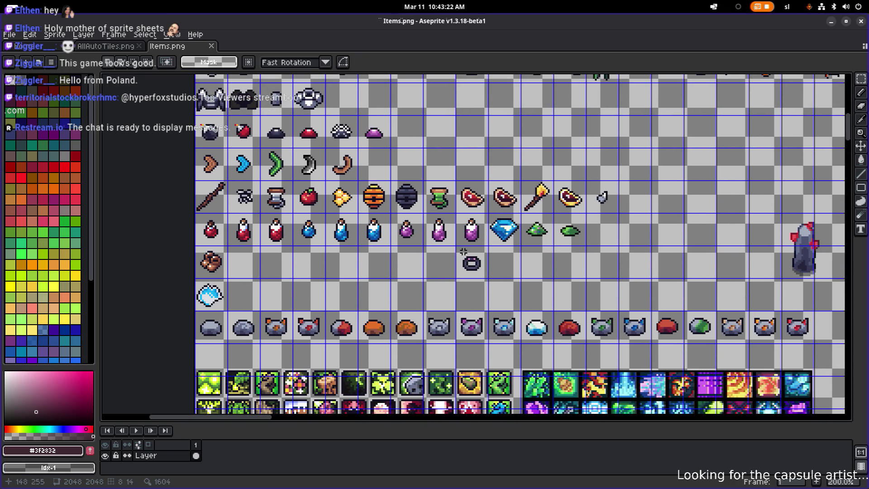
click(415, 444)
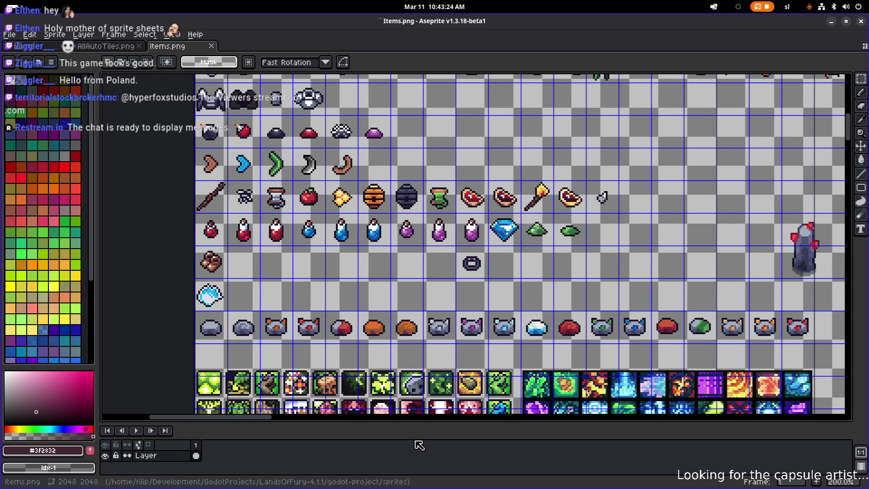
scroll(457, 235, down, 2)
scroll(462, 235, up, 2)
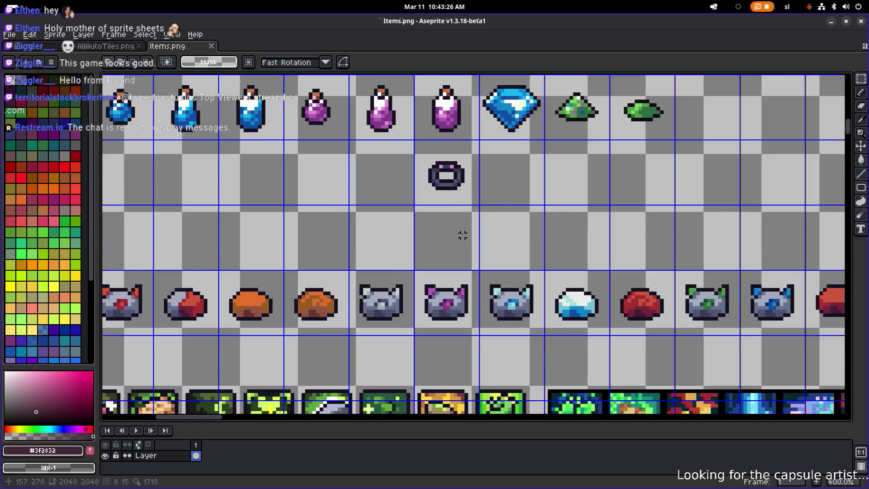
scroll(471, 279, up, 2)
Copy the dark ring sprite into the empty grid cell on its left
mouse_move(467, 250)
mouse_down()
mouse_move(439, 259)
mouse_move(459, 282)
mouse_move(516, 267)
mouse_move(563, 272)
mouse_up()
scroll(459, 282, down, 1)
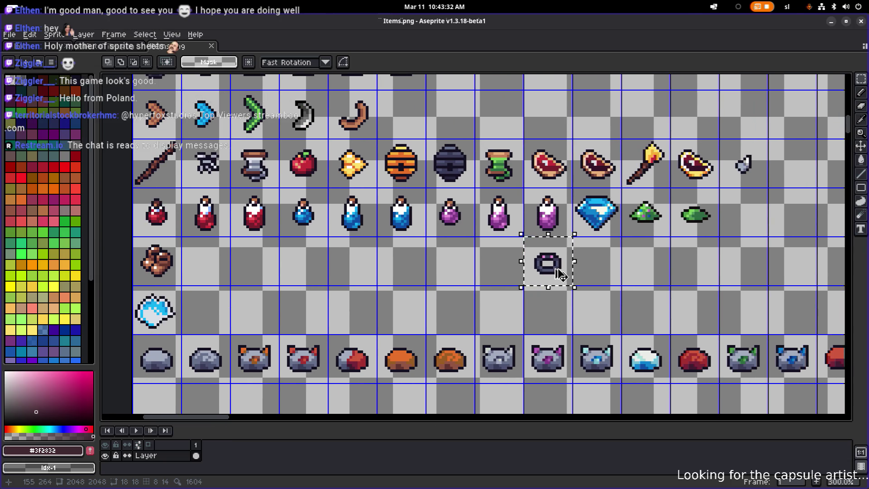
mouse_move(558, 275)
mouse_down()
mouse_move(502, 272)
mouse_move(511, 277)
mouse_up()
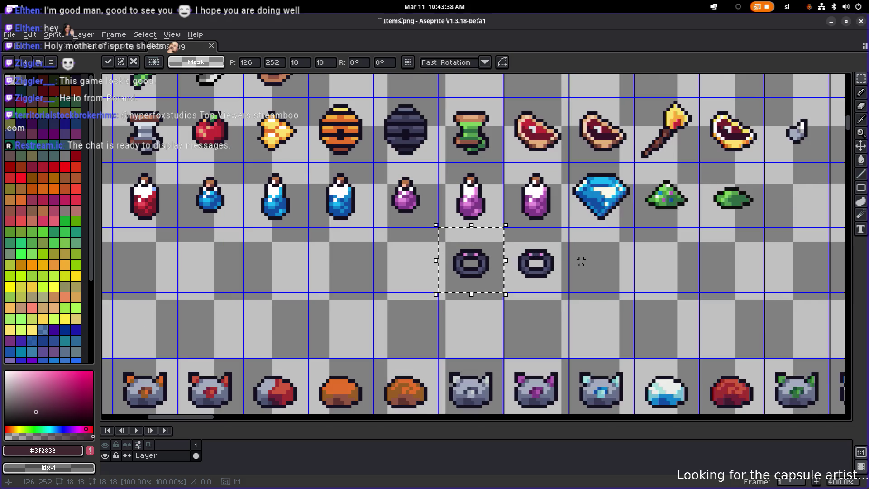
scroll(581, 261, up, 1)
Load the default palette, clear the selection and pick dark blue #0F4DA3
click(51, 62)
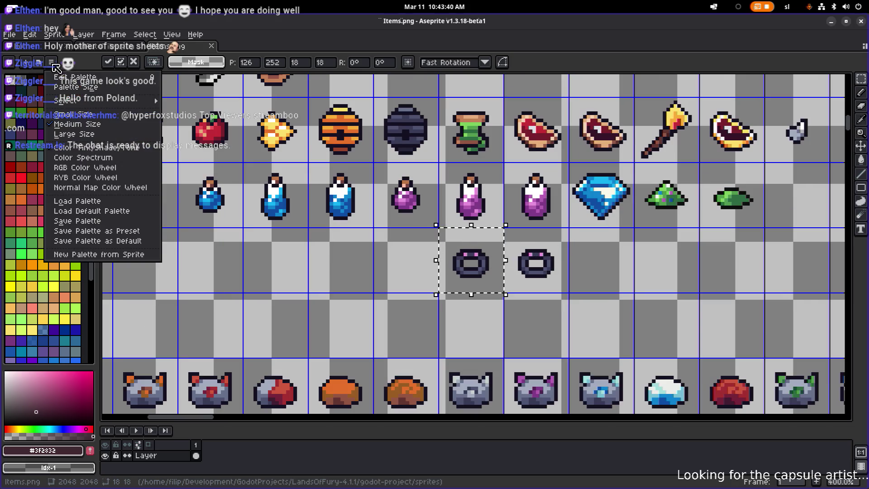
click(117, 211)
click(585, 269)
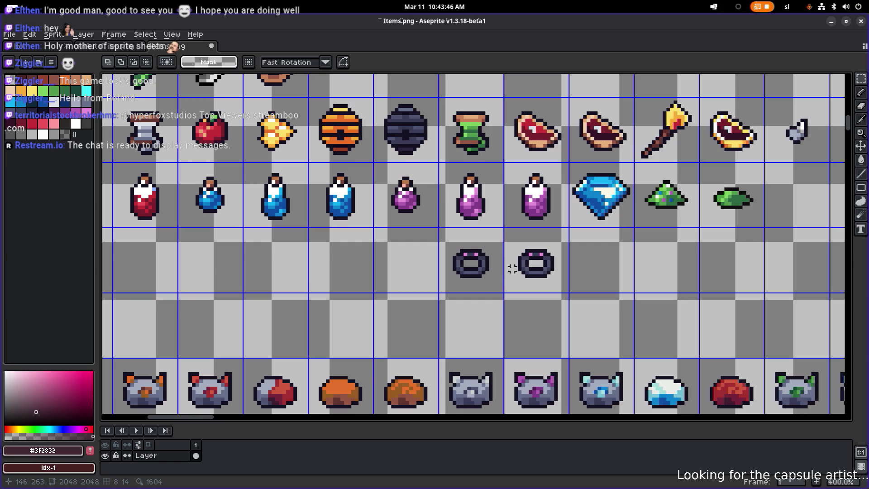
scroll(481, 265, up, 2)
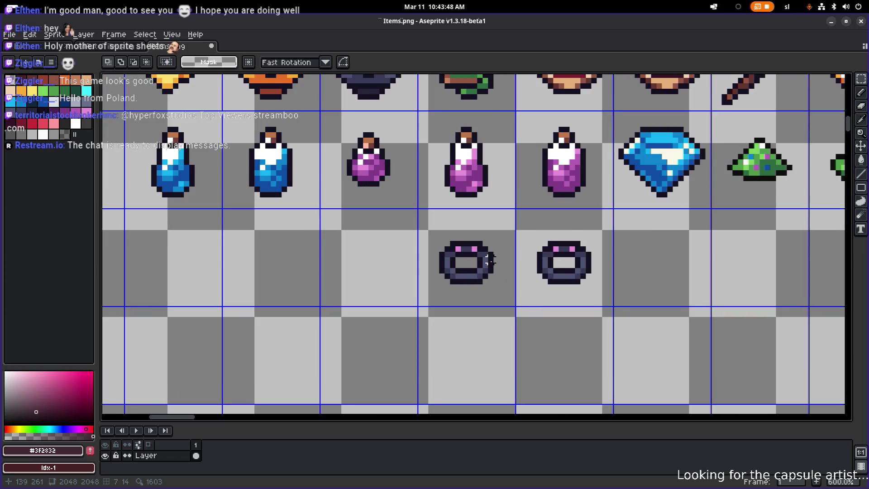
drag(490, 260, 452, 266)
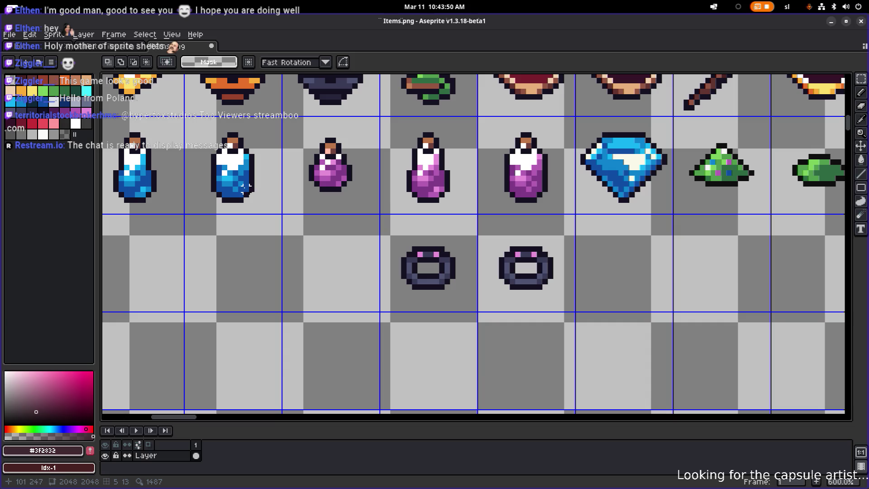
alt+click(245, 186)
Paint the left ring's outline dark blue around its edges, top and sides
scroll(429, 288, up, 1)
key(b)
click(422, 245)
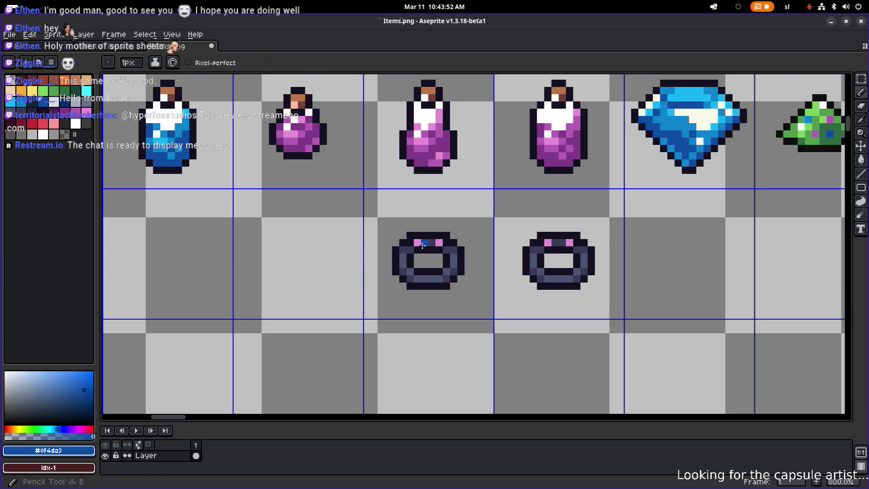
scroll(406, 282, up, 5)
click(417, 272)
click(397, 250)
click(527, 270)
click(549, 250)
click(546, 185)
click(527, 184)
click(477, 163)
click(462, 163)
click(410, 184)
click(403, 184)
scroll(407, 198, down, 3)
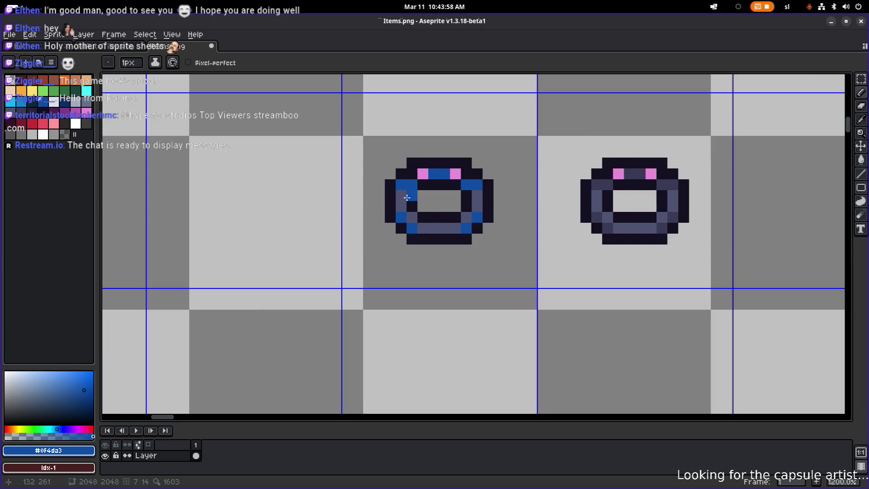
scroll(407, 197, down, 3)
Trace a lighter blue down the ring's left side and along its bottom
click(20, 100)
scroll(420, 193, up, 4)
click(421, 193)
key(ctrl+z)
mouse_move(401, 204)
mouse_down()
mouse_move(430, 251)
mouse_move(461, 252)
mouse_move(476, 250)
mouse_move(502, 204)
mouse_up()
scroll(501, 204, down, 4)
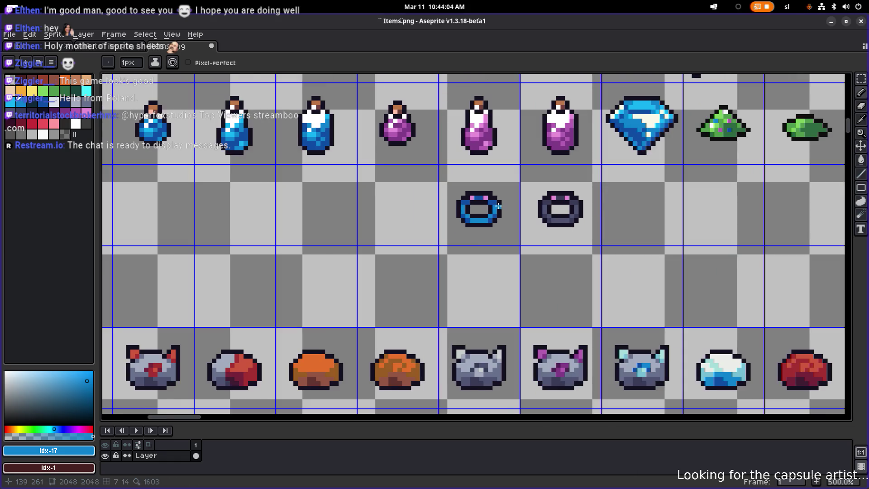
scroll(498, 206, up, 2)
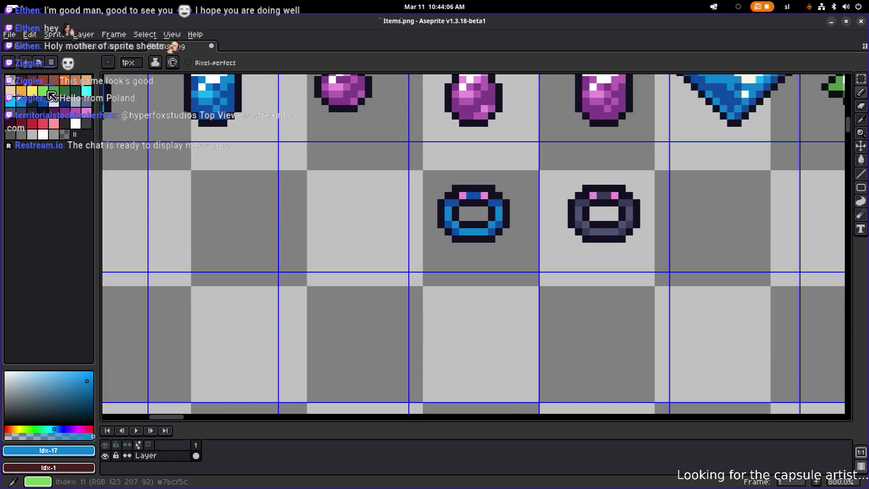
scroll(496, 196, down, 1)
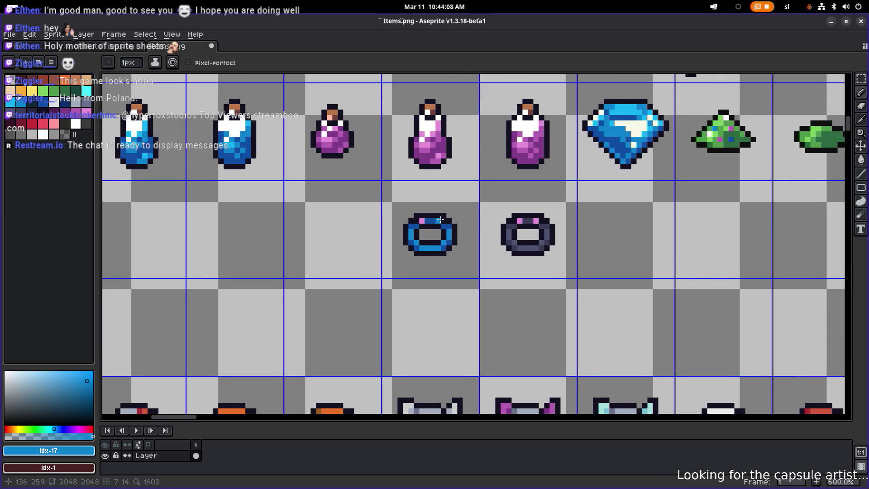
scroll(441, 220, up, 4)
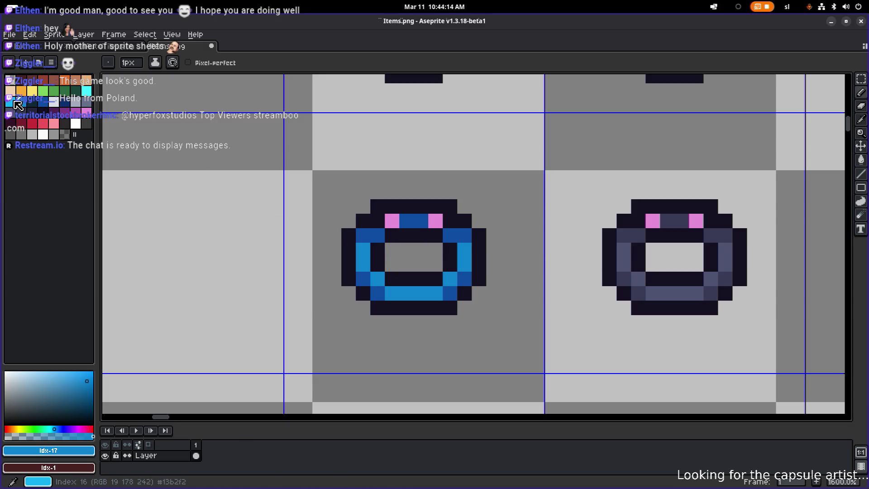
Paint the ring's top row cyan
key(9)
click(392, 222)
drag(392, 222, 435, 224)
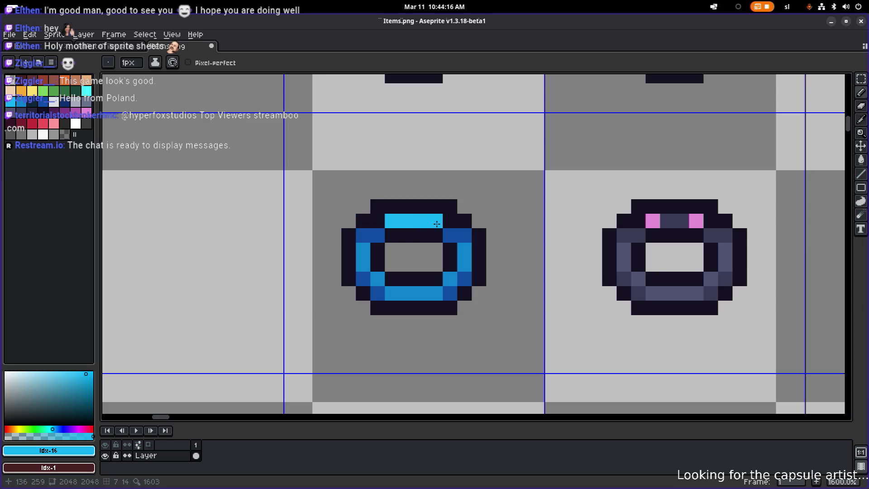
scroll(438, 223, down, 3)
scroll(459, 223, down, 3)
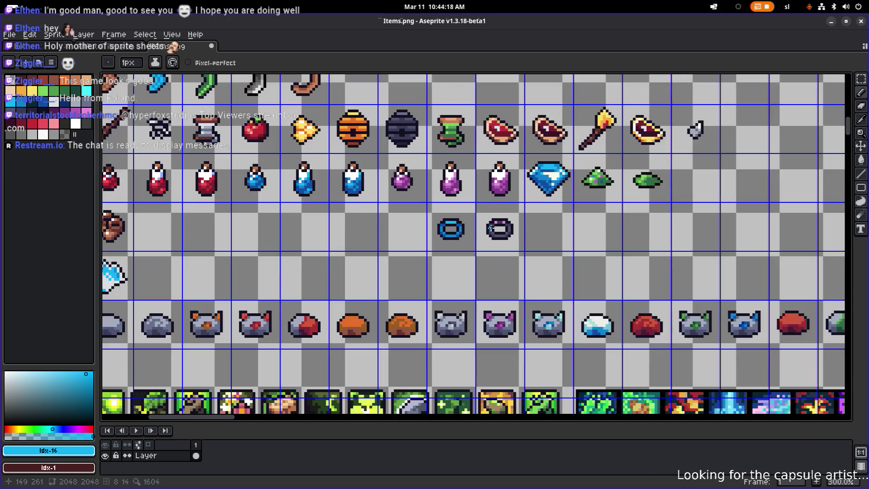
scroll(426, 223, up, 4)
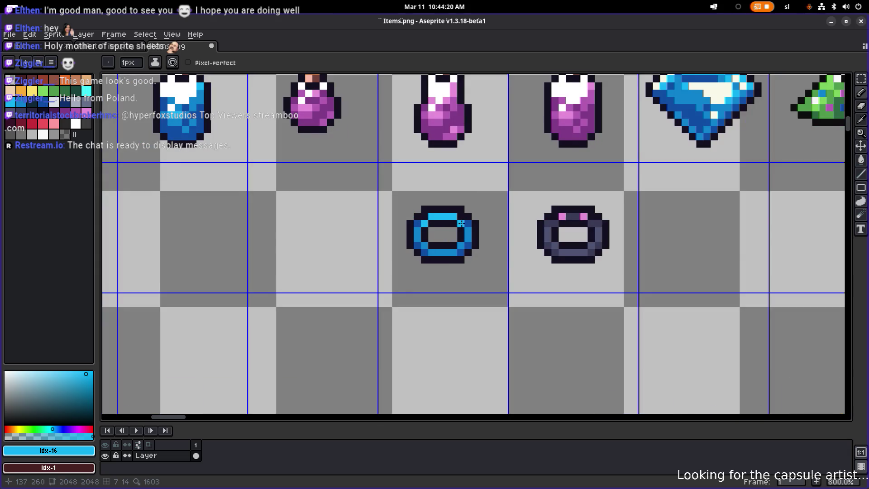
click(439, 223)
click(450, 224)
scroll(449, 225, up, 3)
click(414, 221)
click(454, 224)
Fill the ring's hollow rows with dark #141020 and light blue #13b2f2
alt+click(404, 236)
drag(413, 237, 462, 237)
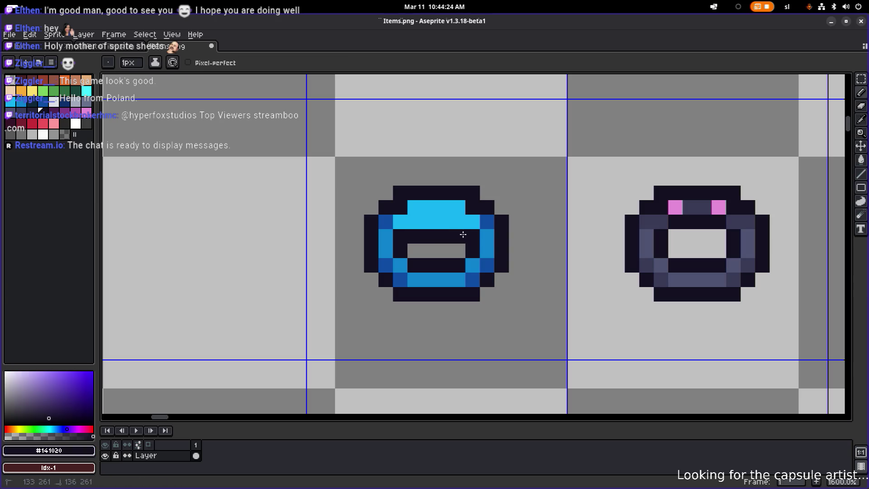
scroll(462, 236, down, 3)
scroll(499, 235, down, 2)
scroll(478, 236, up, 5)
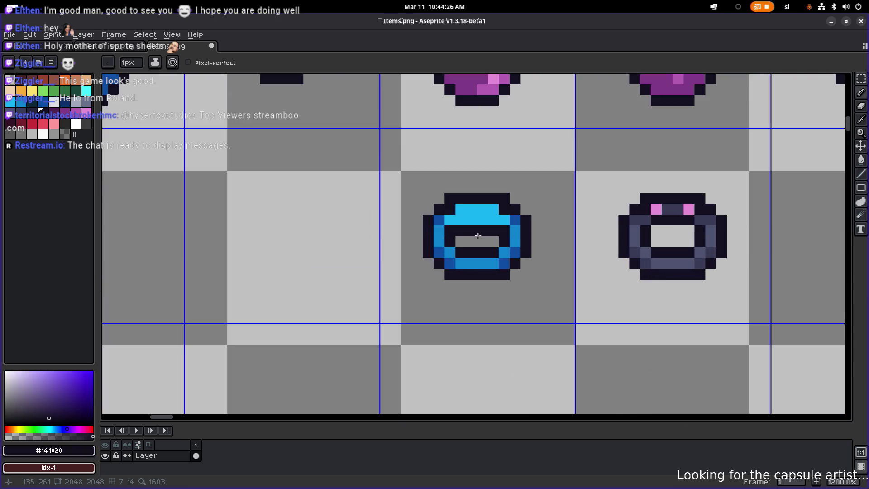
alt+click(469, 226)
mouse_move(462, 230)
mouse_down()
mouse_move(495, 230)
mouse_move(482, 241)
mouse_move(494, 240)
mouse_up()
alt+click(450, 242)
scroll(504, 237, down, 6)
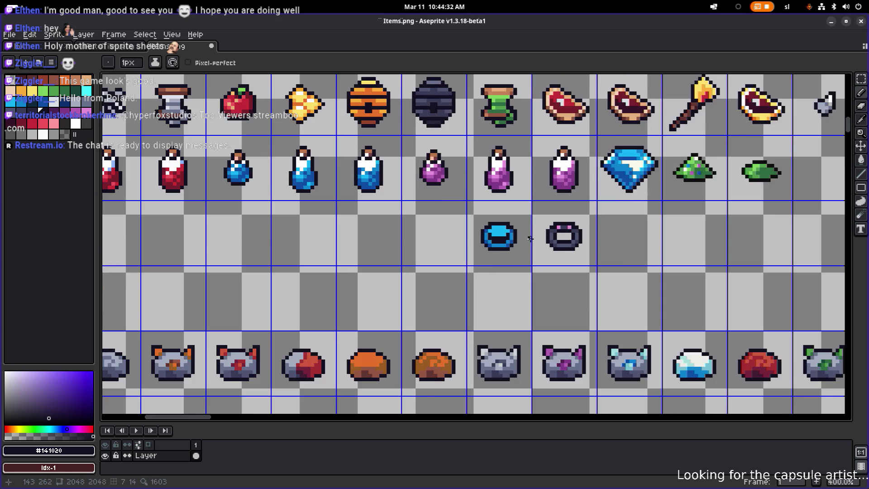
scroll(523, 240, up, 6)
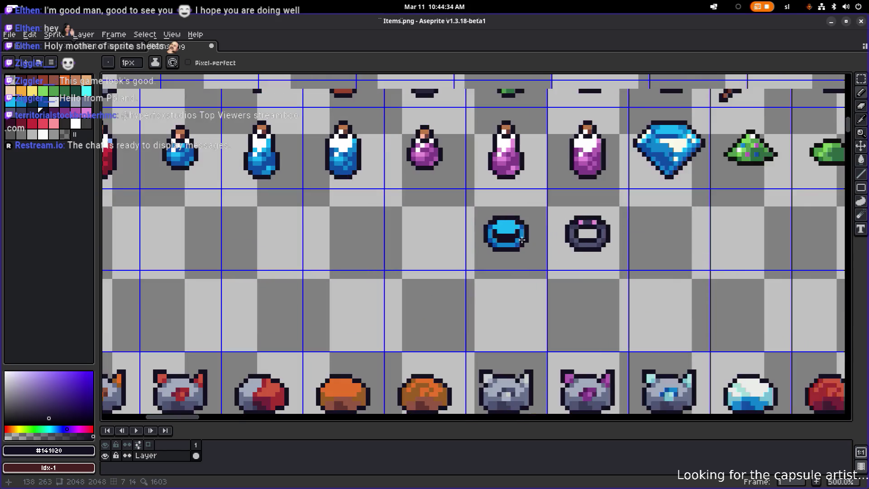
Revert the fill and light-blue pixels inside the blue ring, then save Items.png
key(v)
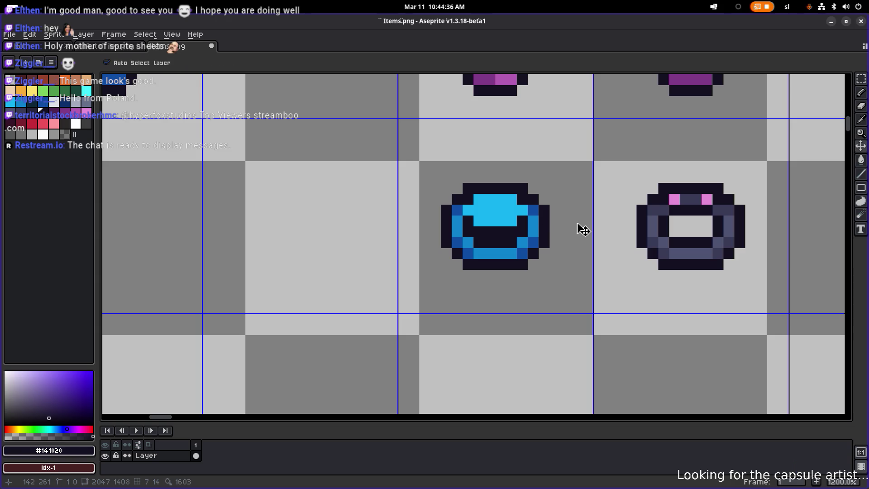
key(ctrl+z)
key(ctrl+z)
key(ctrl+z)
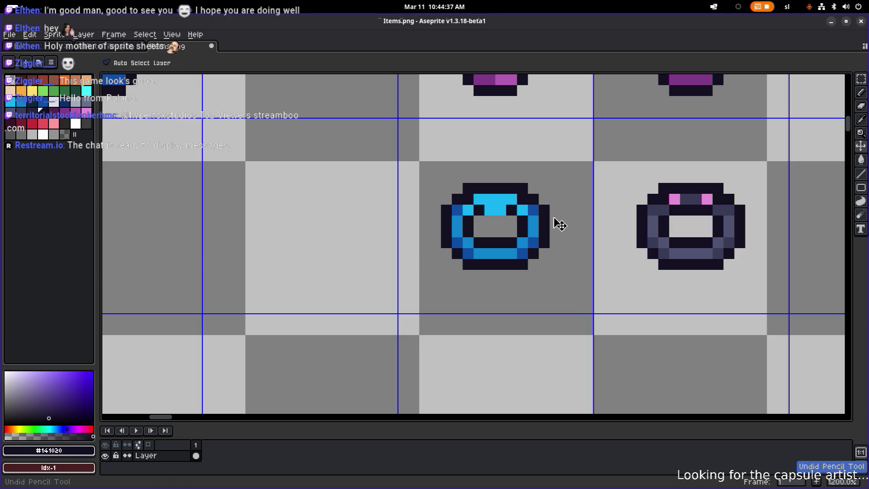
key(ctrl+z)
key(b)
scroll(558, 224, down, 3)
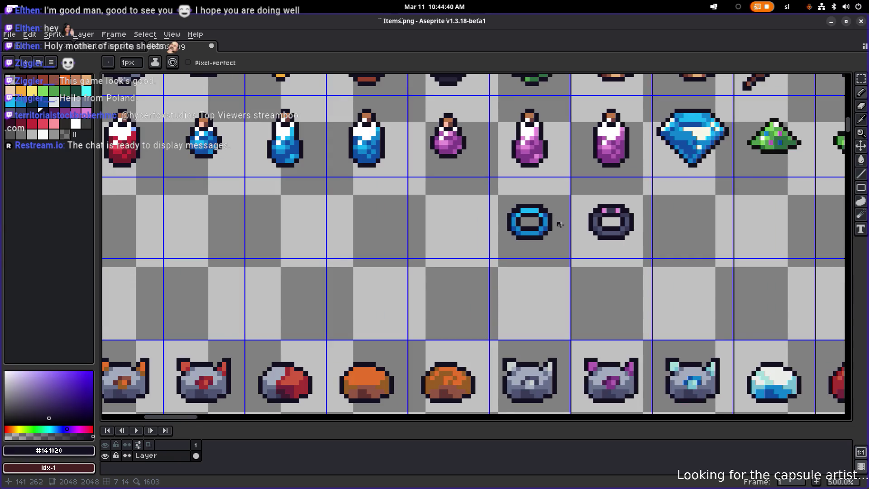
scroll(558, 224, down, 3)
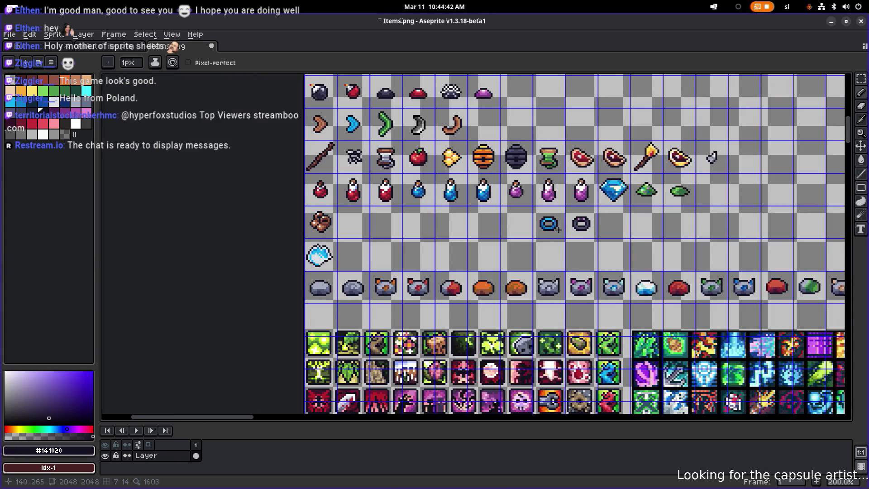
scroll(555, 235, up, 3)
scroll(561, 215, down, 2)
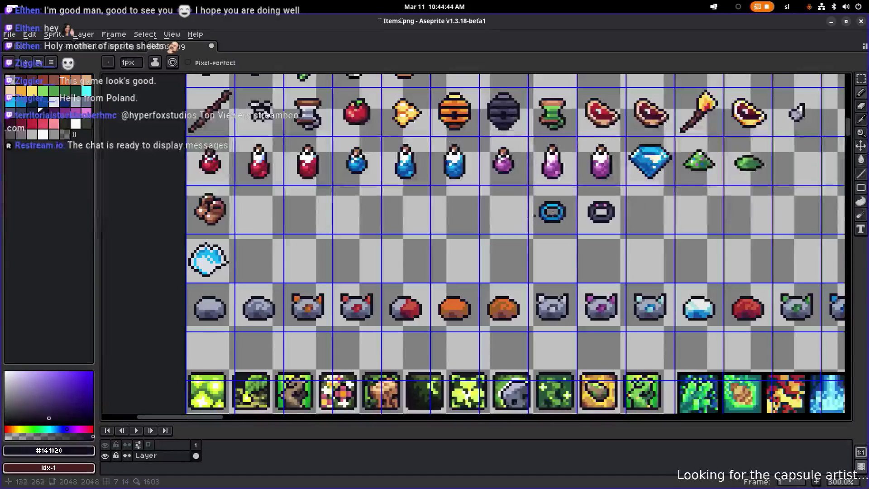
key(v)
key(b)
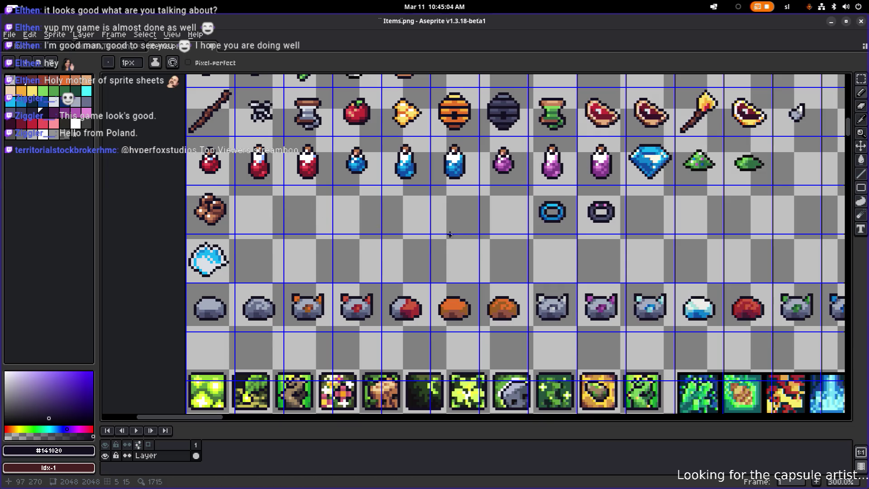
key(ctrl+s)
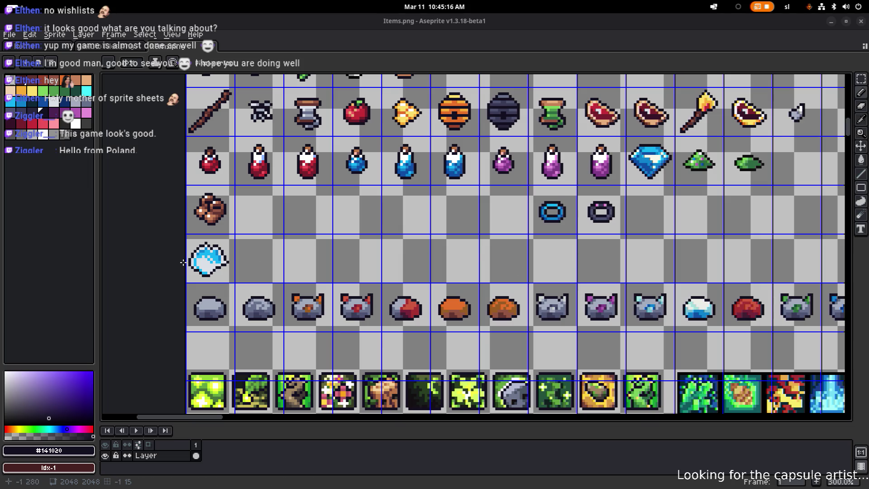
Sample the cyan #13b2f2 from the blue ring as the drawing colour
scroll(613, 216, up, 1)
scroll(533, 213, down, 1)
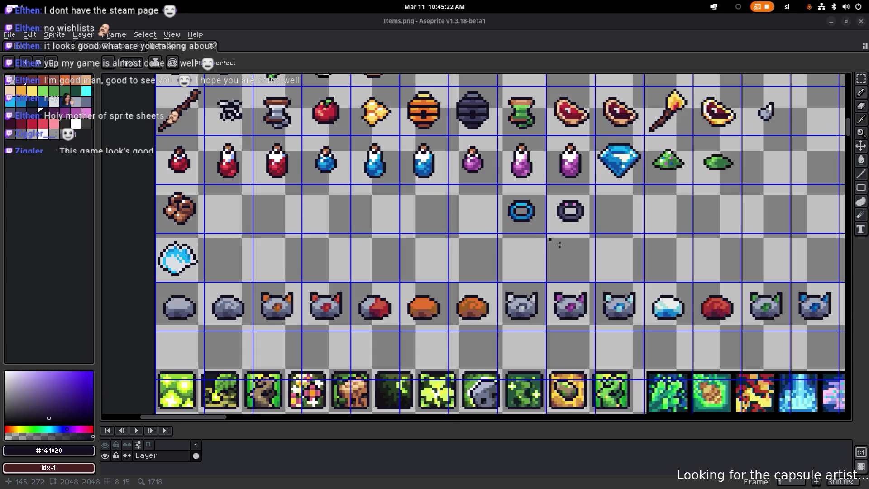
scroll(530, 226, up, 1)
scroll(527, 225, down, 1)
drag(527, 225, 479, 231)
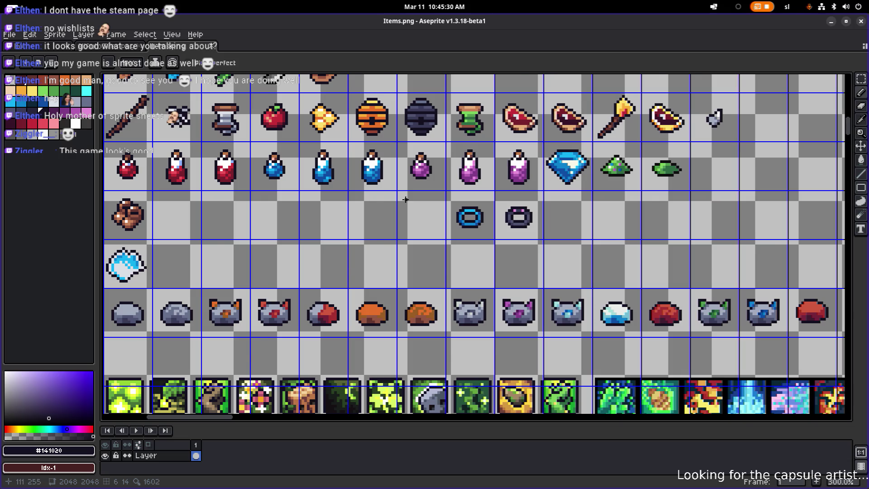
scroll(398, 201, down, 1)
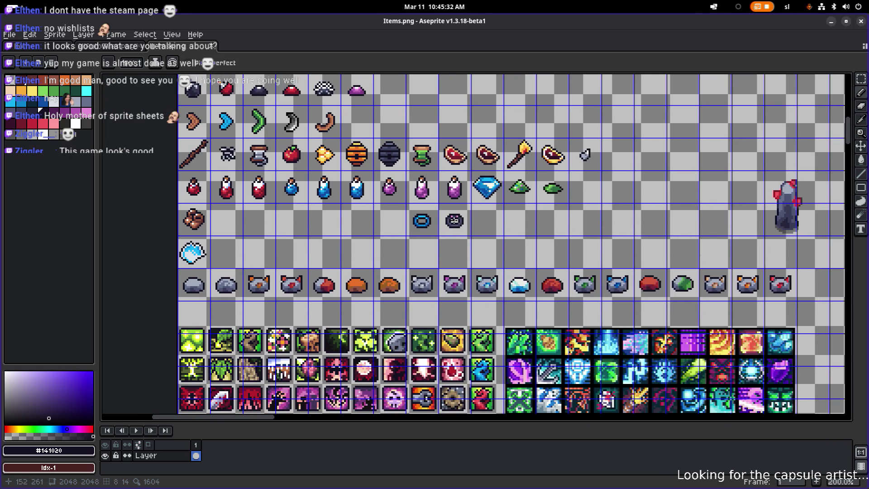
scroll(415, 222, up, 3)
scroll(415, 222, up, 4)
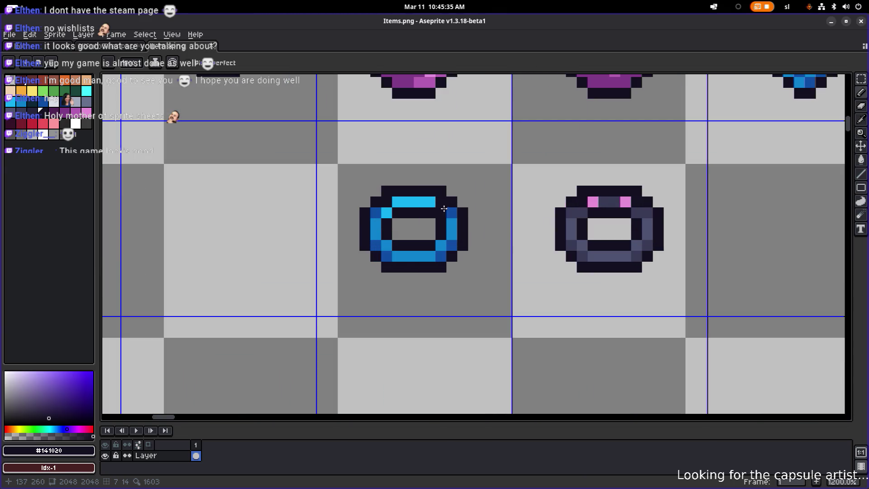
key(i)
alt+click(390, 210)
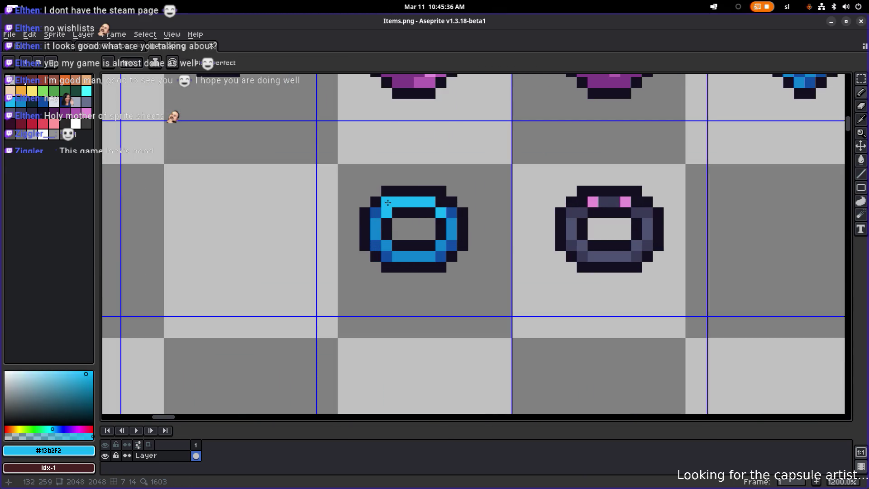
Undo the last pencil stroke and save Items.png
scroll(494, 209, down, 6)
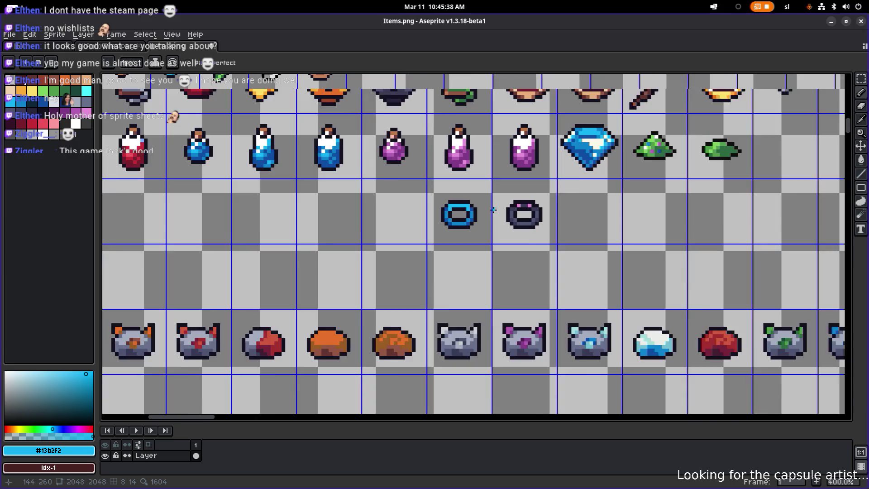
key(ctrl+z)
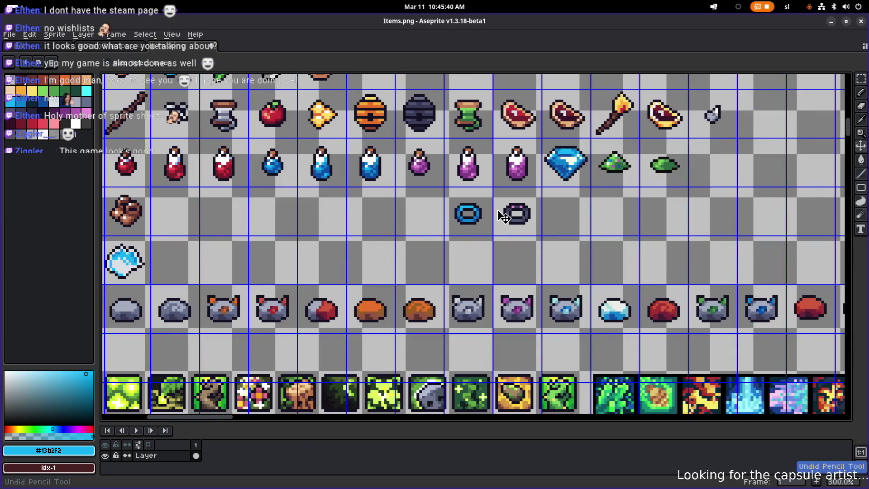
key(ctrl+s)
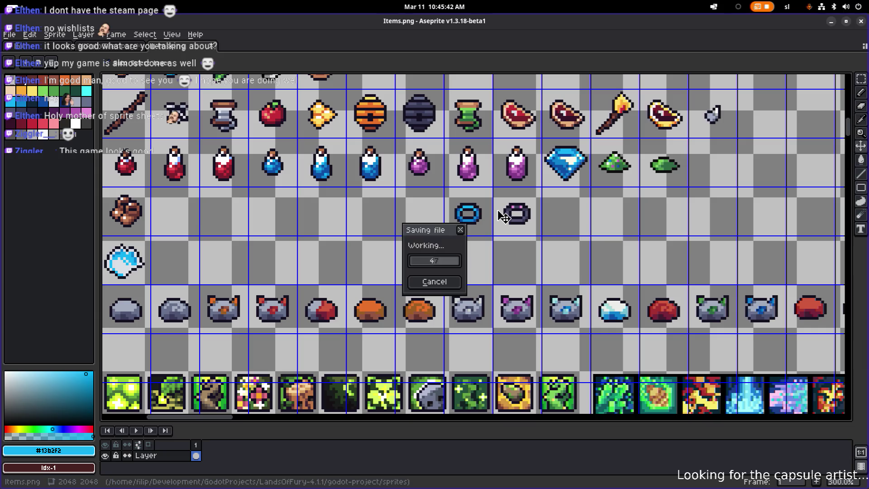
scroll(466, 207, up, 6)
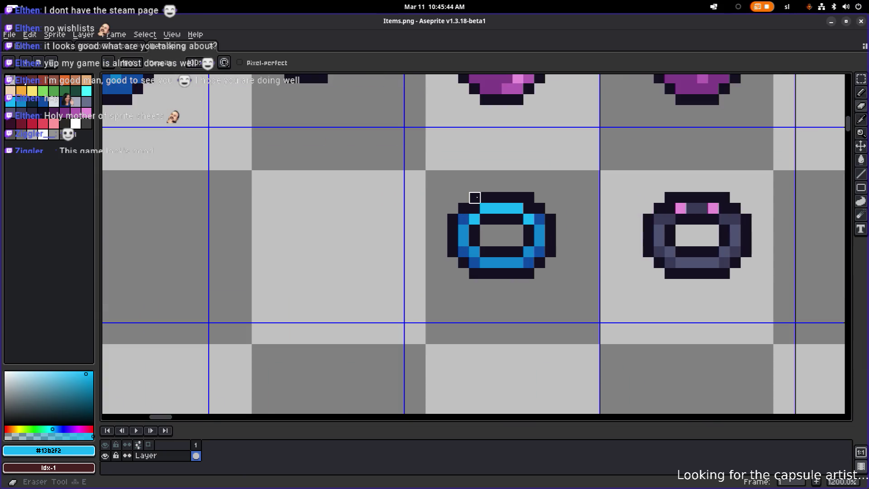
scroll(593, 203, down, 6)
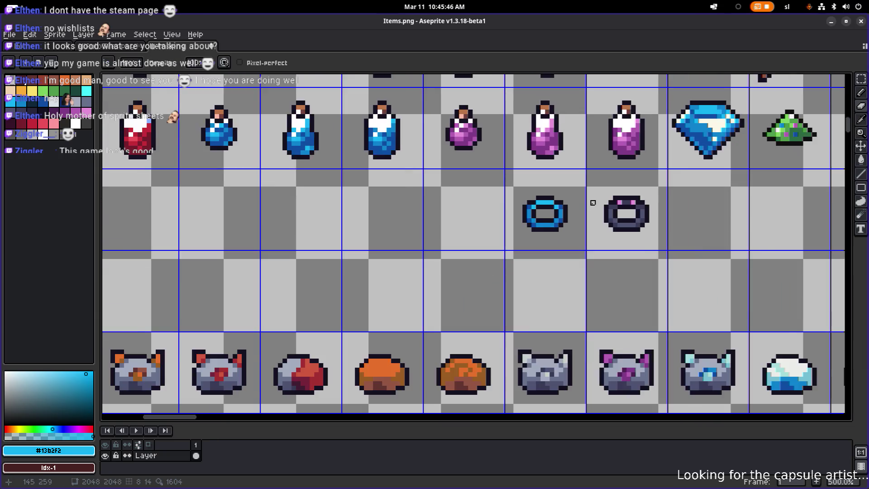
scroll(573, 210, up, 3)
key(ctrl+s)
click(831, 21)
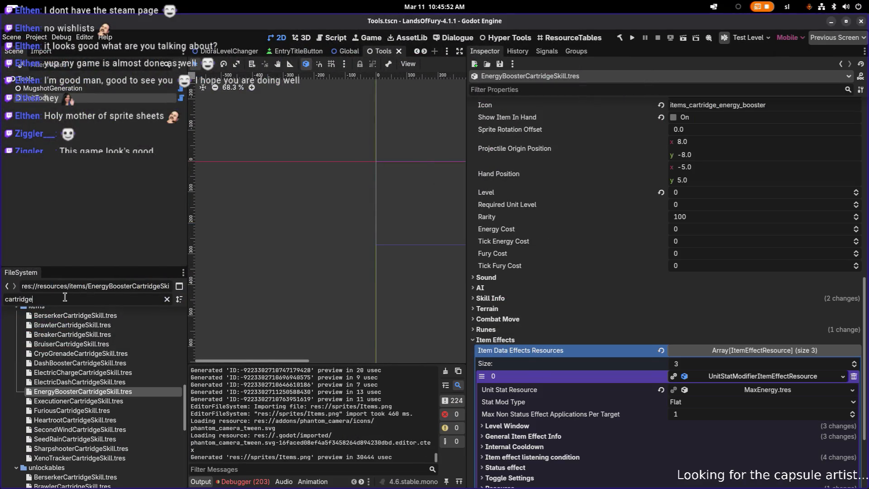
Filter the FileSystem for 'ringof' and open RingOfFury.tres in the Inspector
double_click(99, 295)
text(rin)
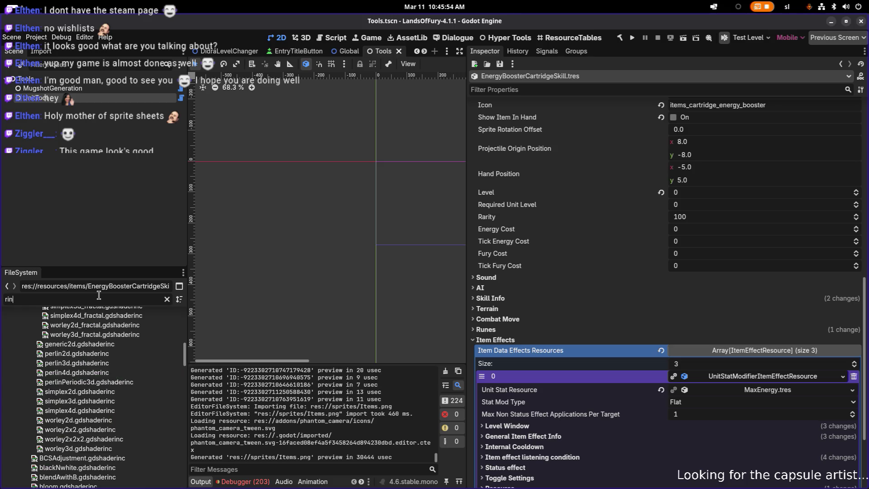
text(gof)
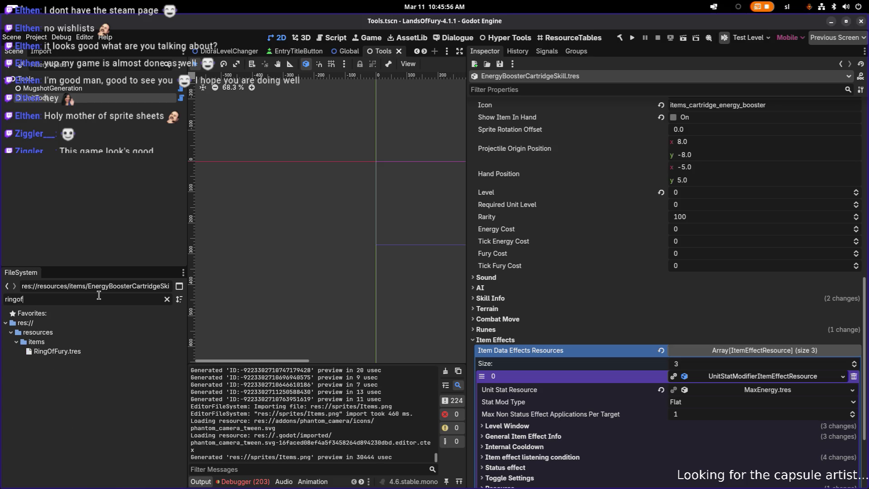
double_click(81, 354)
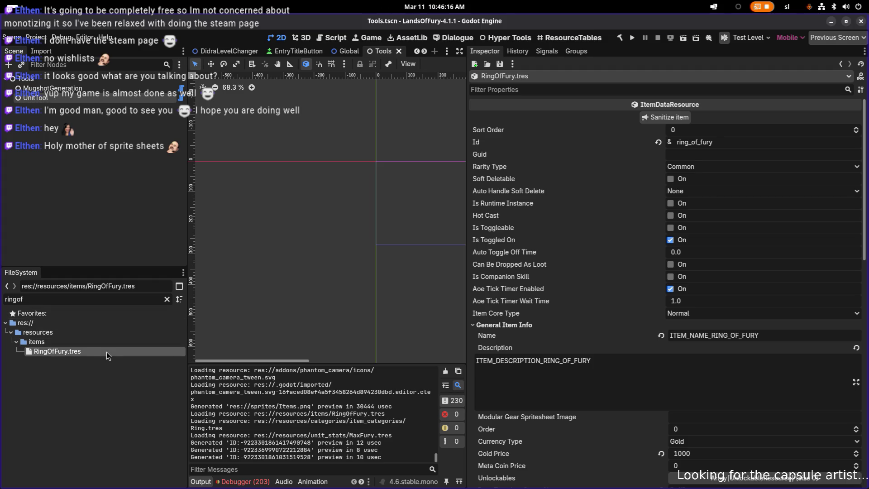
click(167, 299)
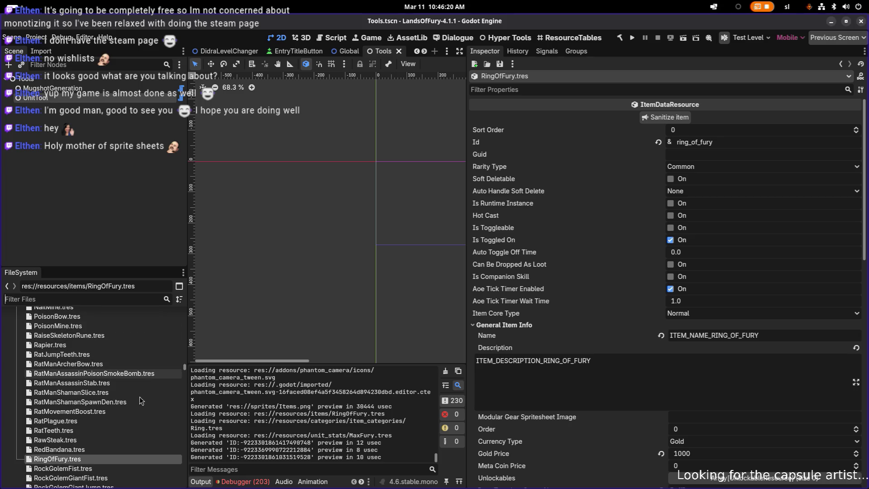
Duplicate RingOfFury.tres and name the copy RingOfEnergy.tres
click(119, 448)
click(118, 458)
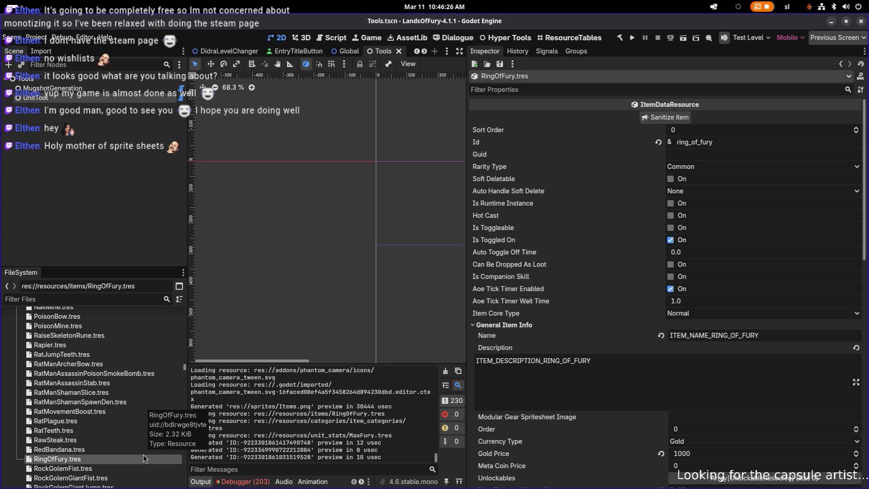
key(ctrl+d)
key(Right)
key(Left)
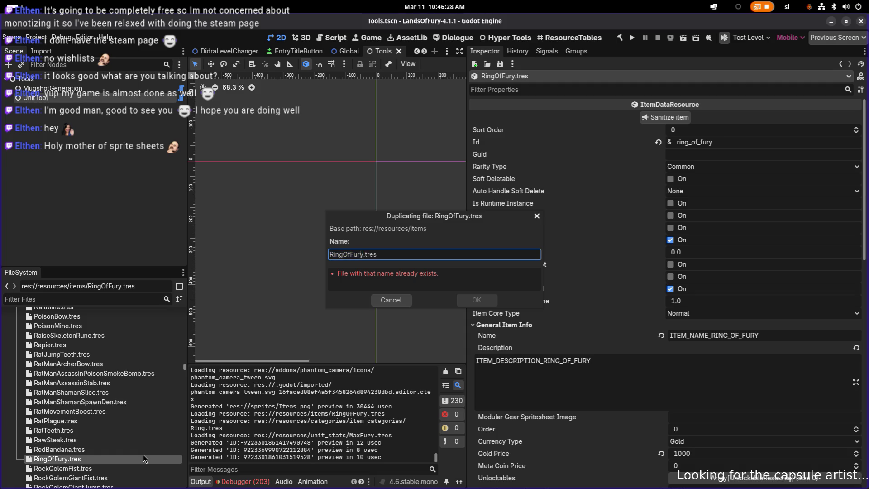
key(ctrl+shift+Right)
text(Energy)
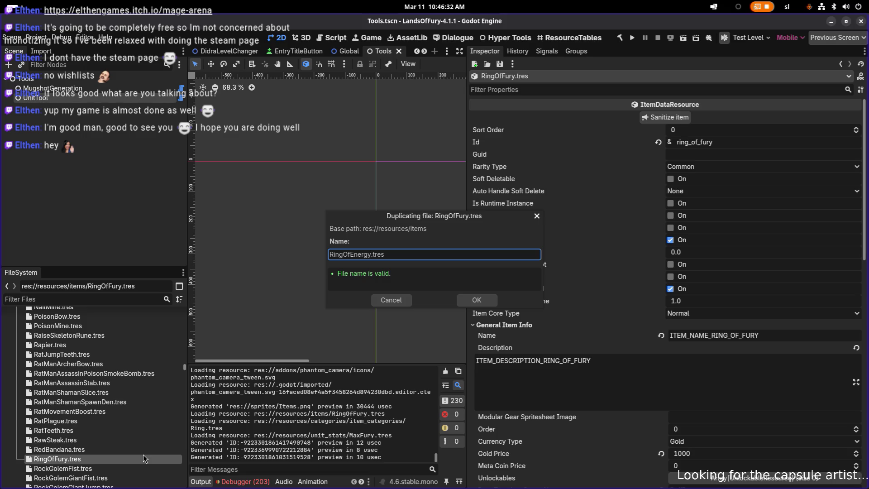
key(Return)
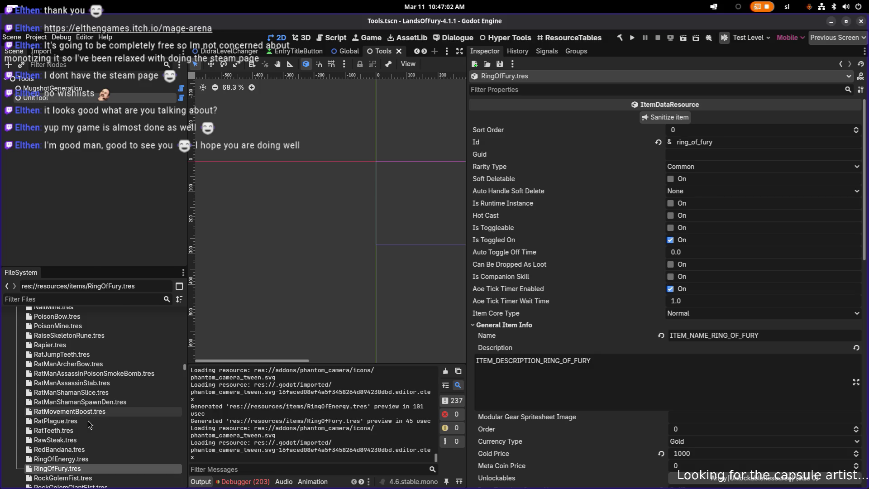
click(94, 459)
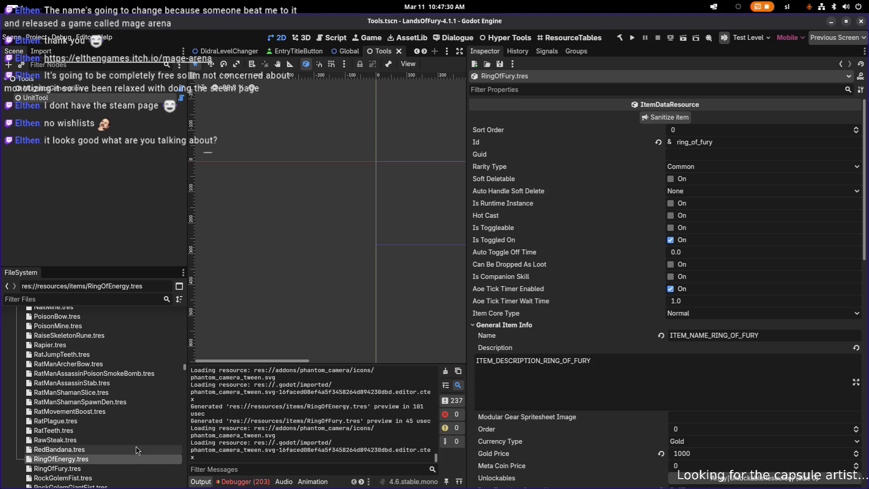
Glance at RedBandana.tres, then bring RingOfEnergy.tres back into the Inspector
click(130, 450)
click(128, 458)
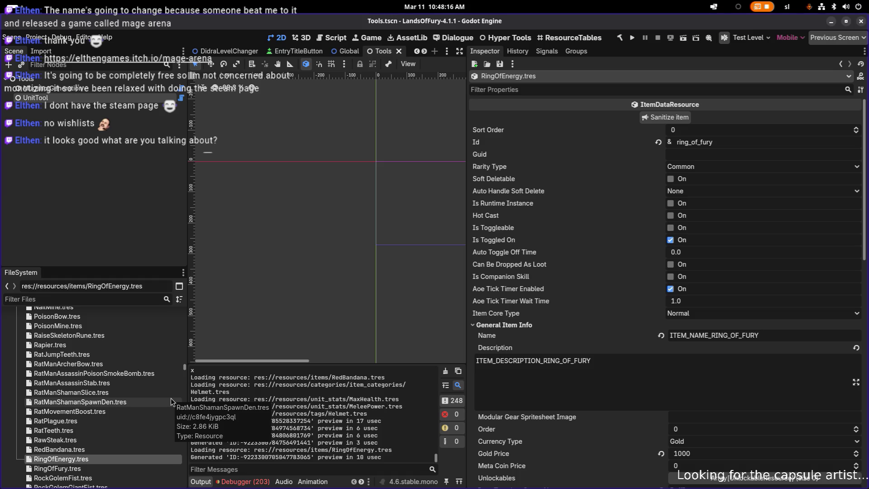
click(609, 382)
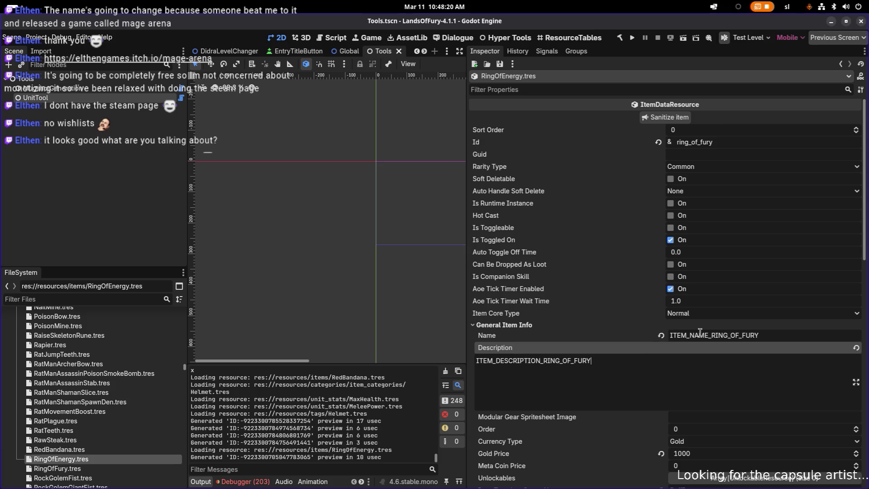
Change the name and description keys to ITEM_NAME_RING_OF_ENERGY and ITEM_DESCRIPTION_RING_OF_ENERGY
click(714, 335)
key(End)
key(BackSpace)
key(BackSpace)
key(BackSpace)
text(ENERGY)
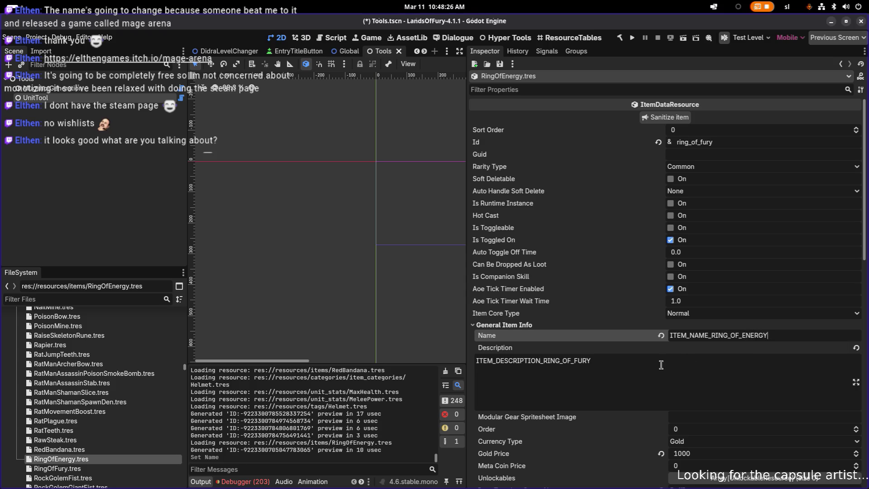
click(572, 361)
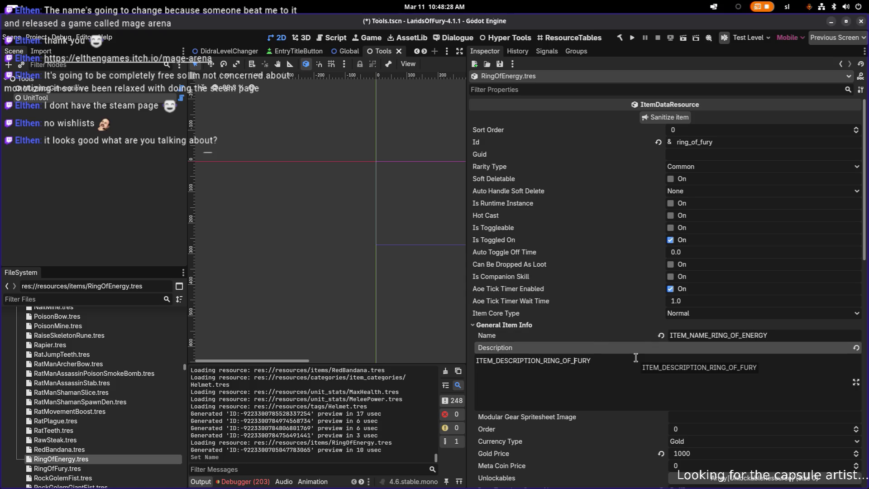
key(Delete)
key(Delete)
key(Delete)
text(_ENERGY)
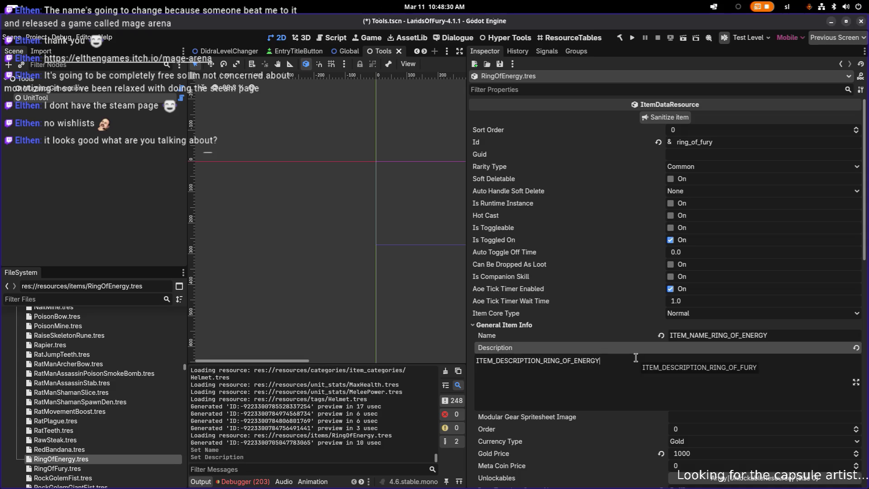
Change the item's icon from items_ring_of_fury to items_ring_of_energy
scroll(745, 358, down, 3)
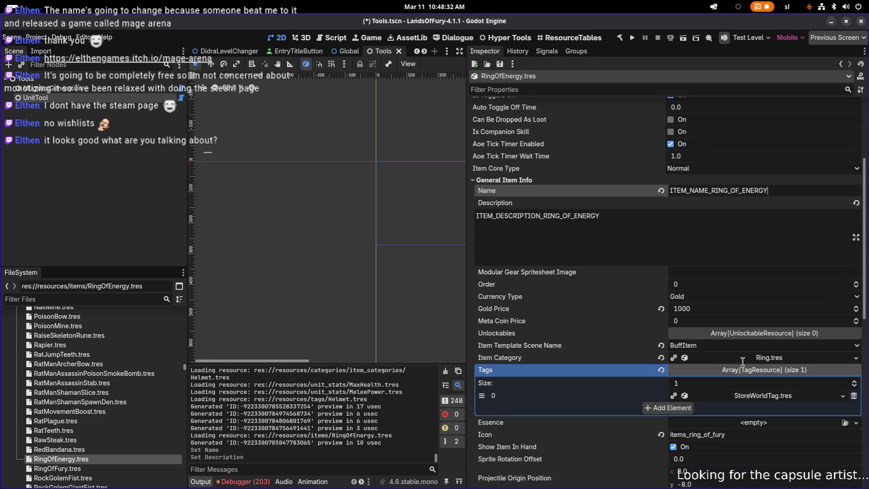
scroll(734, 348, down, 1)
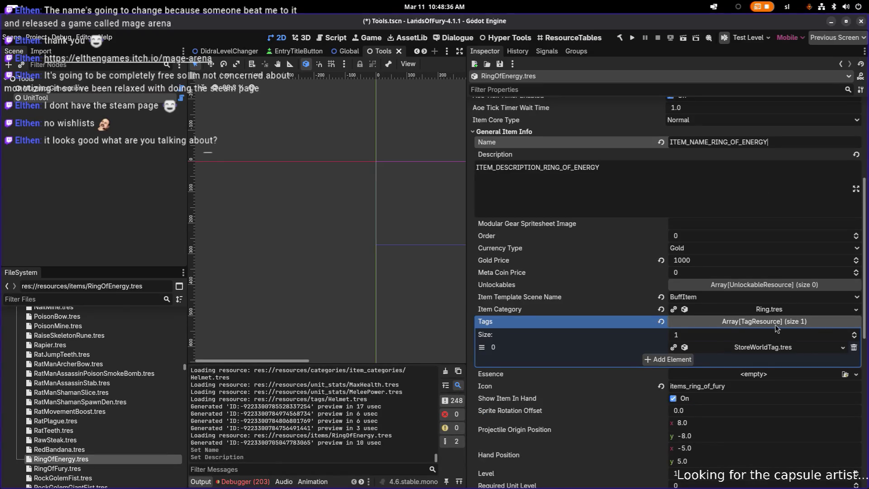
scroll(777, 328, down, 3)
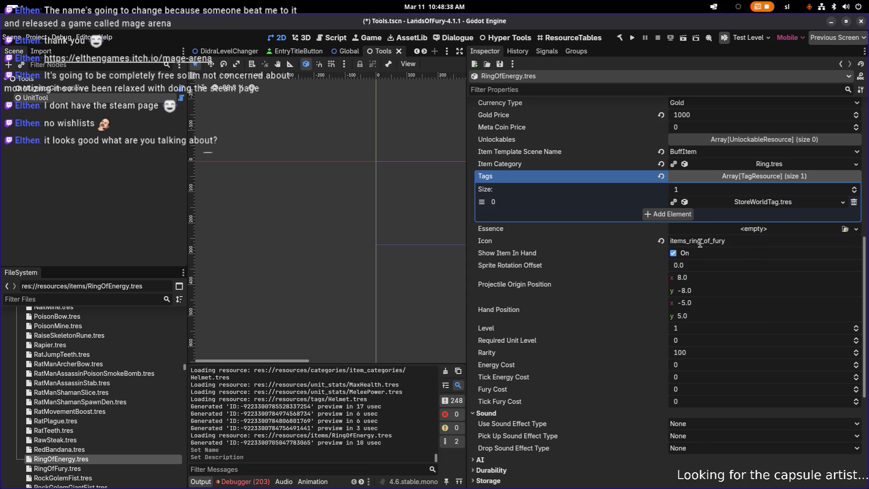
click(733, 246)
key(BackSpace)
key(BackSpace)
key(BackSpace)
text(ring_of_e)
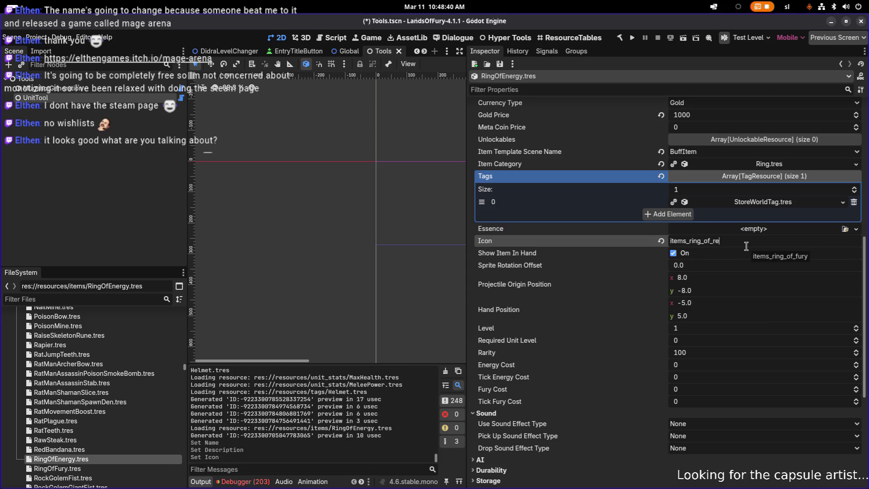
text(nergy)
Make the ring's item effect unique while keeping the MaxFury stat shared
scroll(743, 267, down, 5)
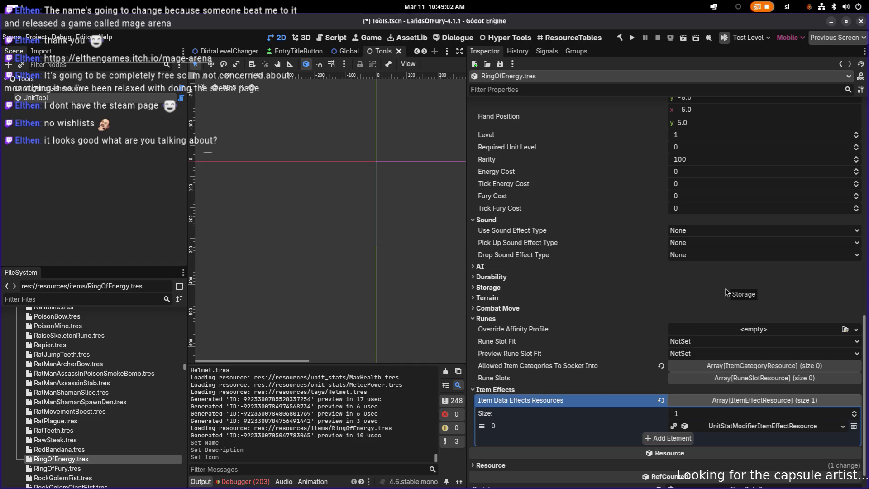
right_click(785, 429)
click(778, 453)
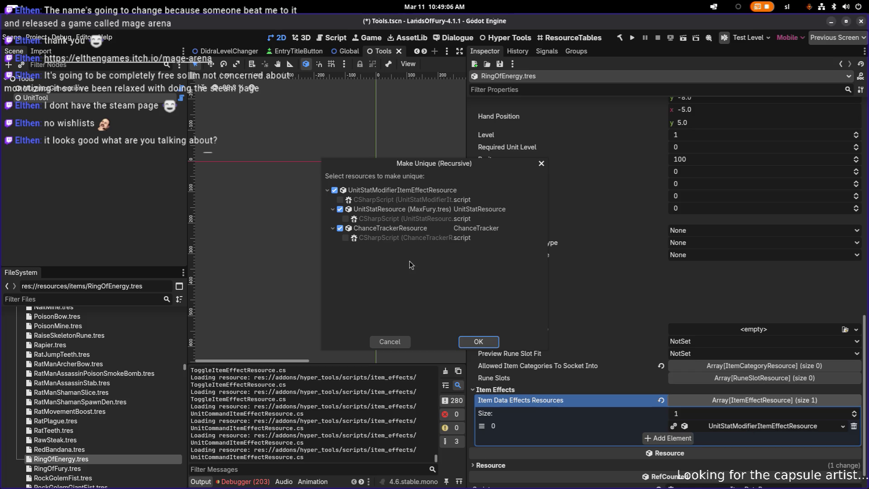
click(340, 209)
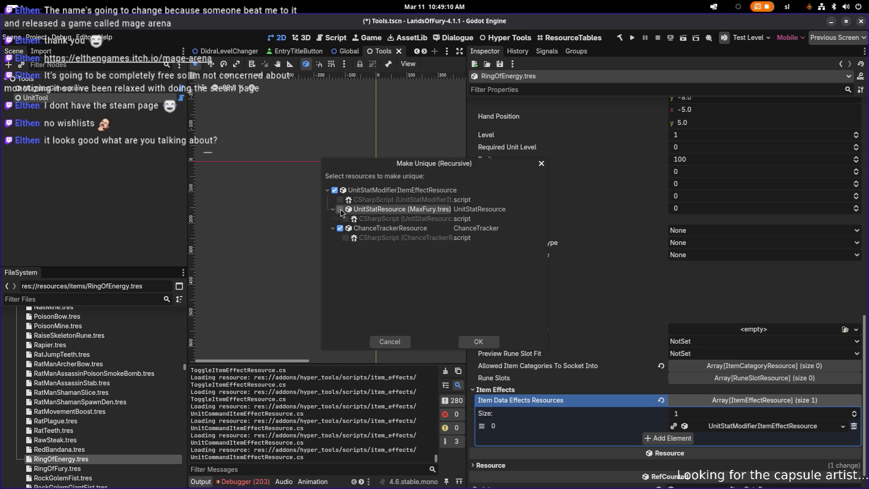
click(482, 341)
Quick Load EnergyRegen.tres as the effect's Unit Stat Resource in place of MaxFury
click(711, 426)
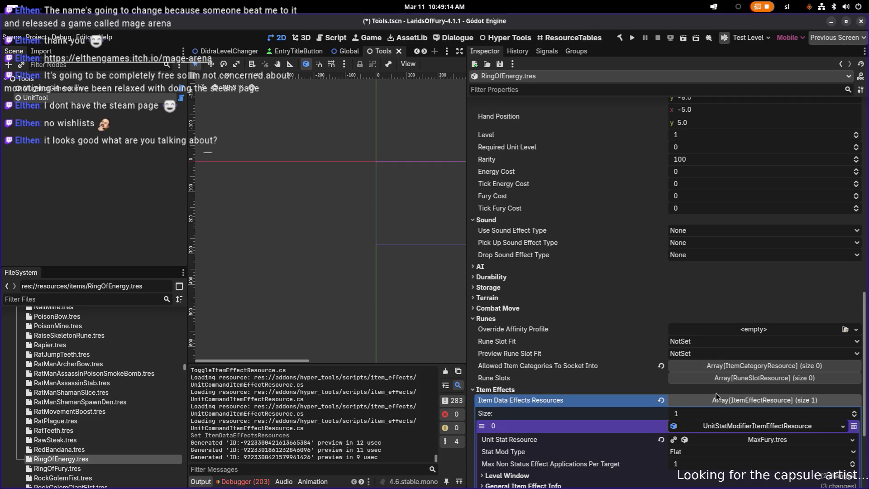
scroll(718, 397, down, 3)
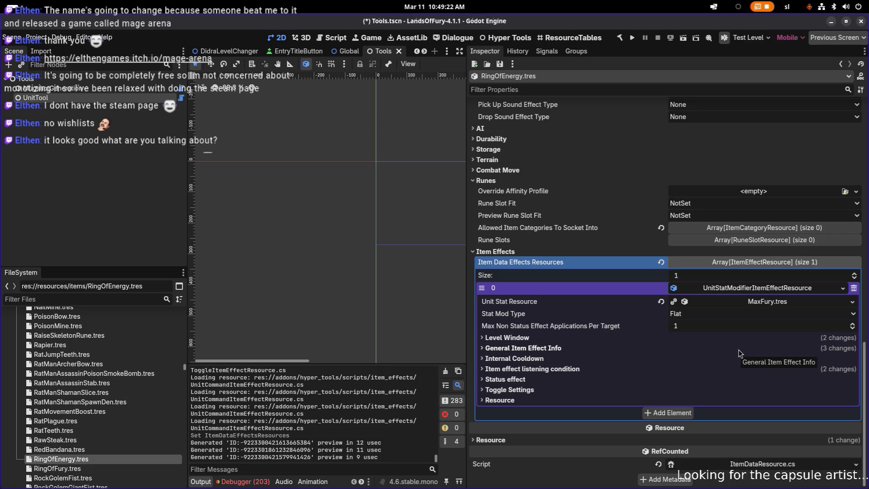
click(586, 350)
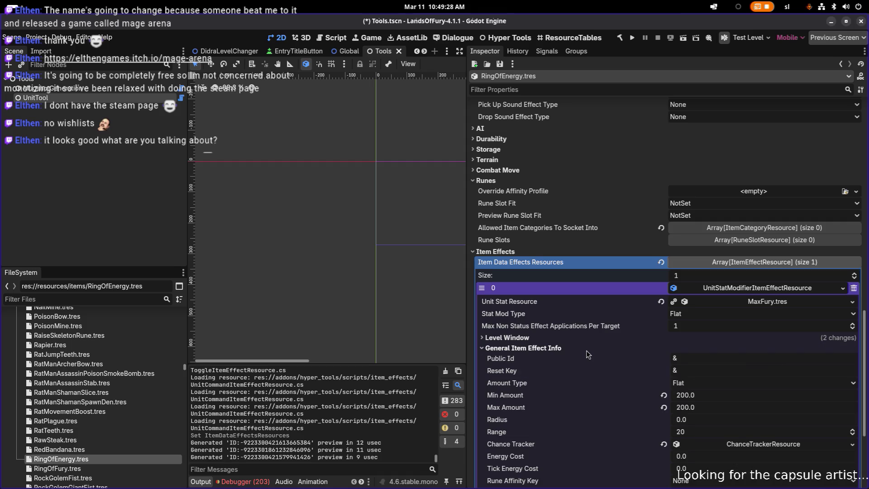
click(586, 351)
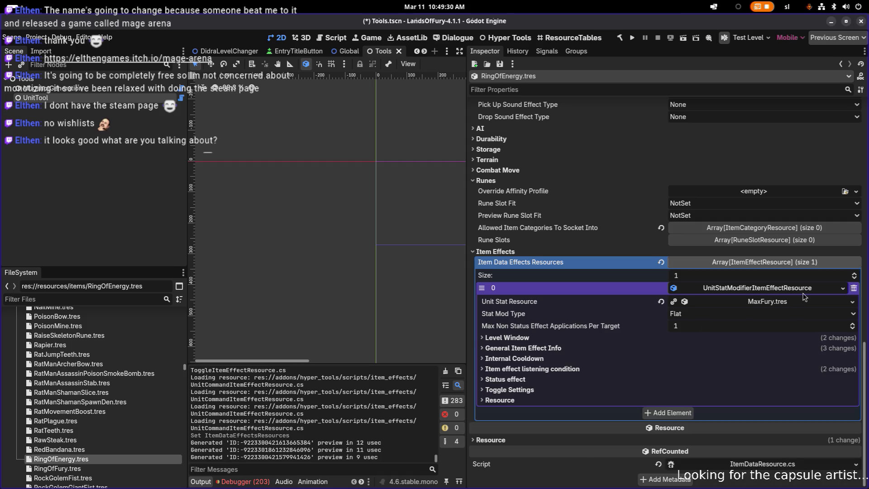
click(849, 306)
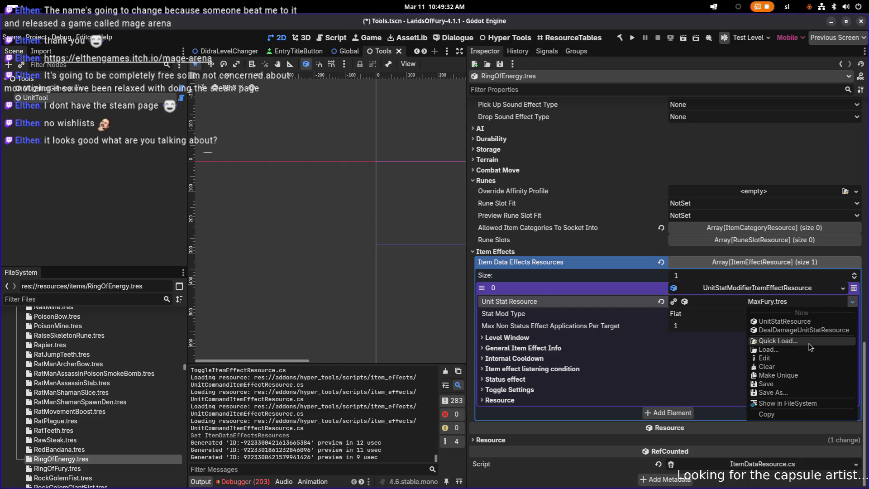
click(811, 347)
text(maxen)
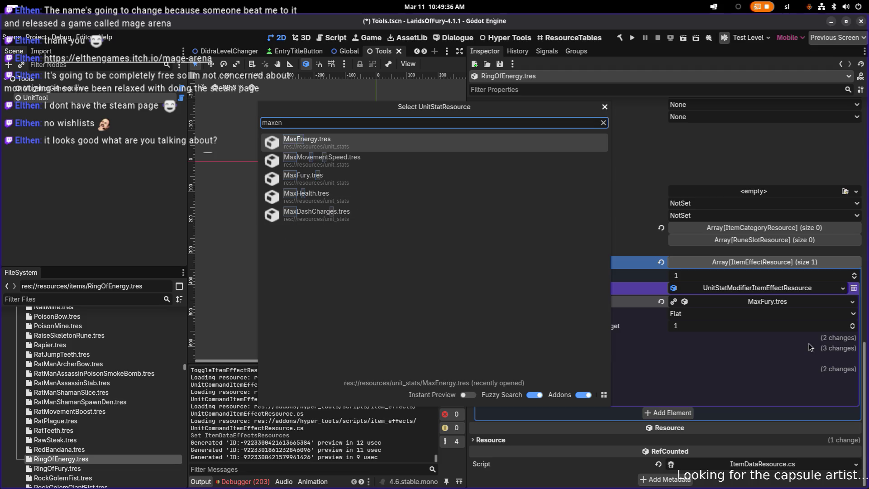
key(BackSpace)
key(BackSpace)
key(BackSpace)
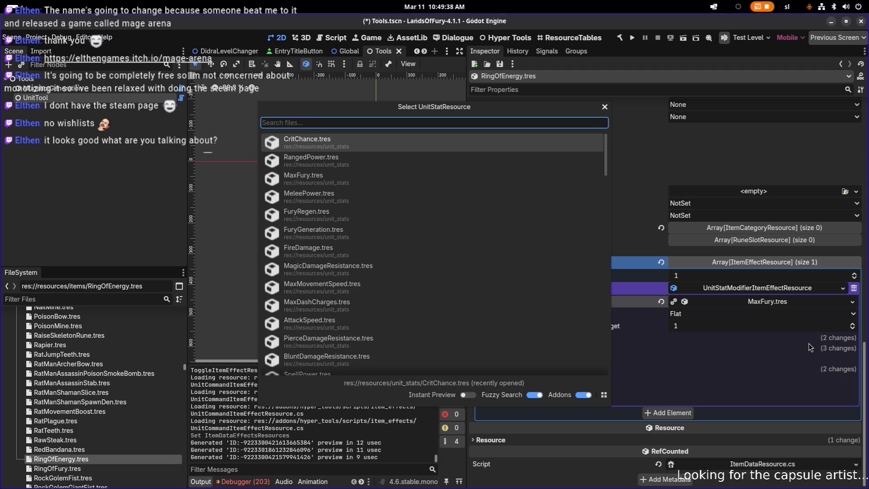
text(energ)
key(Return)
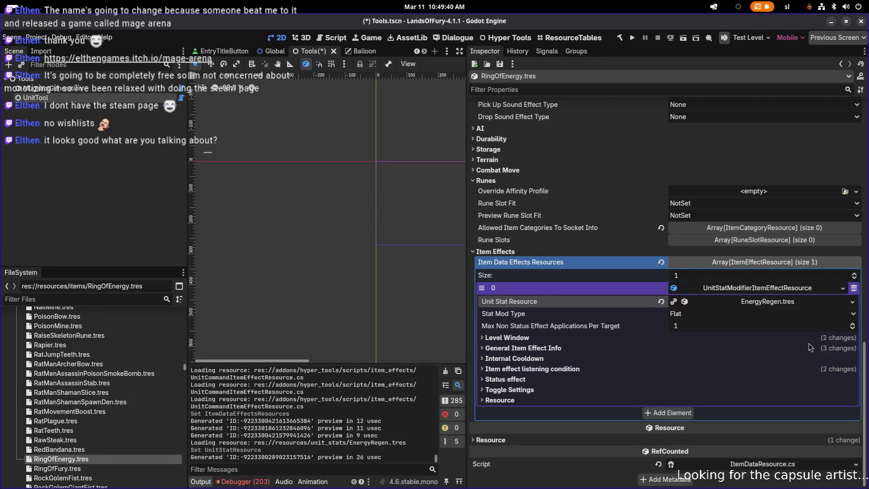
click(734, 351)
Set the energy effect's Min Amount and Max Amount to 1
scroll(734, 351, down, 2)
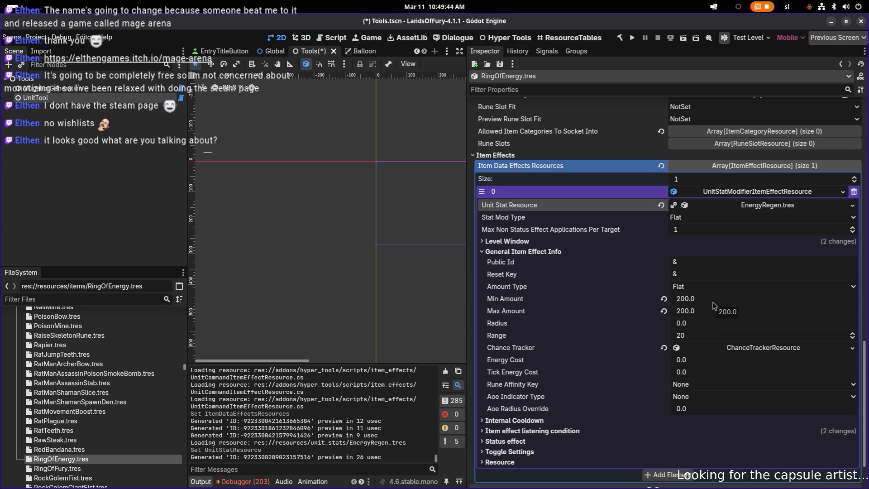
click(738, 303)
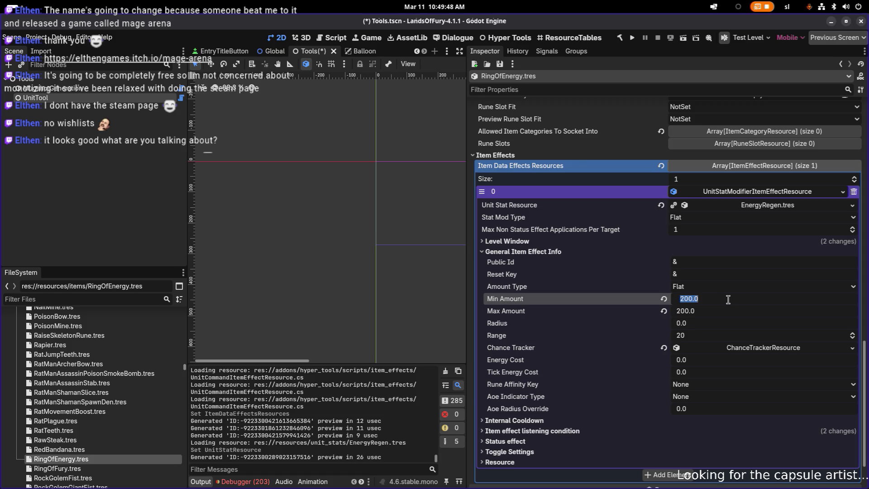
text(1)
click(710, 313)
text(1)
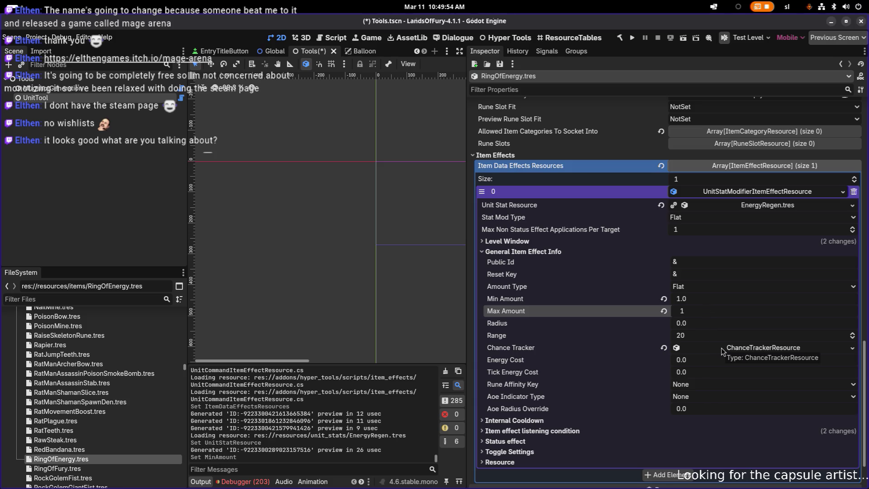
click(593, 242)
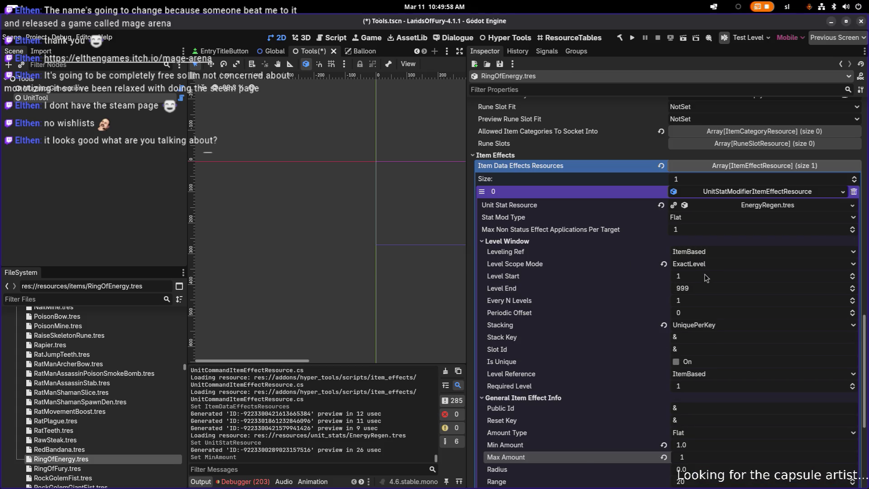
click(755, 192)
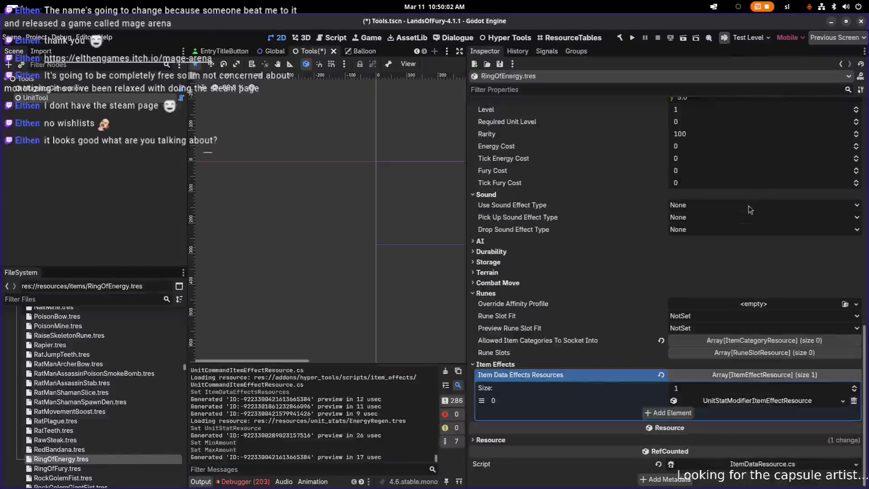
Change the item Id from ring_of_fury to ring_of_energy and save the resource
scroll(747, 229, up, 10)
scroll(747, 229, up, 3)
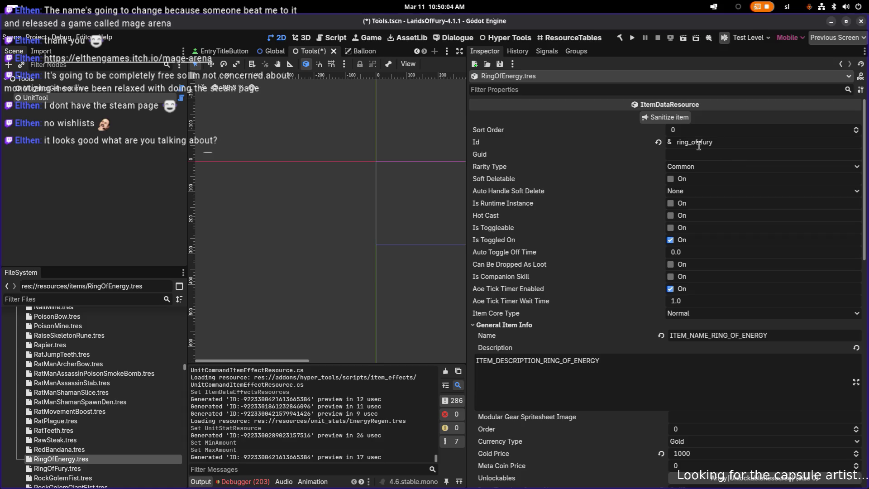
double_click(753, 142)
text(energy)
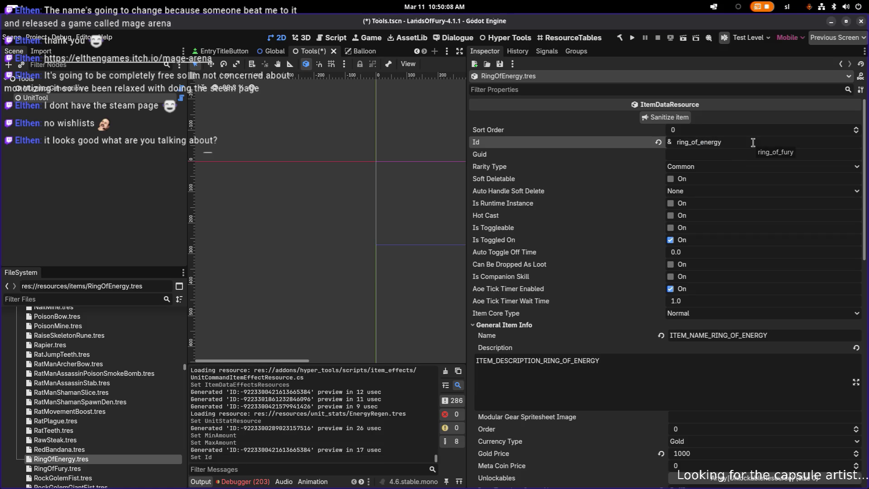
double_click(733, 145)
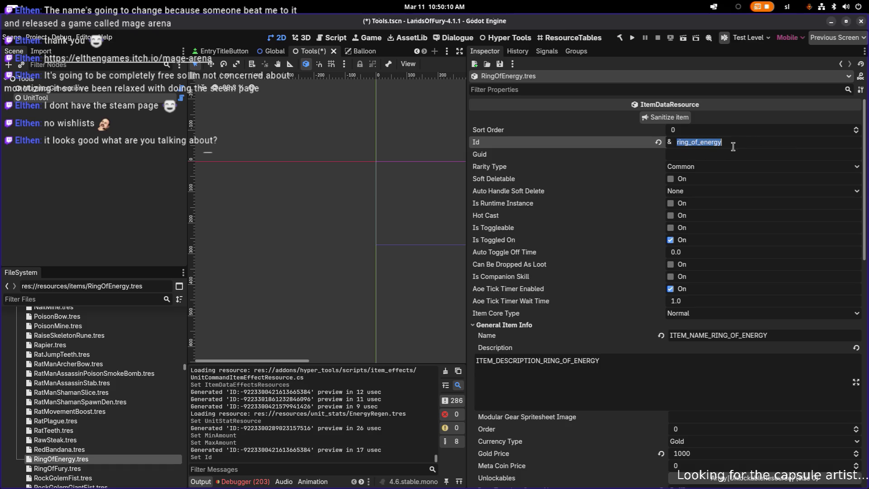
key(ctrl+s)
click(710, 375)
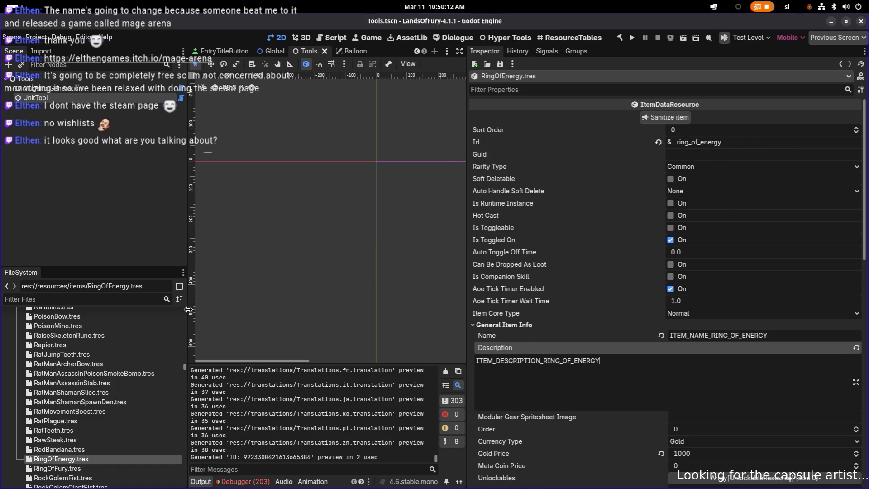
Duplicate the items_ring_of_fury.tres atlas as items_ring_of_energy.tres in the FileSystem
text(items)
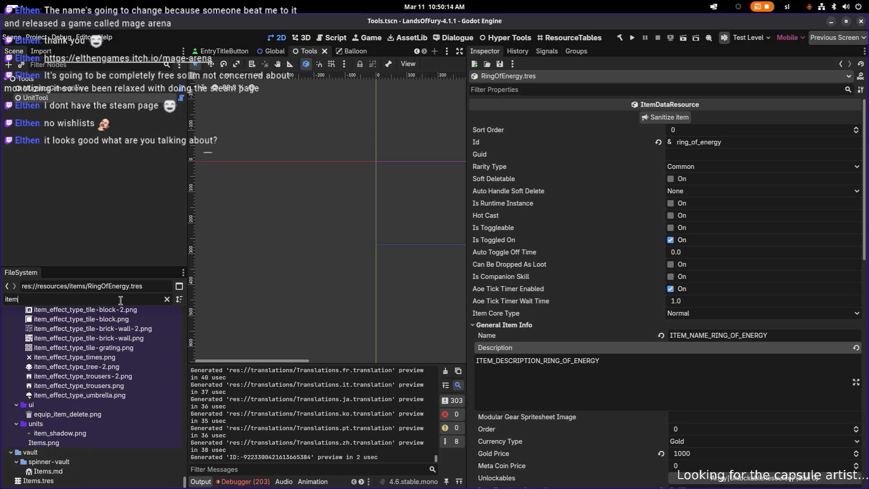
double_click(121, 300)
text(items_ring)
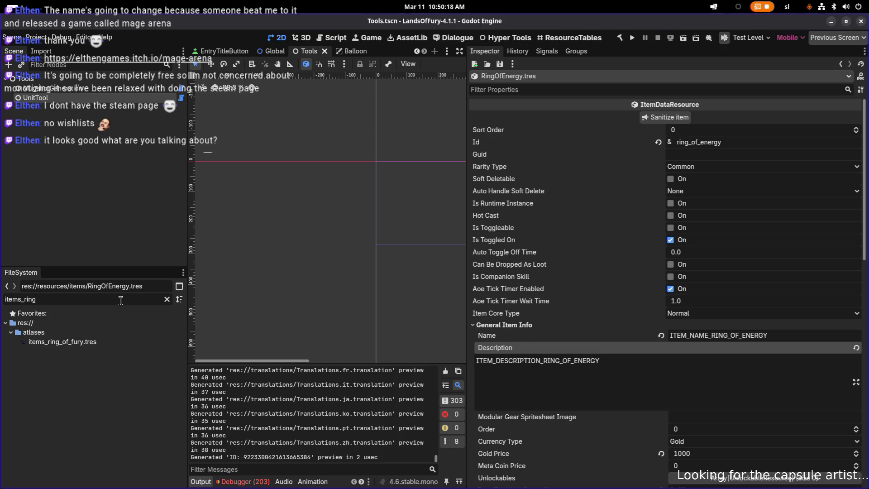
click(80, 342)
key(ctrl+d)
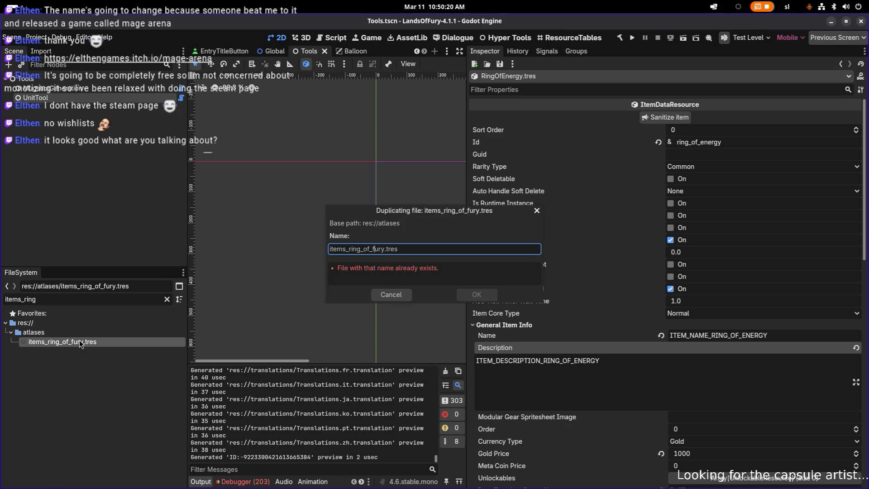
key(BackSpace)
key(Delete)
key(Delete)
key(Delete)
text(ener)
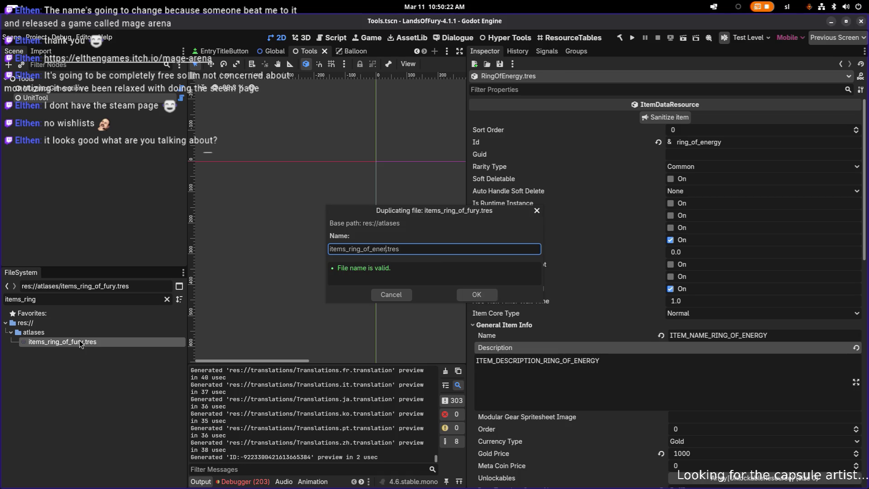
text(gy)
key(Return)
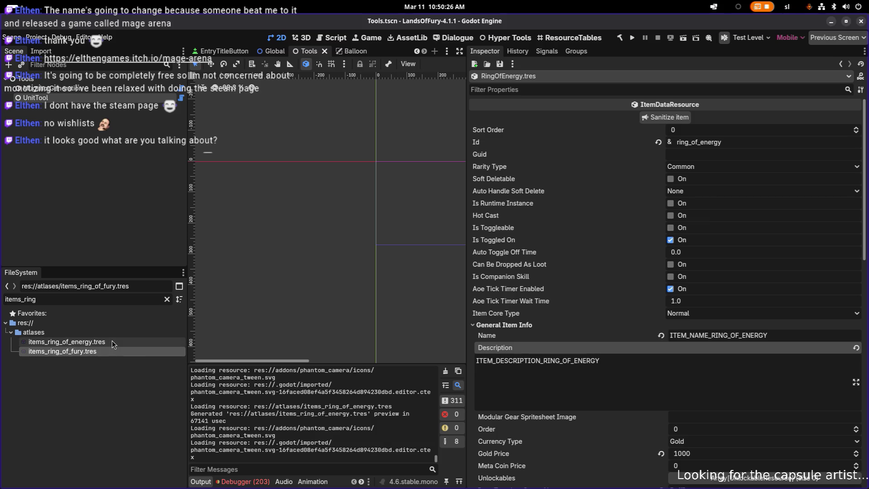
Rename the atlas items_ring_of_energy.tres to items_ring_of_energy_regen.tres
click(88, 342)
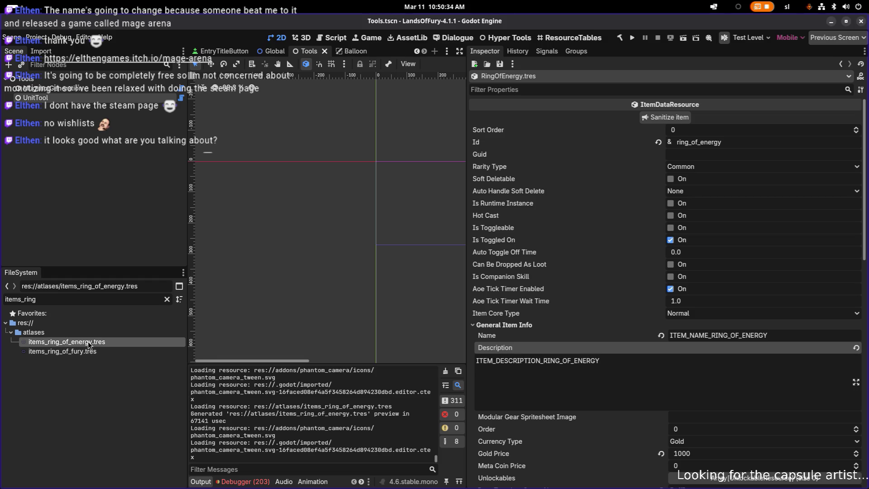
text(_regen)
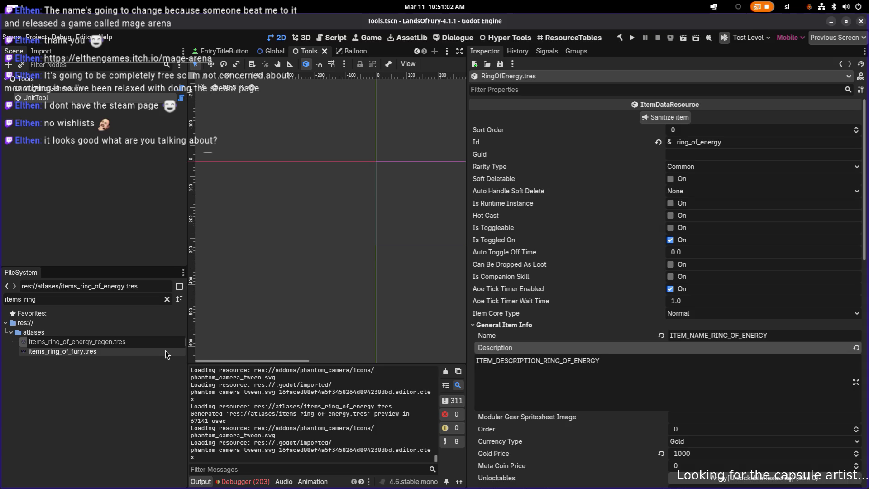
key(Return)
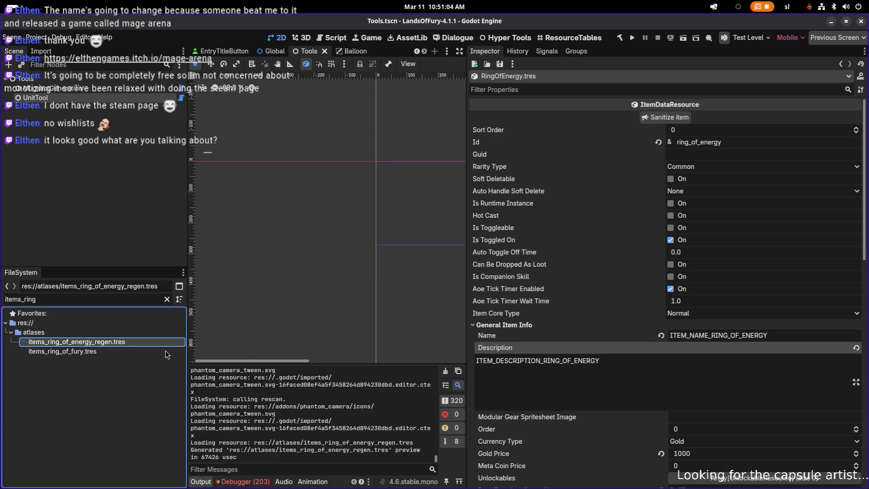
Filter for 'ringof', rename RingOfEnergy.tres to RingOfEnergyRegen.tres, and open it
click(136, 299)
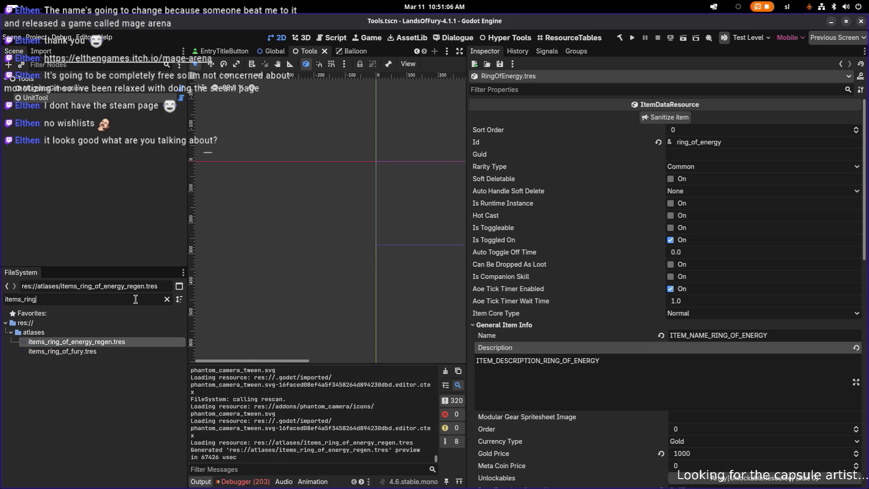
key(ctrl+a)
text(ringof)
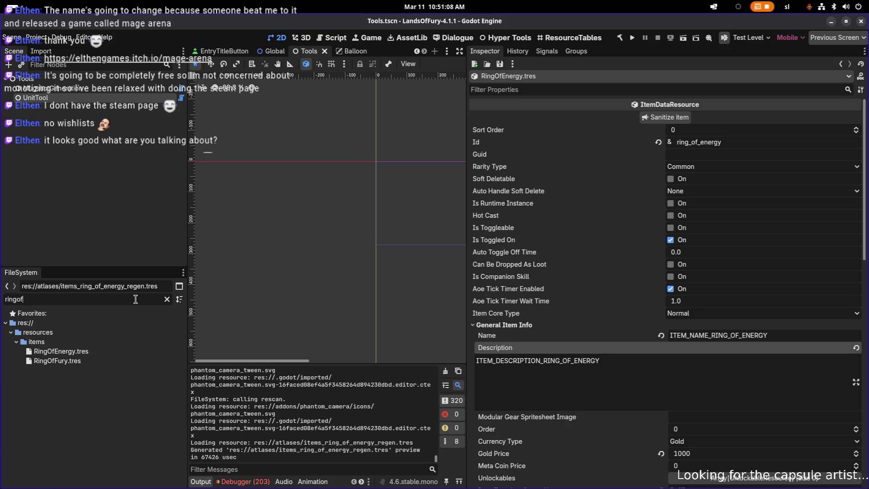
click(96, 350)
key(F2)
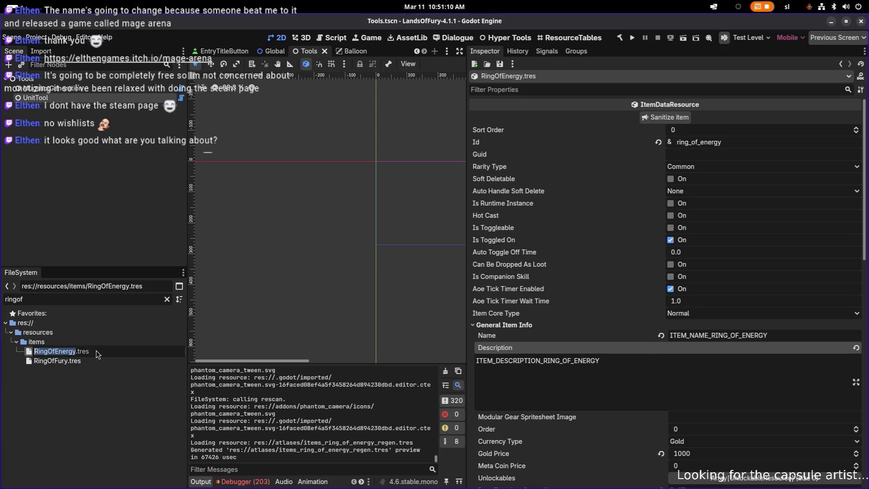
key(Right)
click(97, 350)
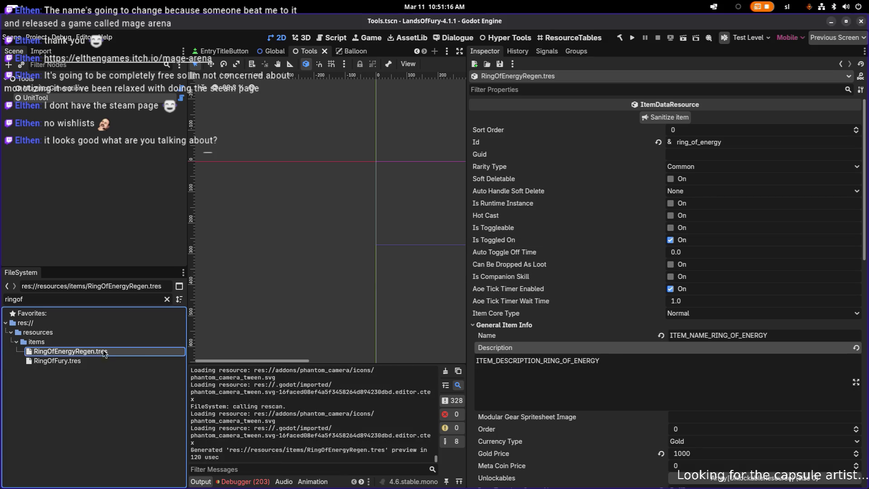
Set the item Id to ring_of_energy_regen and its rarity to Rare
click(742, 143)
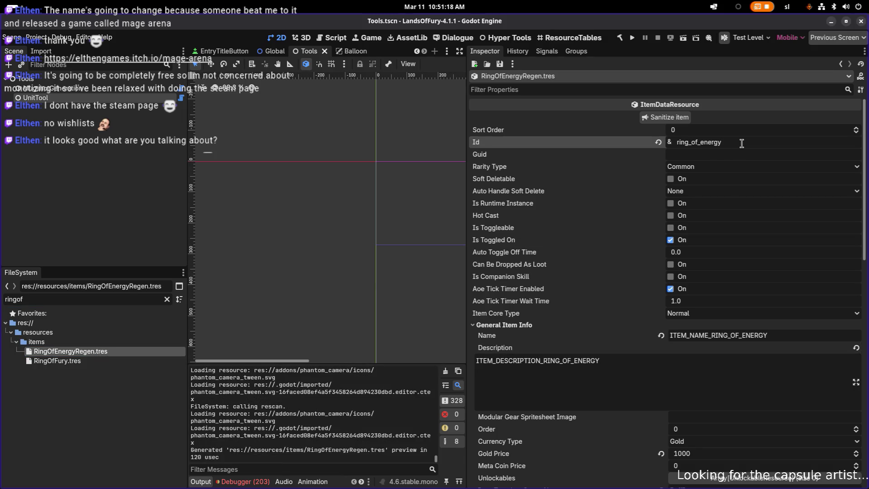
text(_regen)
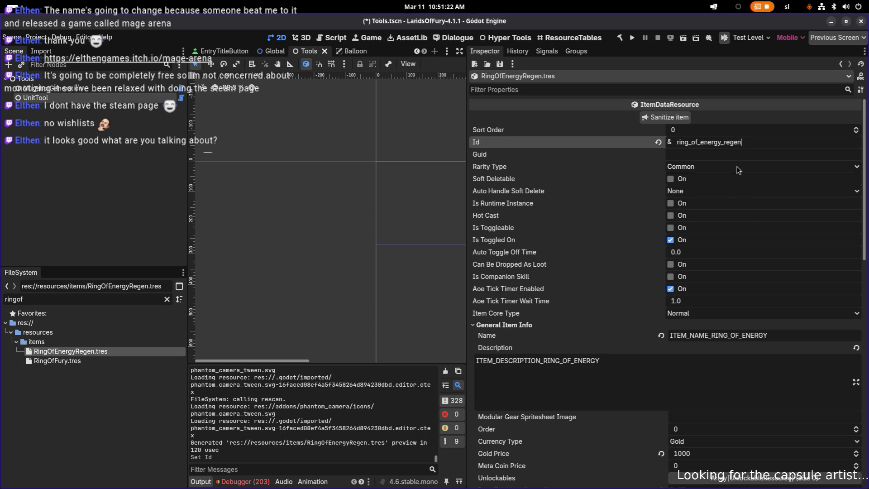
click(739, 167)
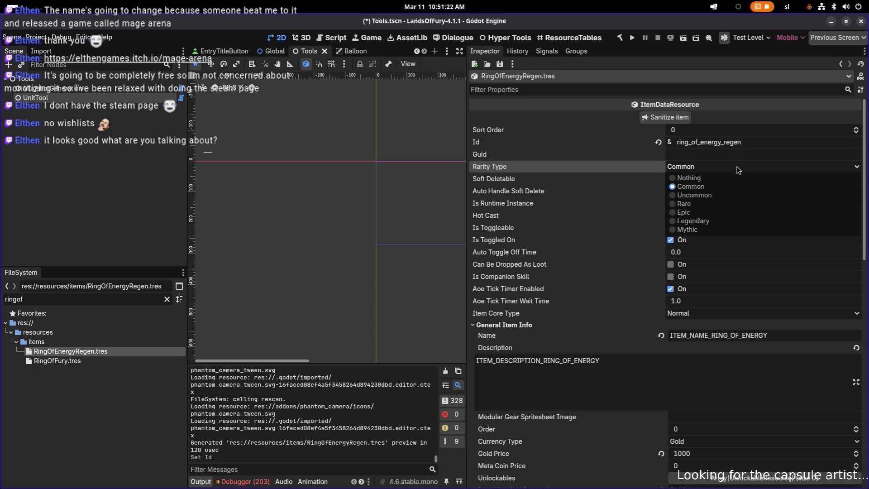
click(721, 205)
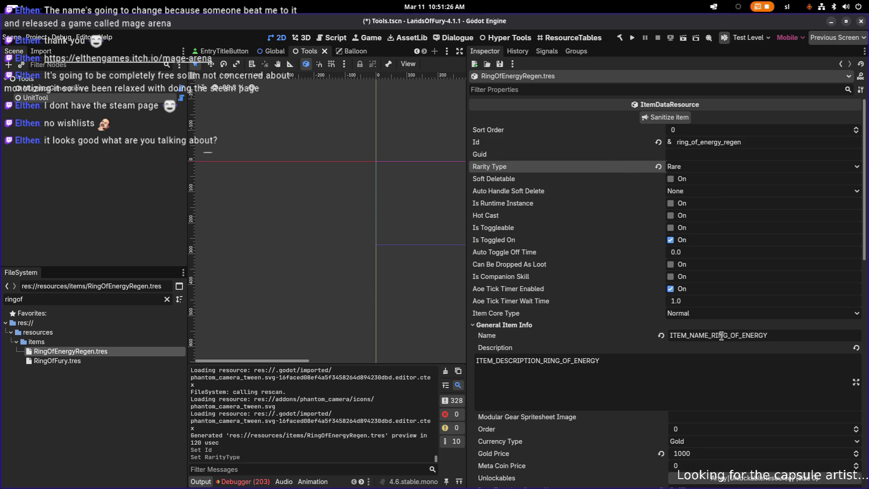
Append _REGEN to the item's Name and Description keys
click(791, 335)
text(_REGEN)
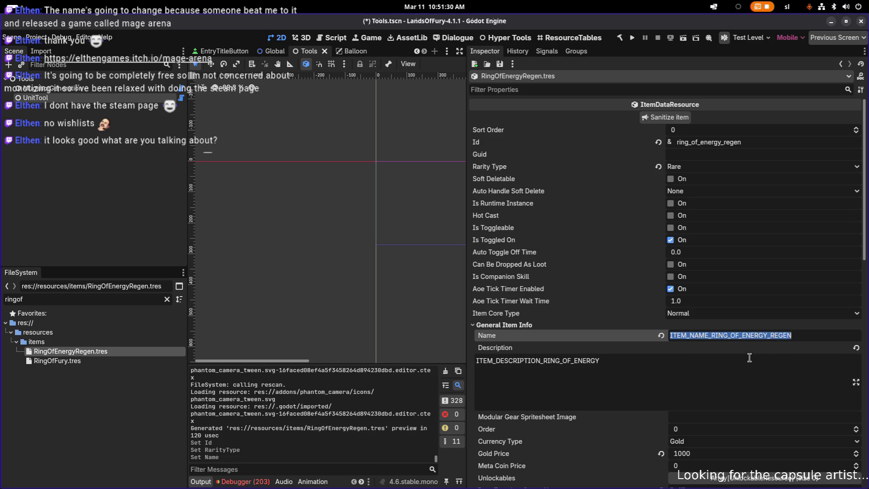
key(shift+Left)
key(shift+Left)
key(shift+Left)
key(ctrl+c)
click(621, 360)
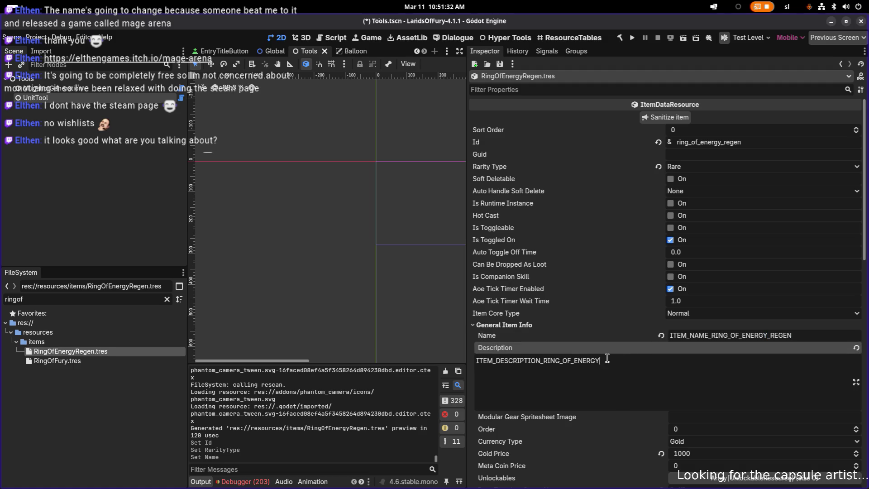
key(ctrl+v)
Append _regen to the Icon value, check the stat modifier effect, and save
scroll(684, 369, down, 5)
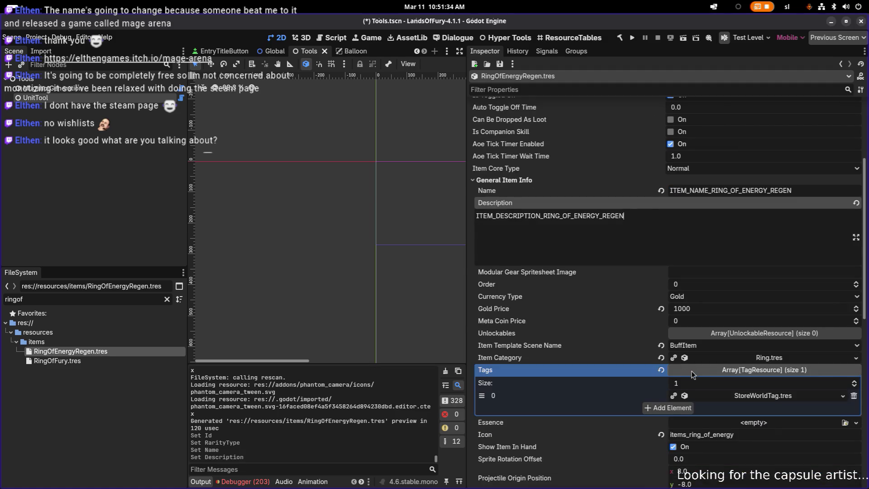
click(752, 337)
text(_)
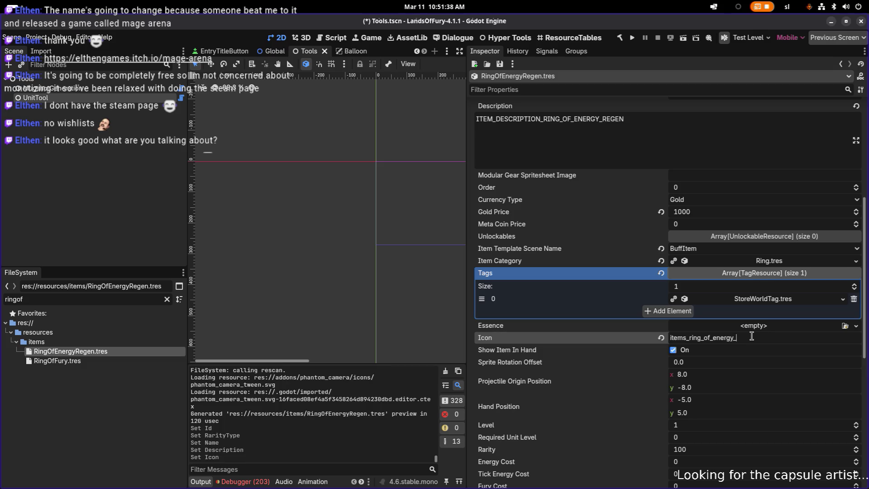
text(regen)
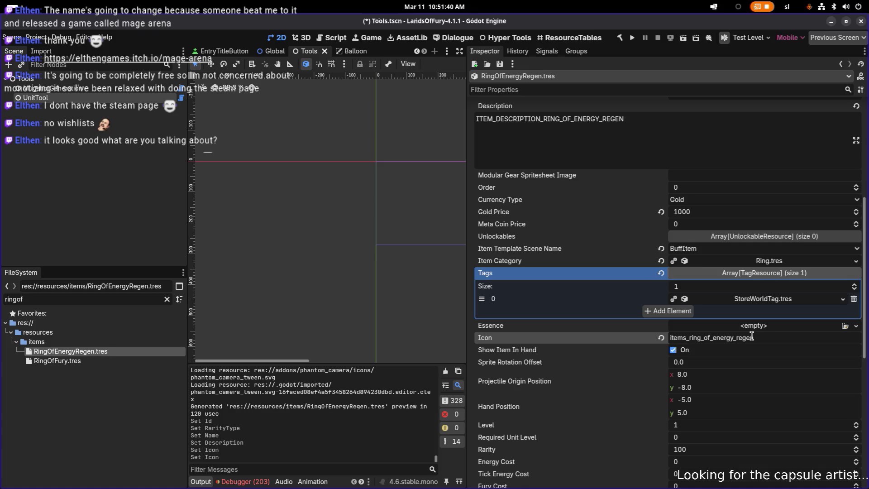
scroll(750, 347, down, 3)
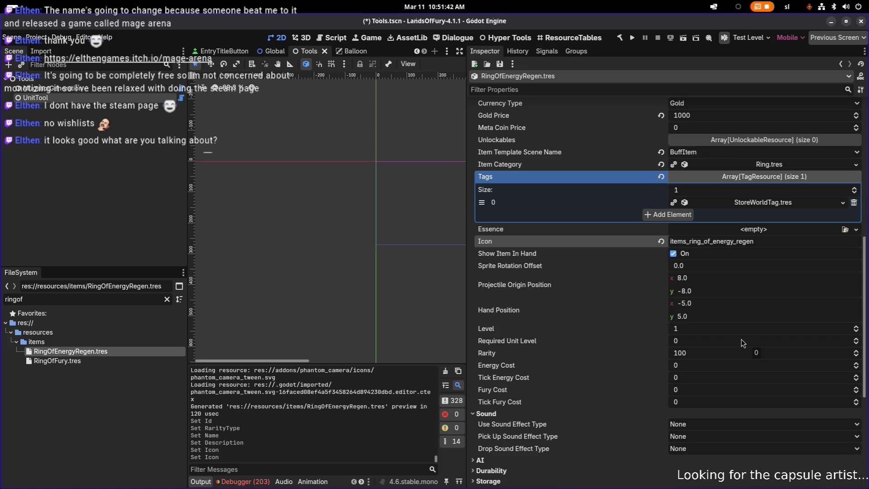
scroll(745, 349, down, 7)
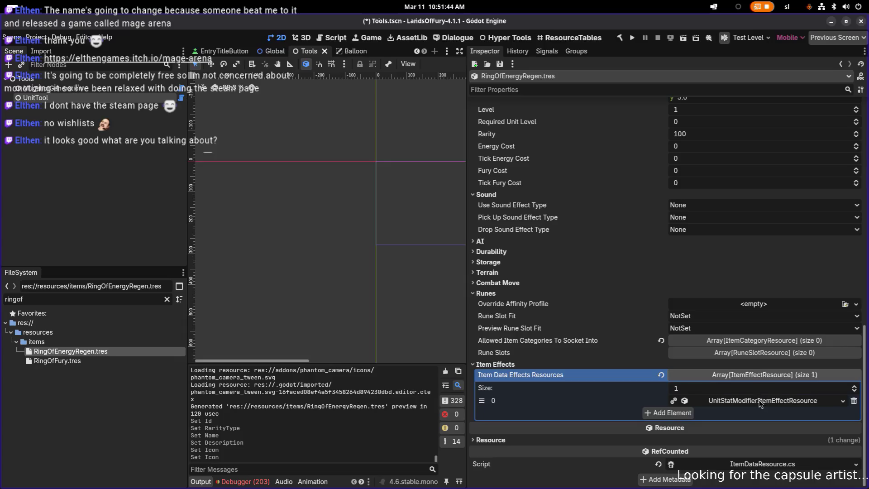
click(761, 401)
scroll(793, 363, down, 1)
scroll(773, 376, down, 3)
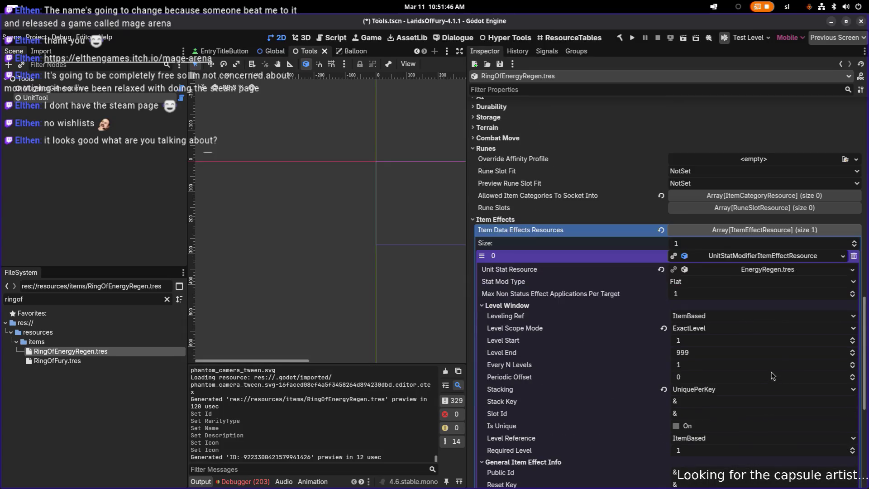
scroll(794, 363, up, 10)
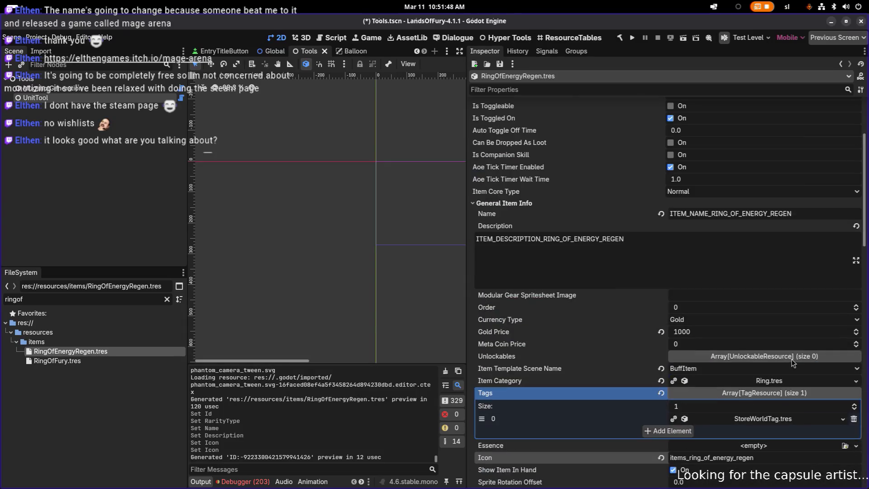
scroll(758, 386, up, 3)
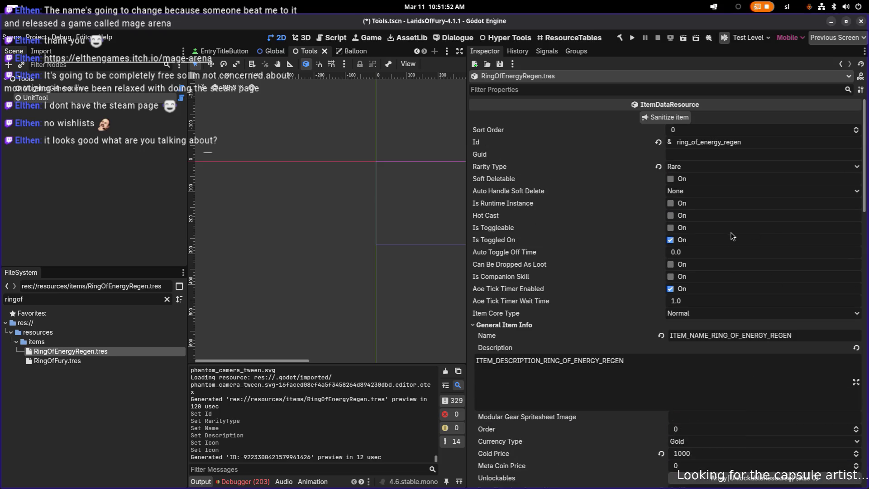
scroll(730, 238, down, 5)
scroll(720, 301, up, 4)
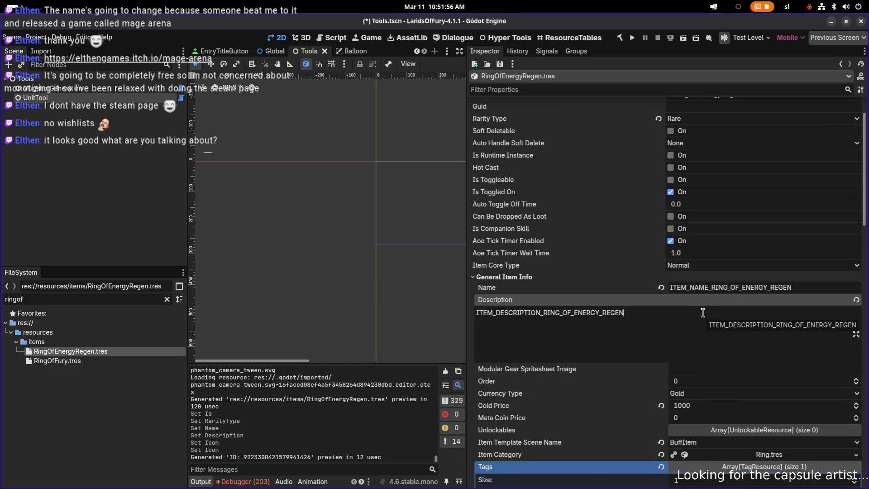
key(ctrl+s)
click(104, 392)
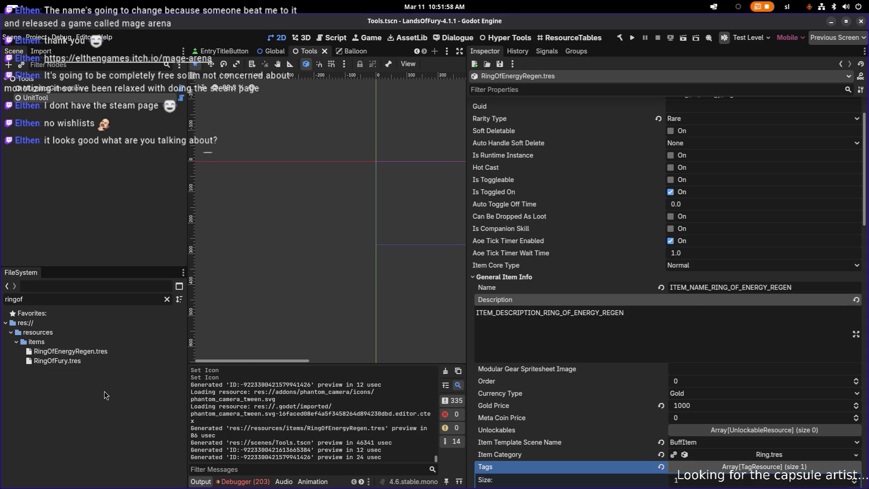
Save the scene, clear the 'ringof' filter, and reselect RingOfEnergyRegen.tres in the full list
key(ctrl+s)
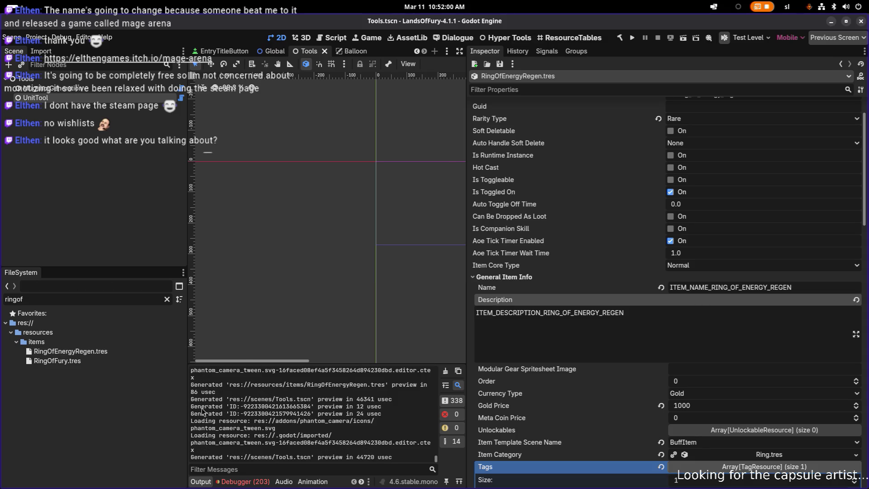
key(alt+Tab)
key(Escape)
click(107, 351)
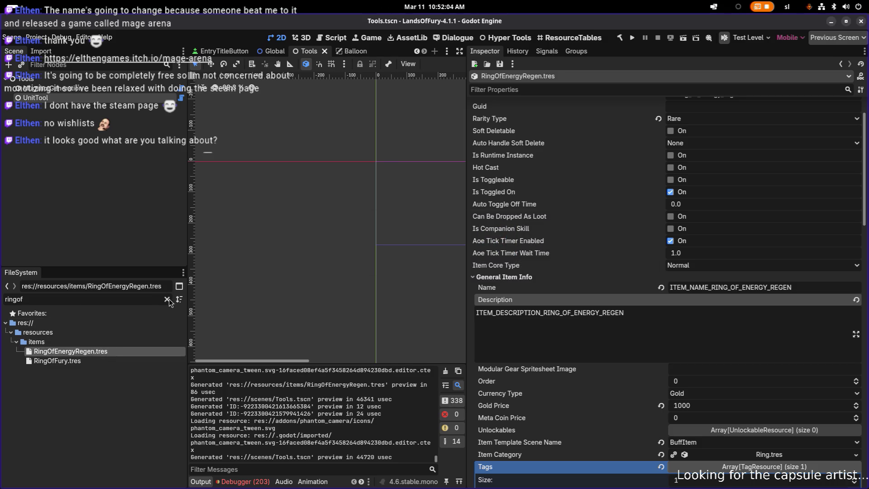
click(167, 299)
scroll(131, 360, up, 1)
click(102, 417)
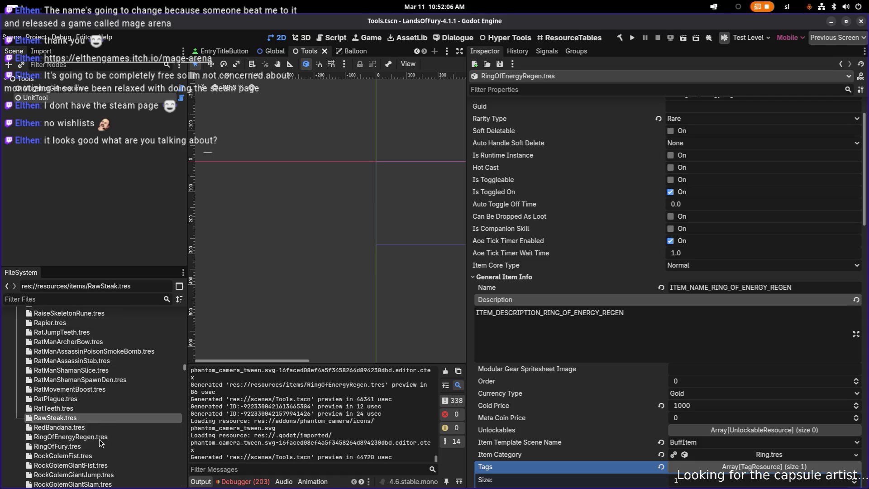
click(99, 436)
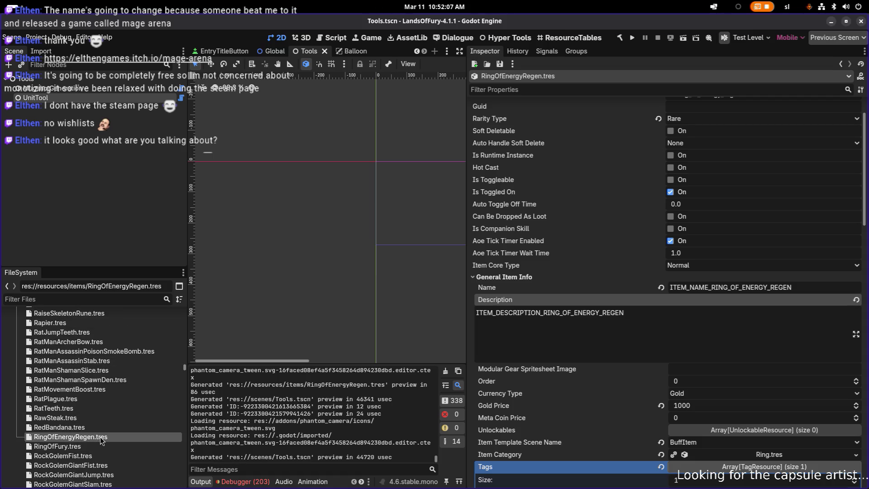
Filter files by 'items_ring' and open the items_ring_of_energy_regen.tres atlas texture
click(115, 299)
text(item_)
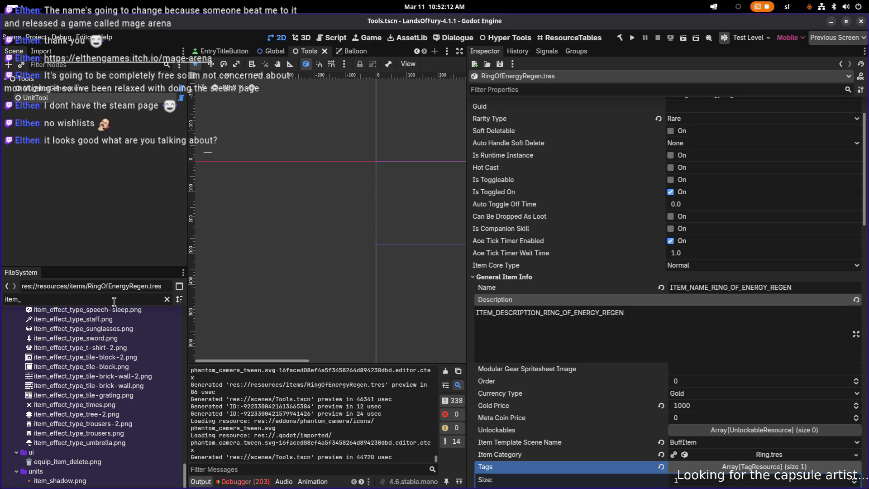
text(ri)
key(BackSpace)
key(BackSpace)
key(BackSpace)
text(s_ring)
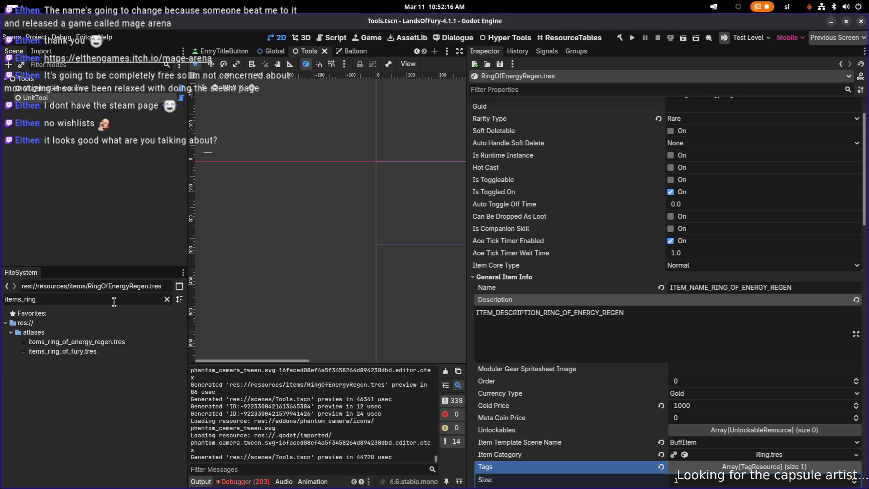
click(112, 343)
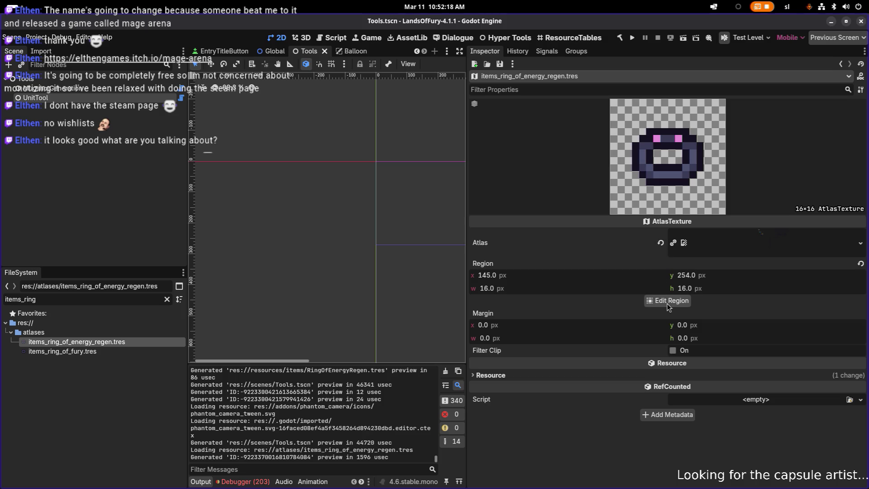
Set the atlas region to the blue ring sprite, 16×16 at x 127, y 254, and save
click(669, 301)
scroll(415, 277, up, 3)
scroll(416, 276, up, 5)
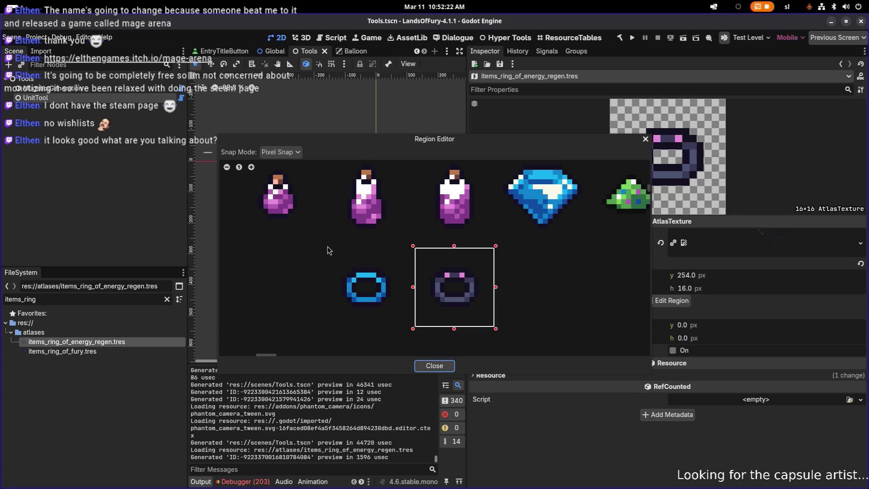
drag(324, 248, 410, 329)
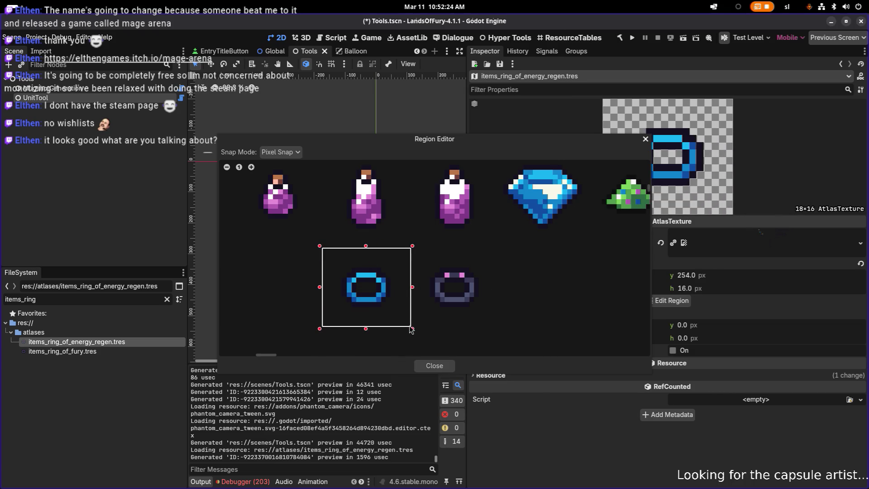
click(326, 292)
drag(368, 246, 368, 256)
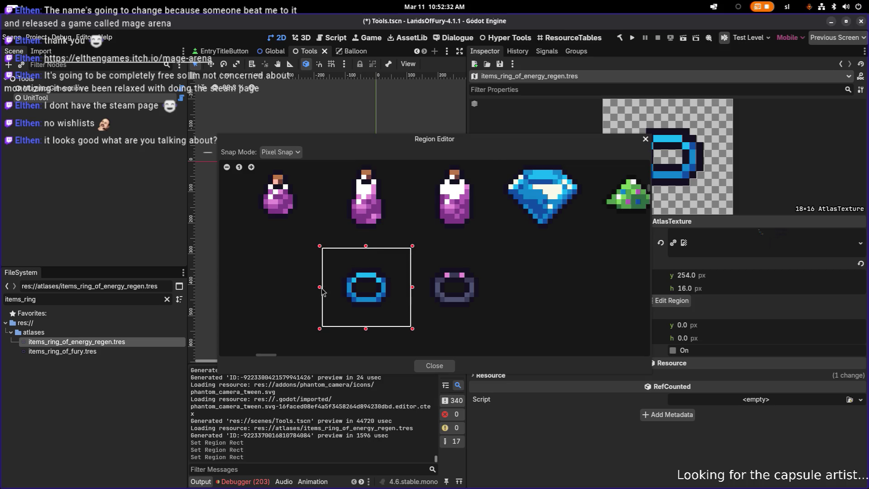
drag(323, 288, 328, 289)
drag(412, 288, 407, 288)
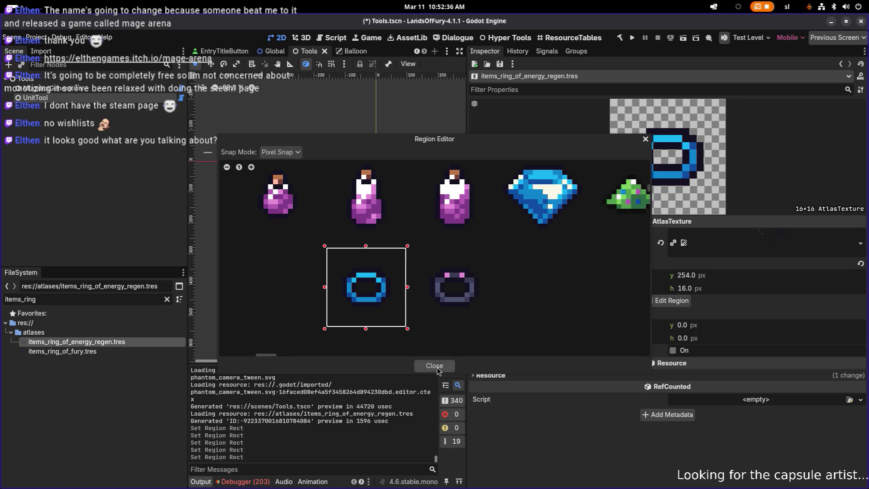
click(434, 366)
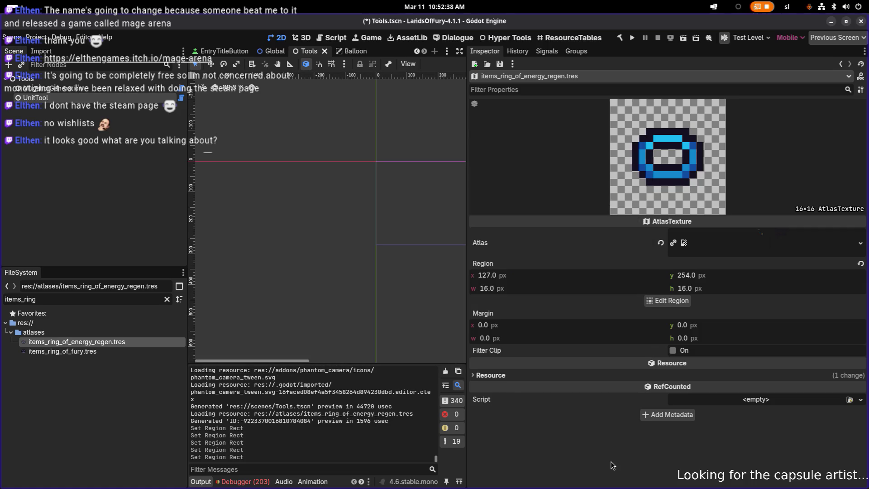
key(ctrl+s)
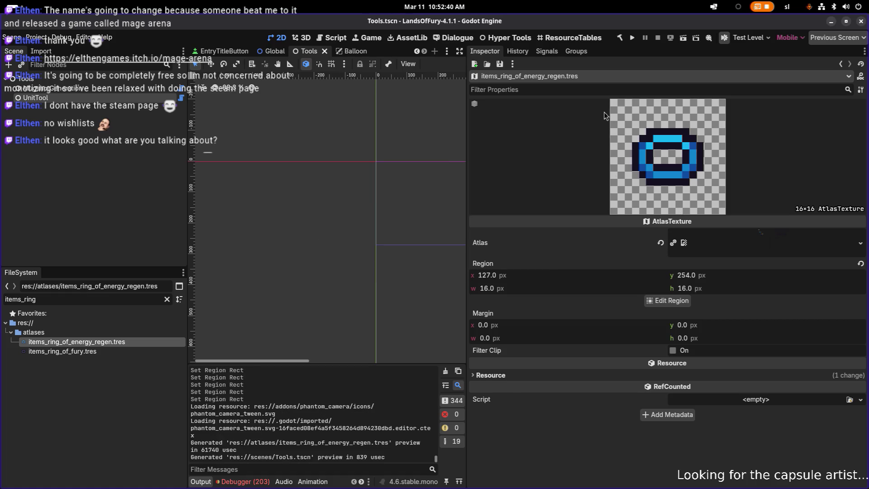
Run the project and wait for the Lands of Fury title menu
click(633, 38)
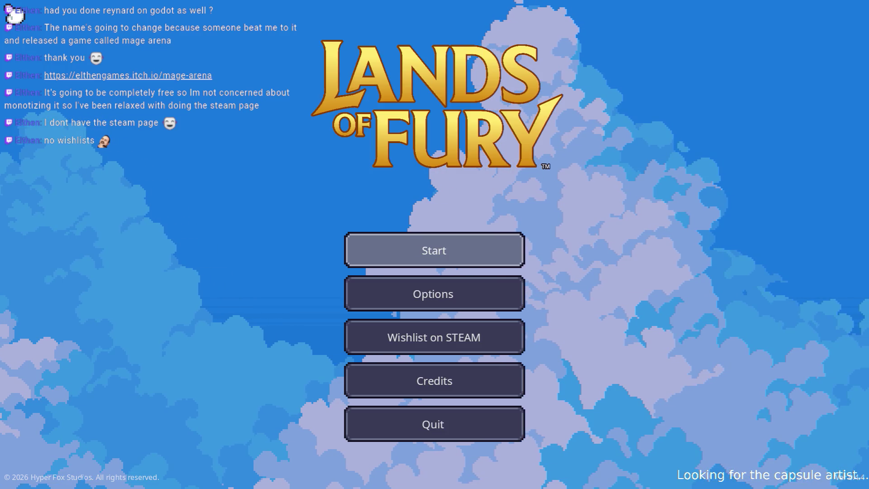
Start the game and walk the player around the Glade
key(Return)
key(Return)
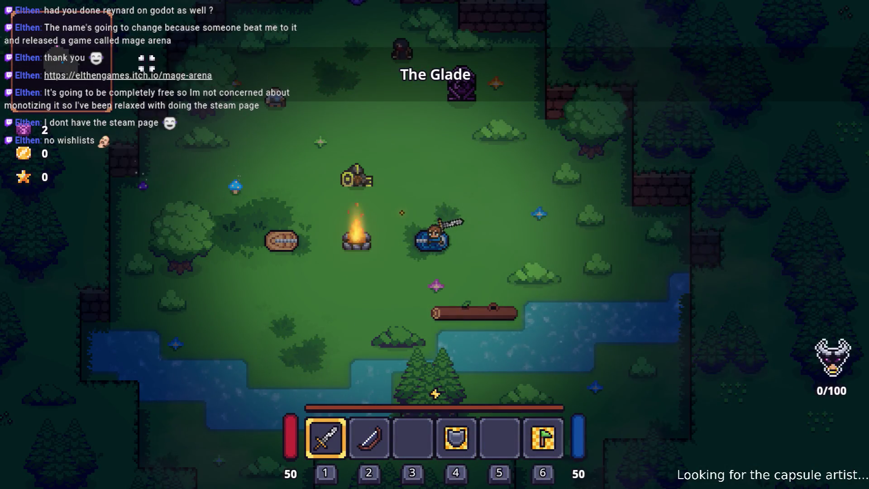
key(a)
key(w)
key(space)
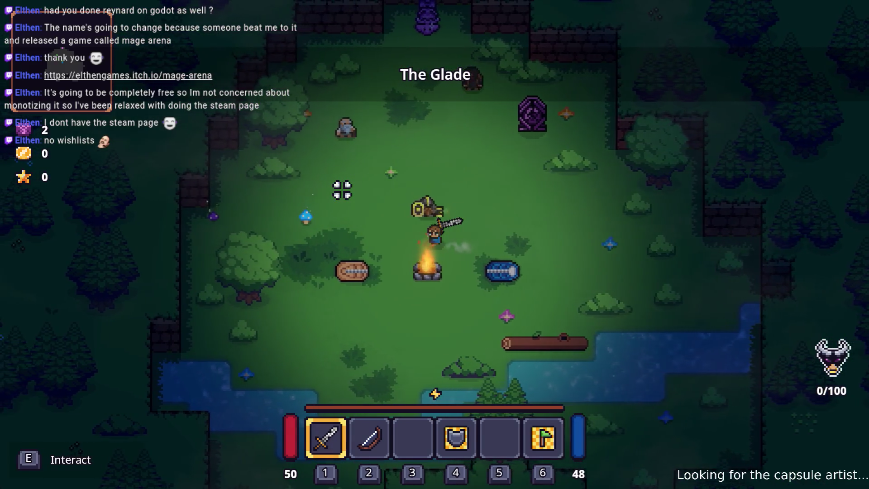
key(a)
key(w)
key(d)
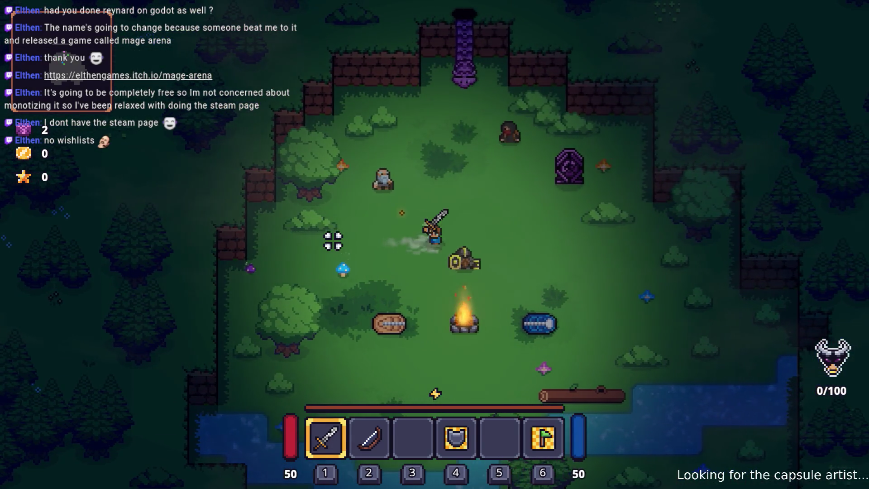
key(d)
key(s)
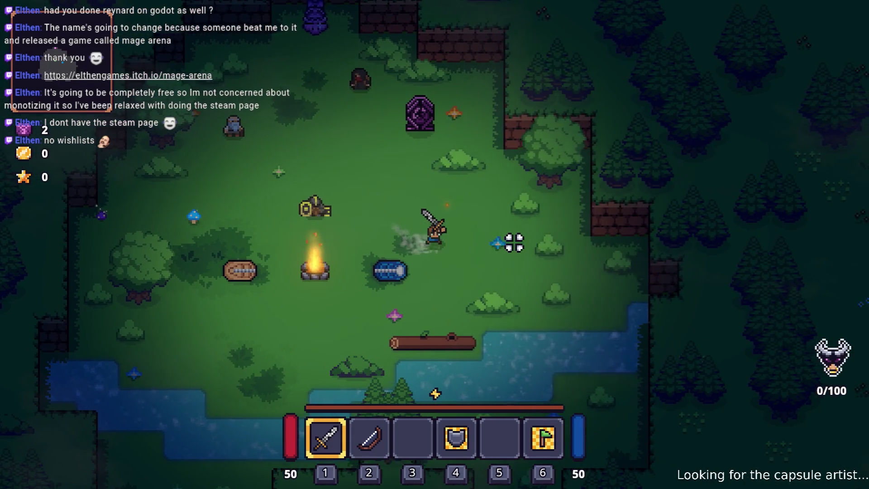
key(d)
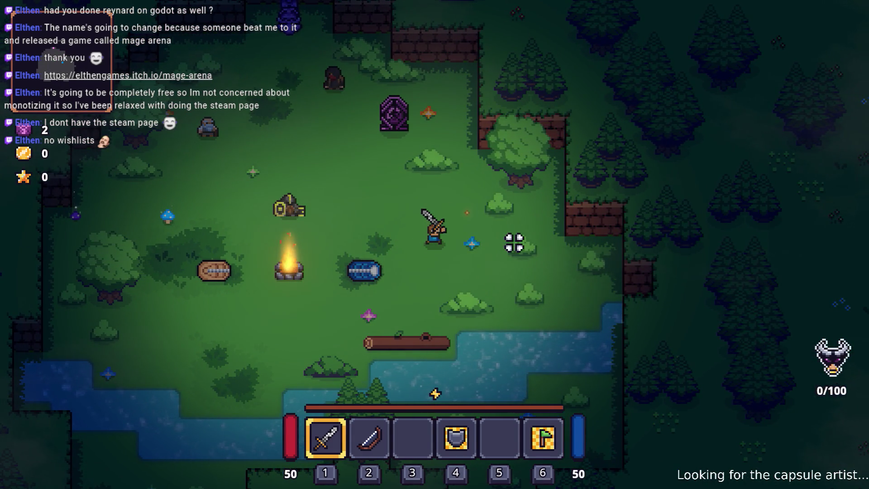
Run Player.AddItem(ring_of_energy_regen,1) in the developer console, then open the inventory
key(grave)
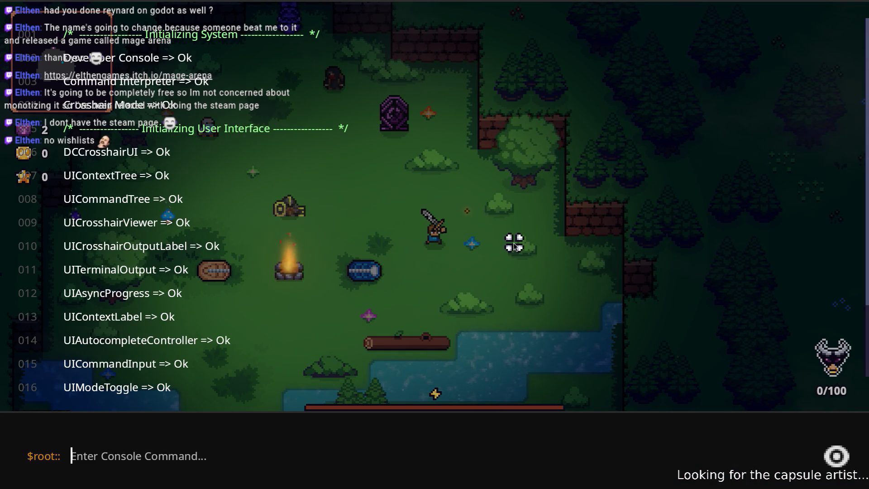
text(P)
key(BackSpace)
text(L)
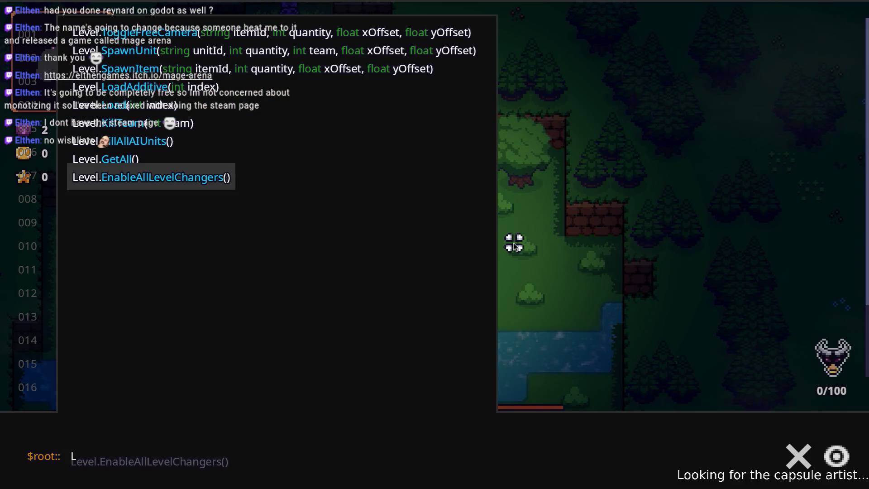
key(BackSpace)
text(L)
key(BackSpace)
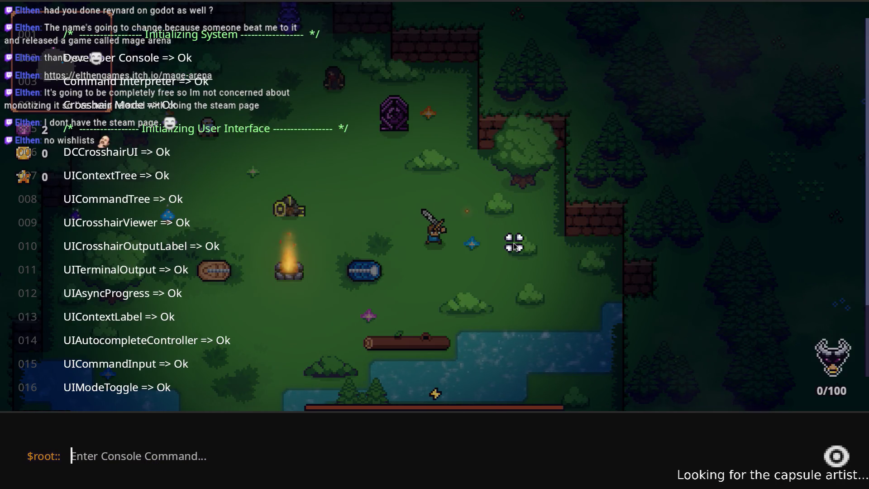
text(Player.AddItem)
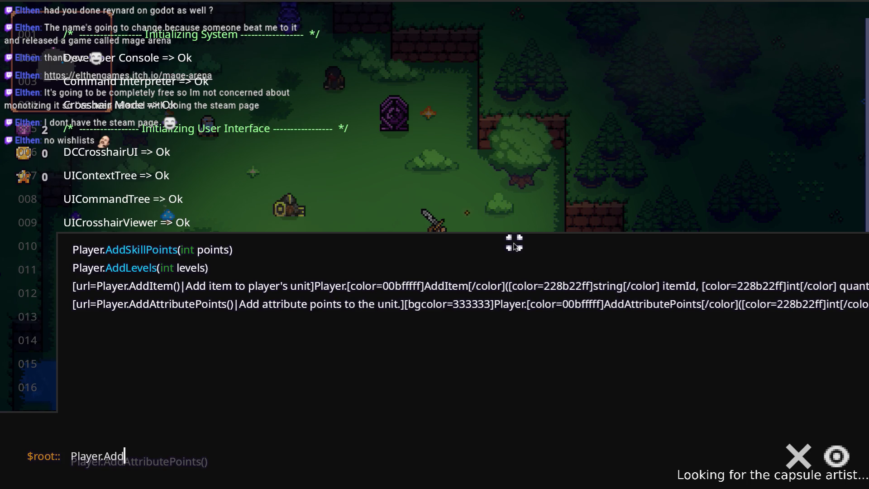
text(()
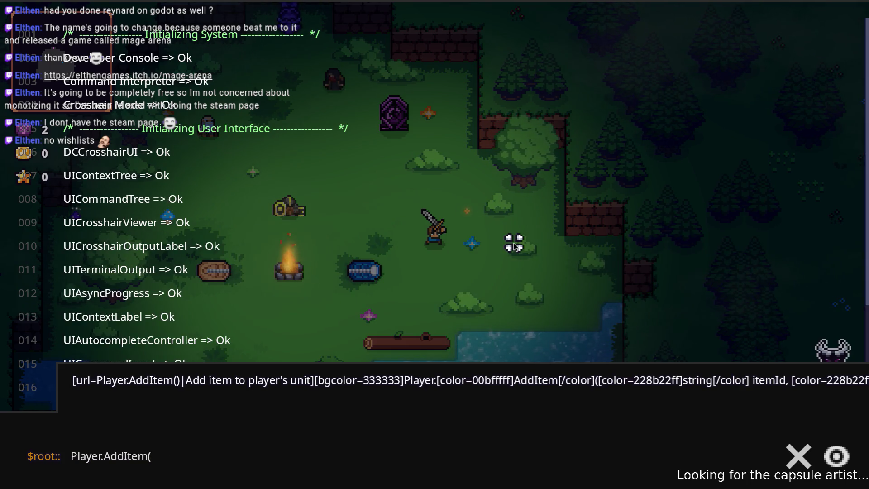
text(ring_of_energy,1)
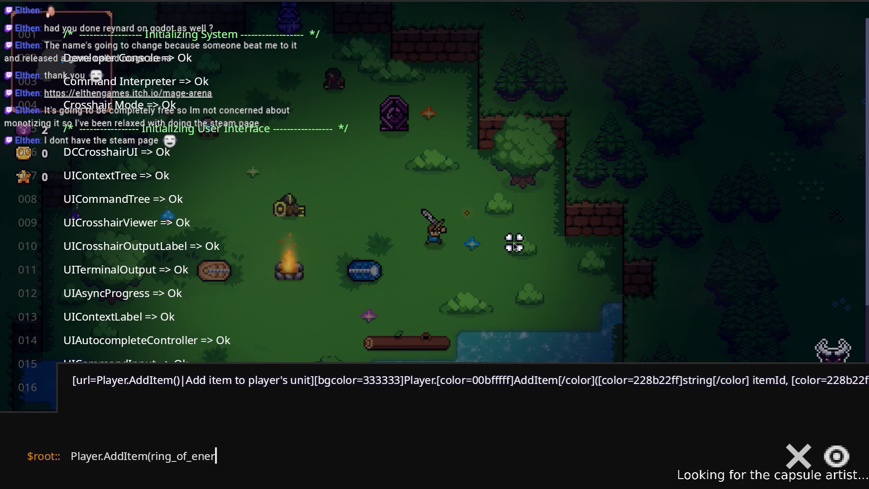
key(Left)
key(BackSpace)
text(_regen,)
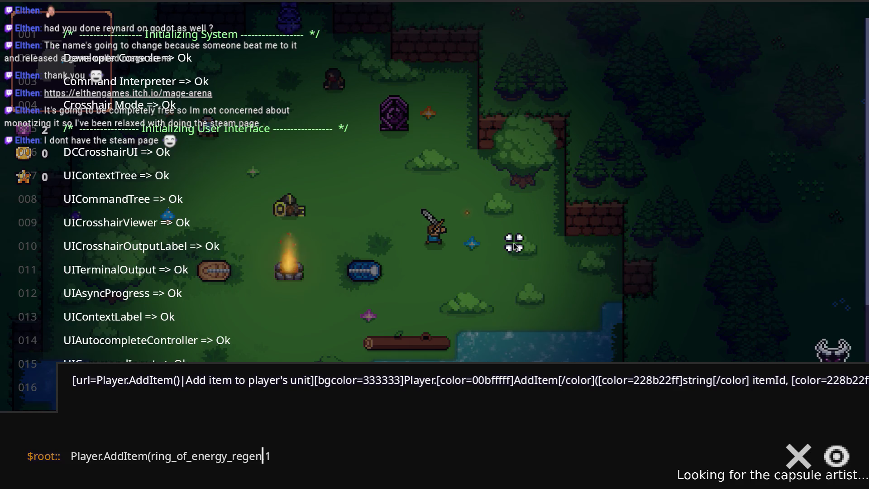
key(Return)
key(Tab)
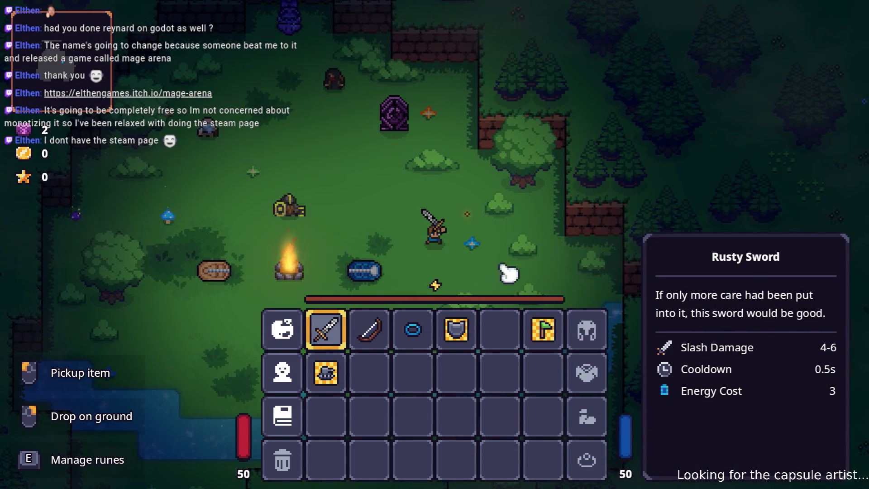
Move the blue energy-regen ring from the hotbar into the ring slot and close the inventory
mouse_move(430, 348)
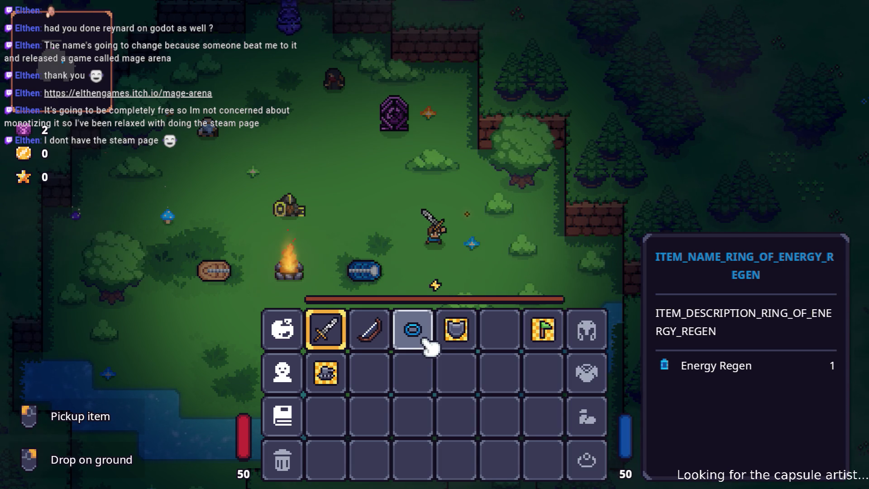
click(430, 348)
click(588, 460)
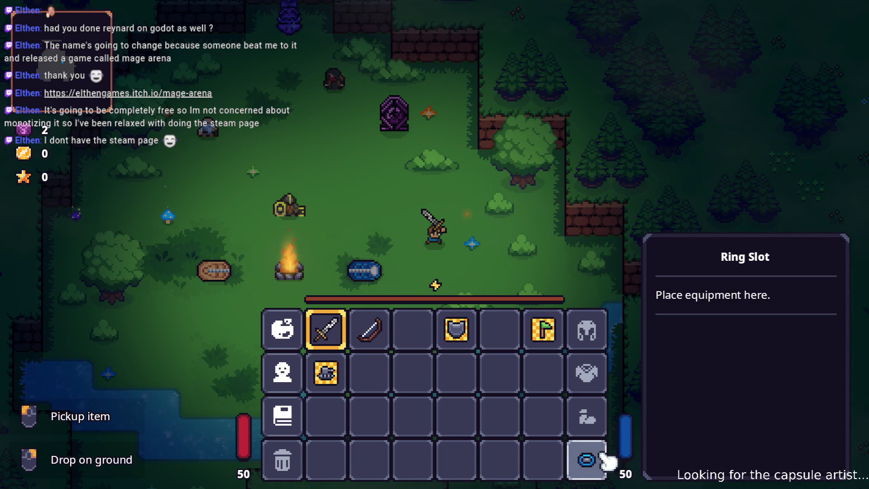
key(Tab)
key(Tab)
Walk around the camp swinging the sword repeatedly to drain all energy
key(a)
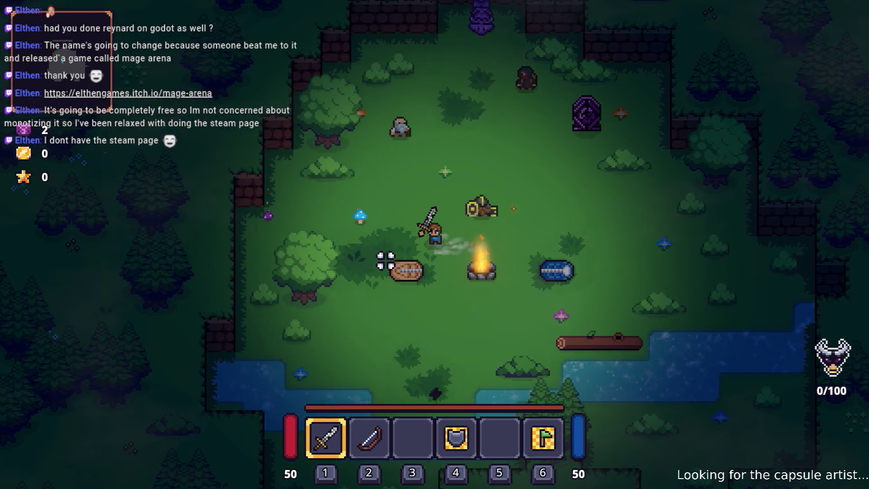
key(w)
key(d)
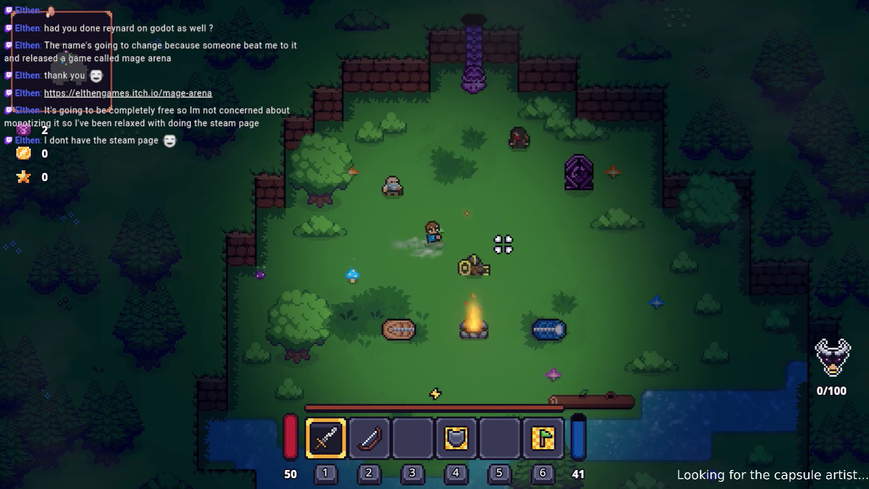
key(d)
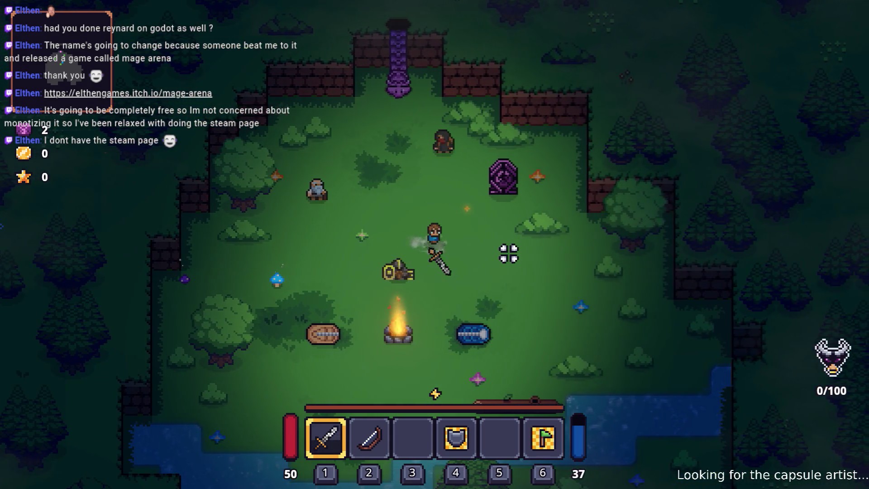
click(506, 255)
key(d)
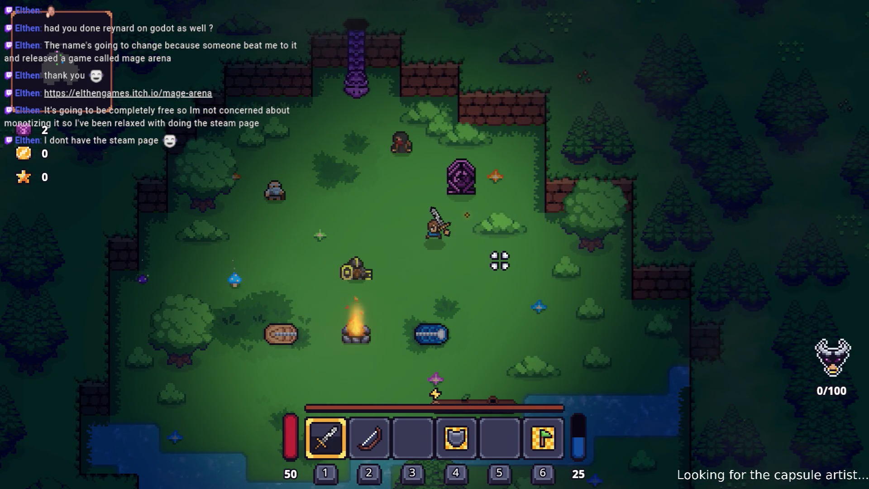
click(462, 265)
key(s)
click(471, 261)
click(482, 261)
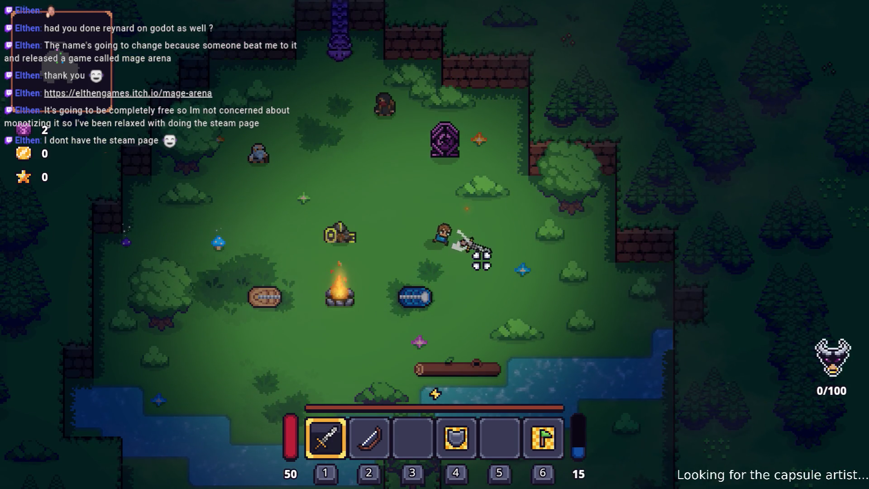
click(482, 260)
click(481, 260)
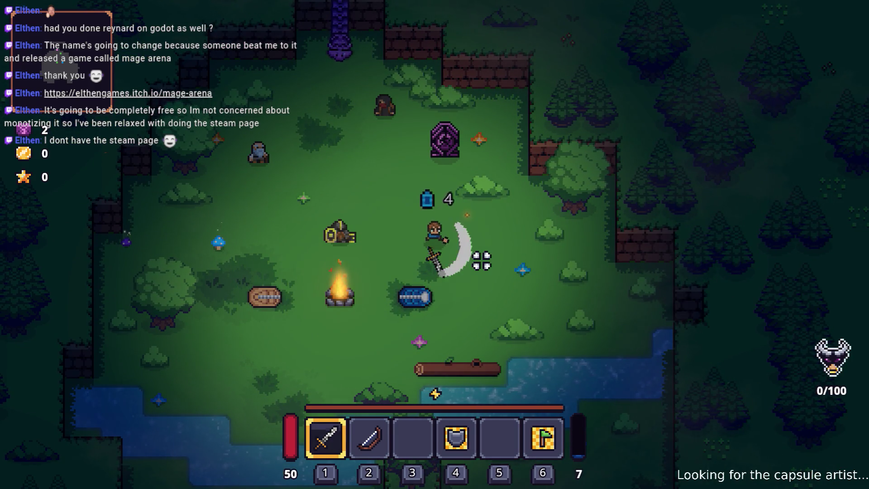
click(482, 261)
Try swinging with no energy, then walk around the camp while energy regenerates
key(w)
key(a)
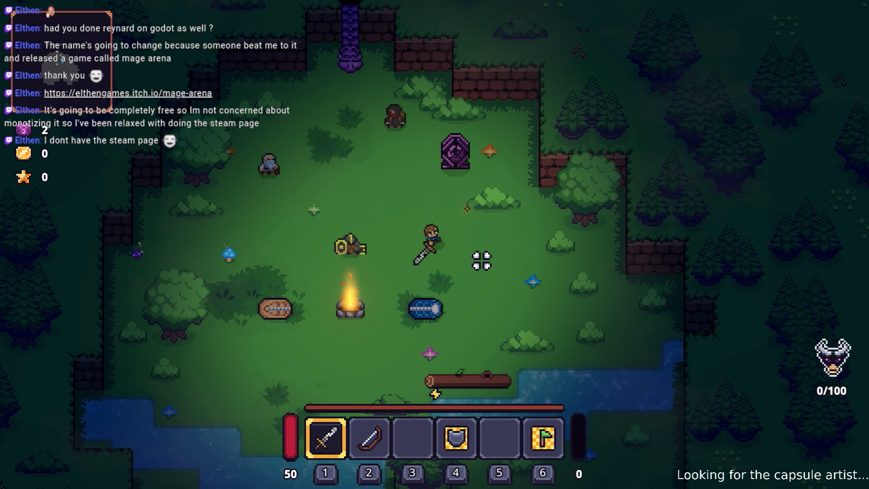
click(481, 261)
click(482, 261)
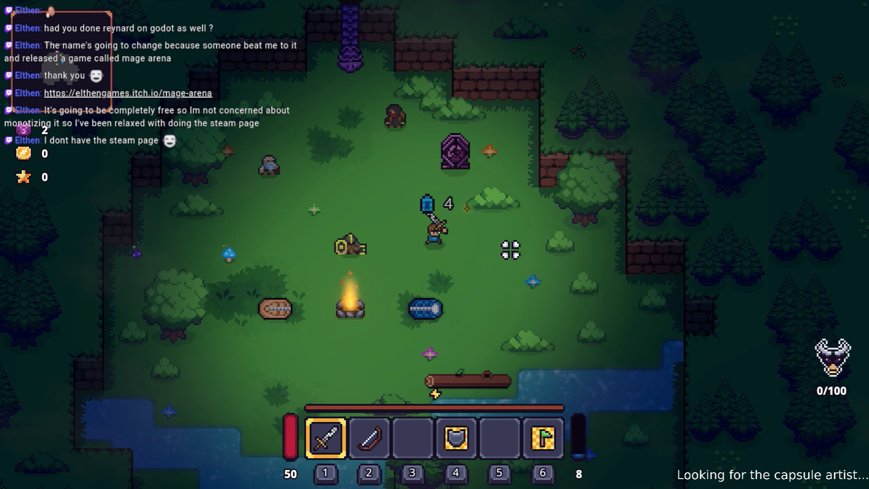
key(a)
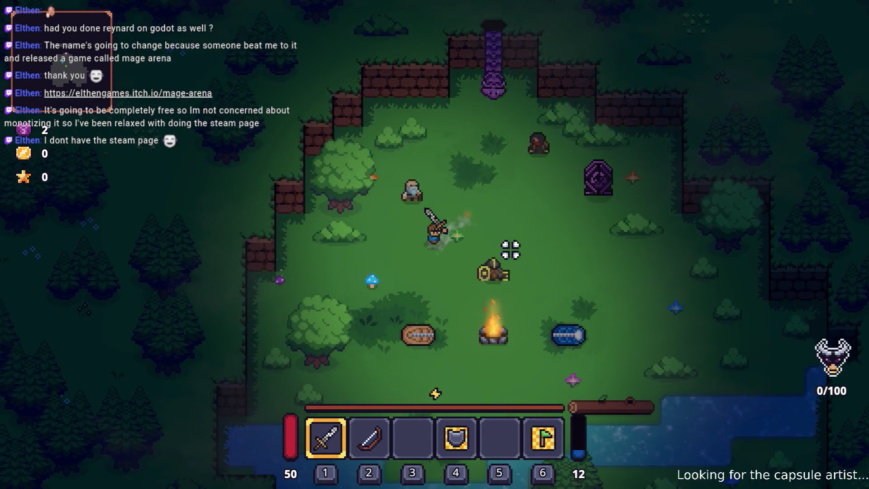
key(s)
key(d)
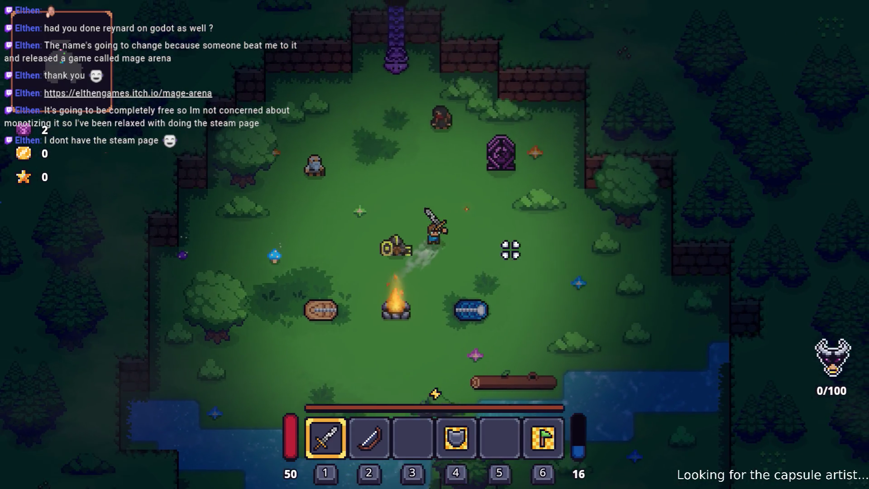
key(d)
key(s)
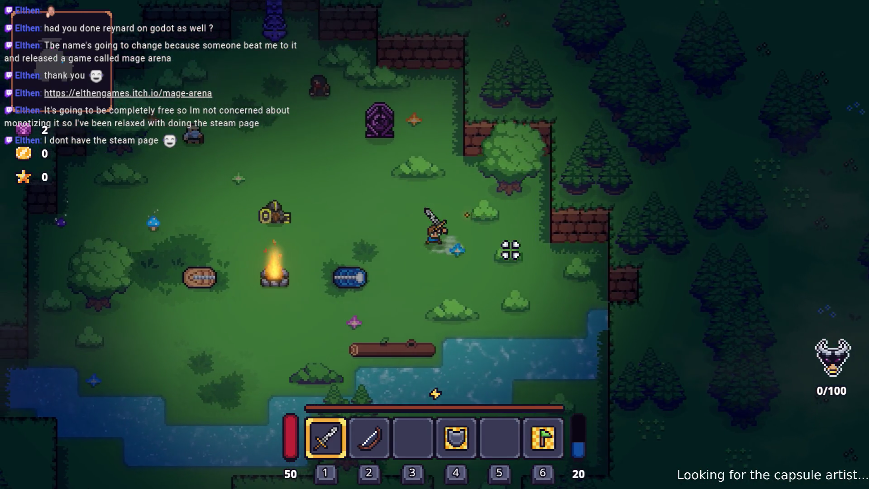
key(a)
key(w)
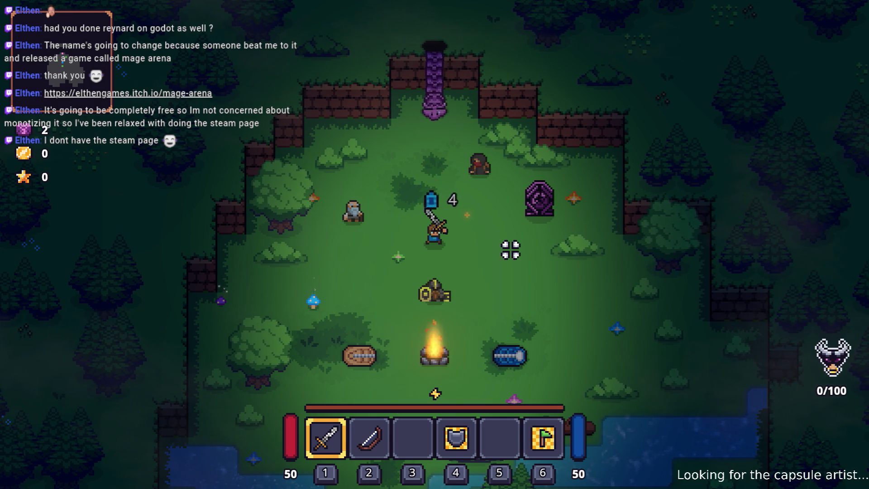
key(d)
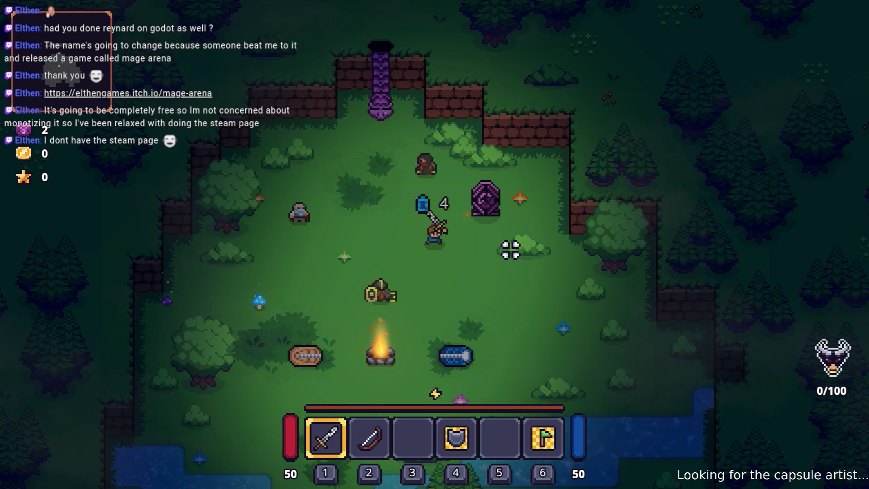
click(474, 215)
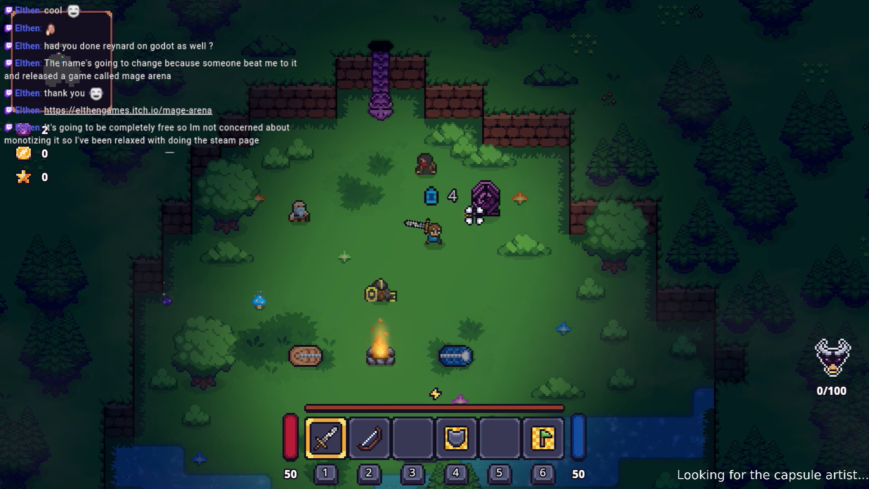
Walk into the purple portal and interact with E to travel to Elderglade Forest
key(a)
key(d)
key(w)
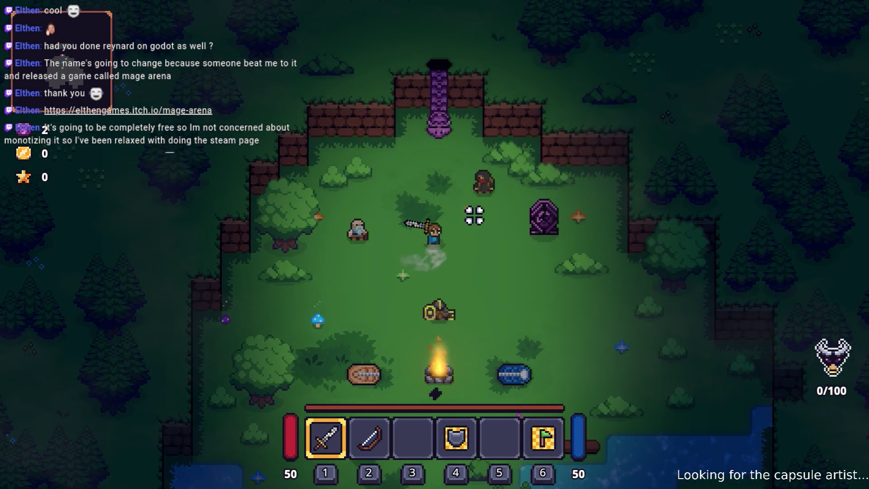
key(w)
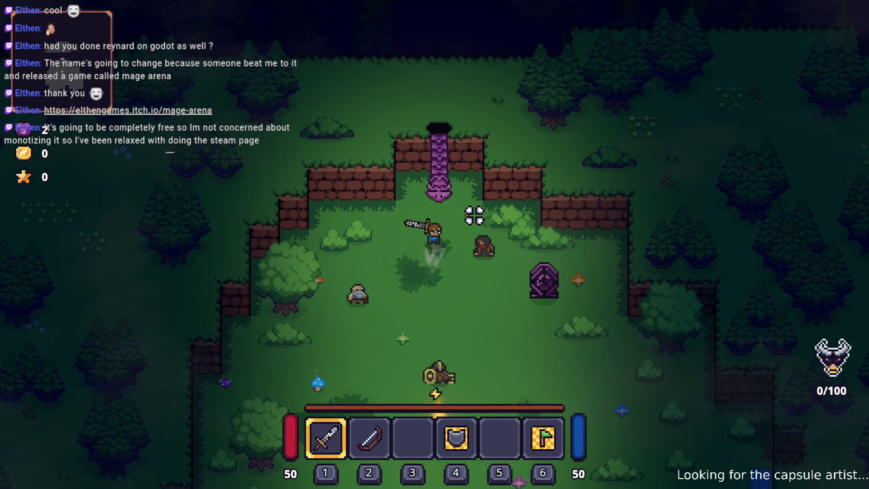
key(e)
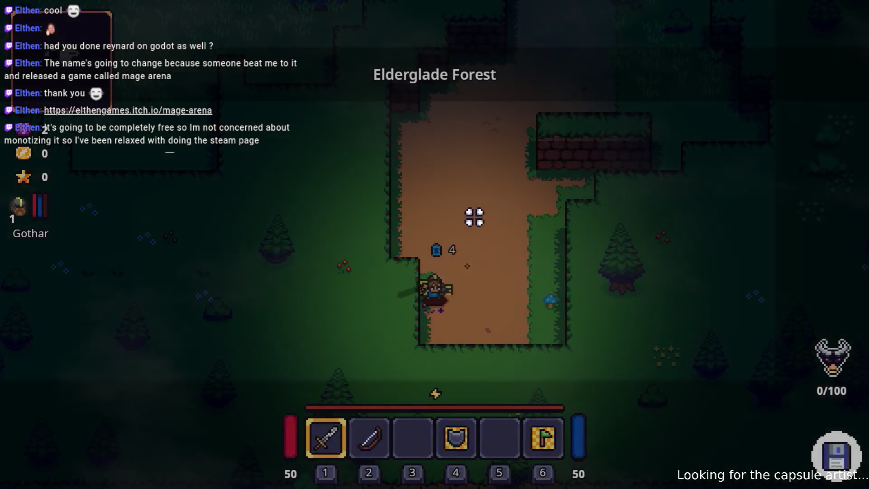
Walk up the forest path from spawn toward the first enemy while energy refills
key(w)
key(d)
key(w)
key(d)
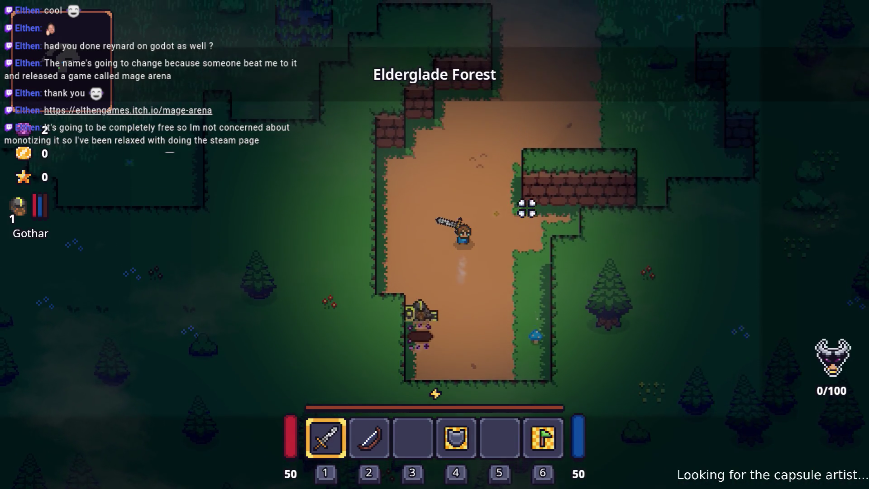
key(w)
key(d)
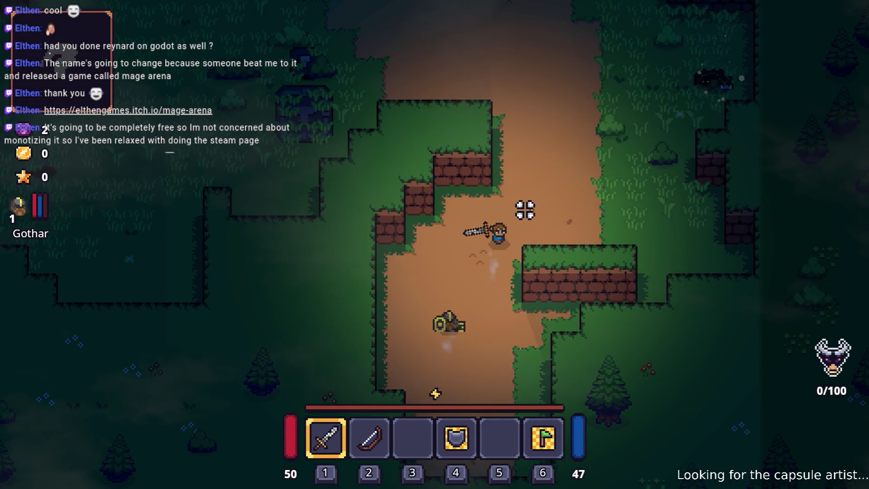
key(w)
key(d)
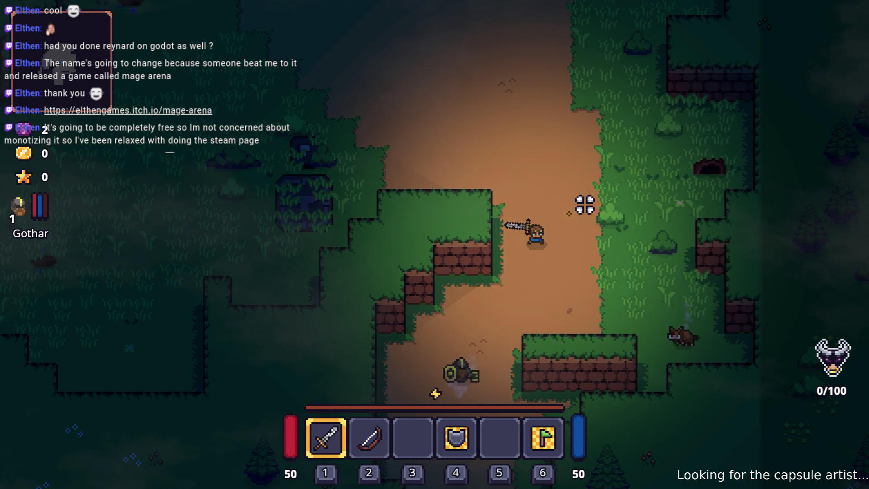
key(d)
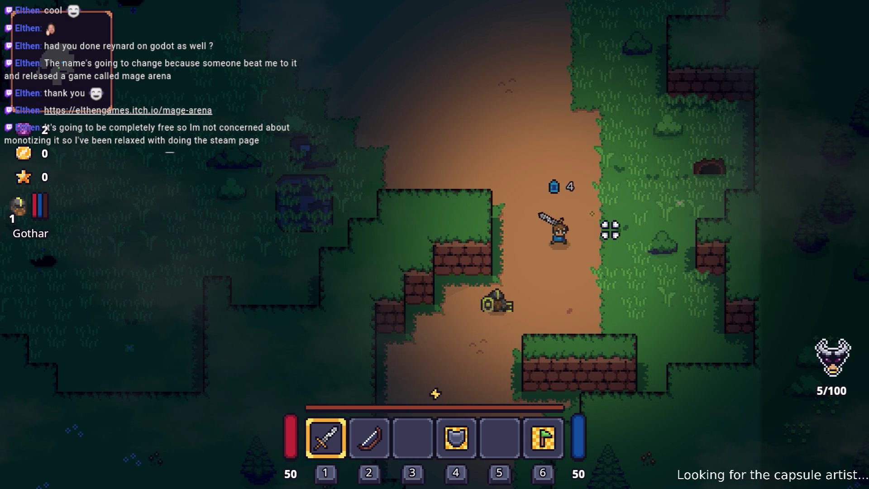
Switch to the bow and shoot four arrows at the enemy while moving
key(2)
key(s)
key(d)
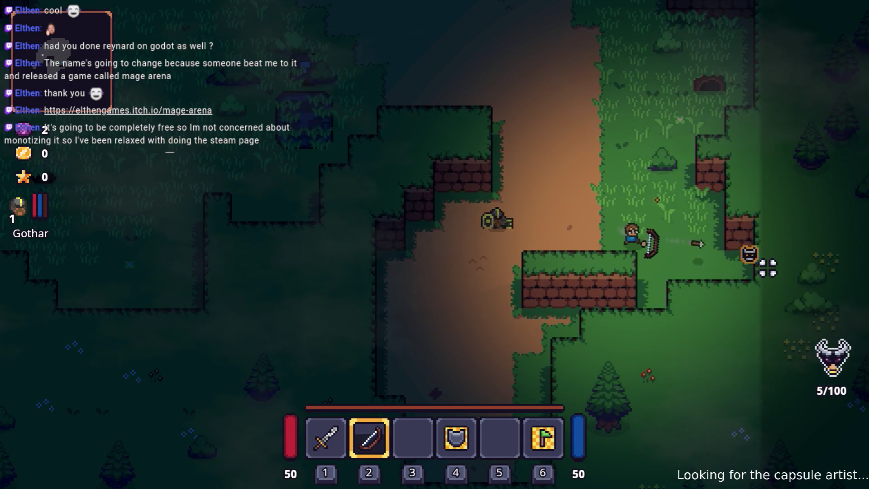
key(d)
key(s)
click(765, 233)
click(765, 224)
click(763, 212)
click(761, 206)
key(d)
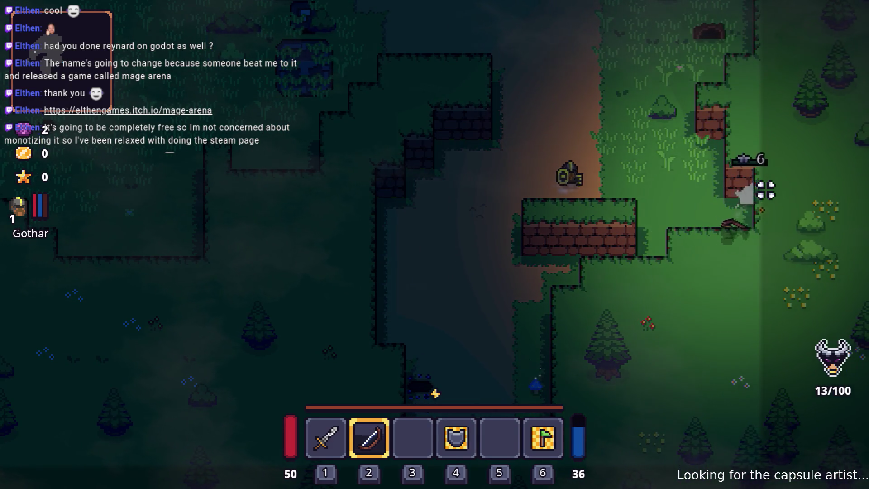
Switch back to the sword and attack the enemy until it dies, dropping meat
key(a)
key(w)
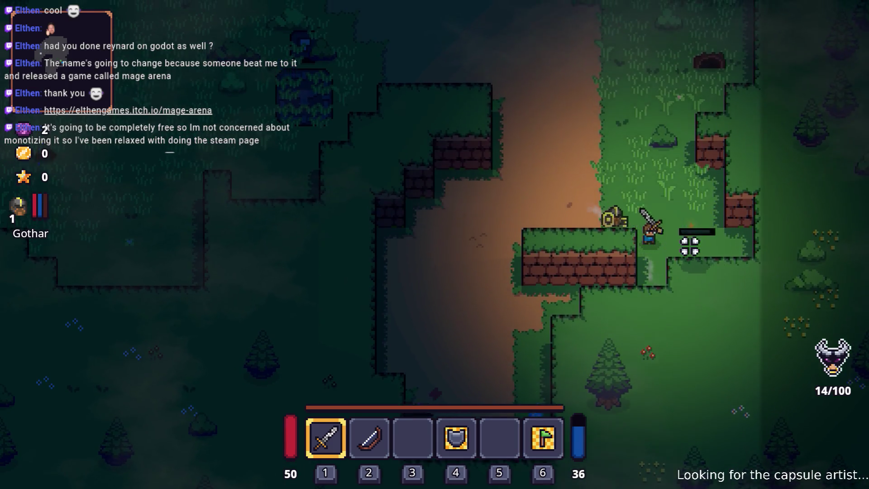
click(643, 266)
key(w)
click(683, 277)
key(a)
click(684, 287)
click(664, 295)
key(s)
click(664, 295)
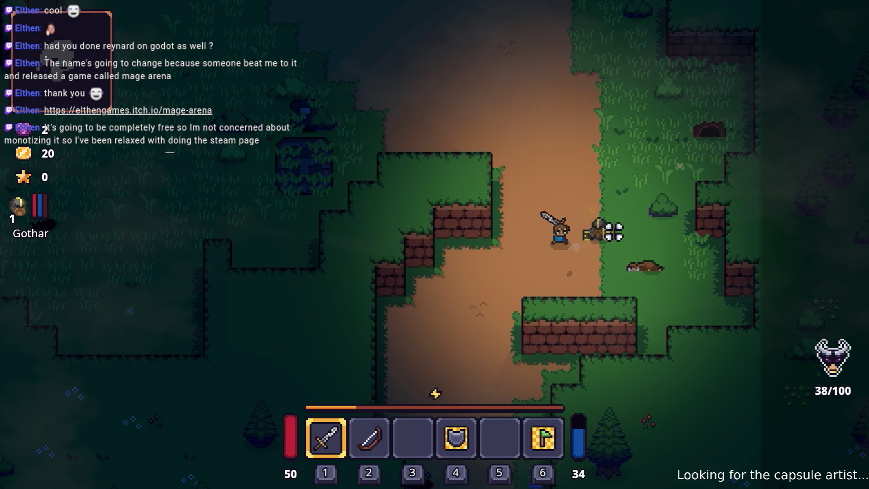
Check the inventory, then walk up the dirt path and strike the stone pillar
key(Tab)
key(Tab)
key(w)
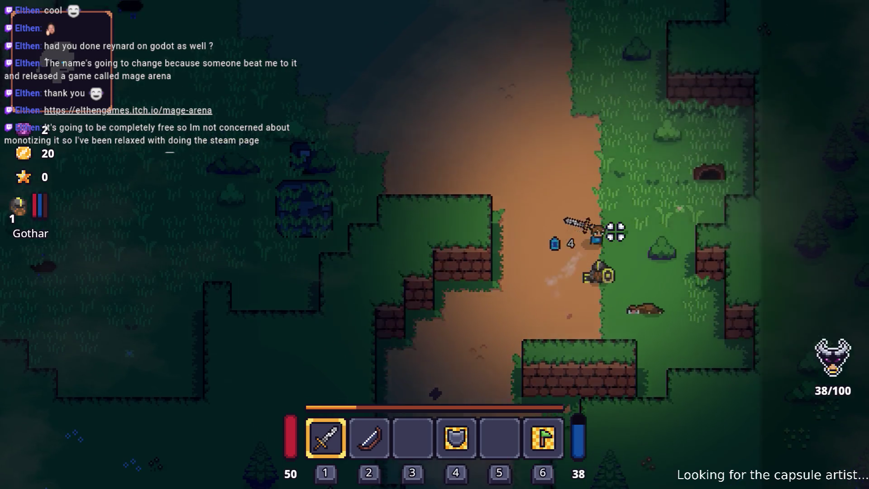
key(w)
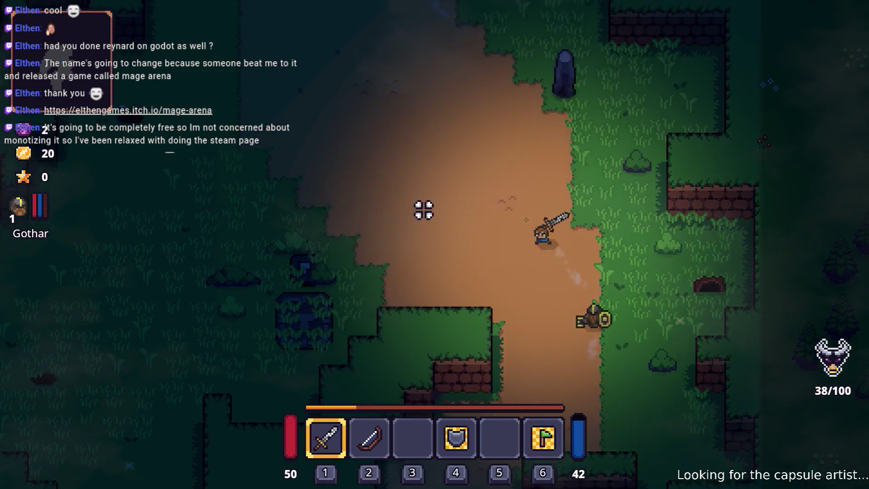
key(w)
key(a)
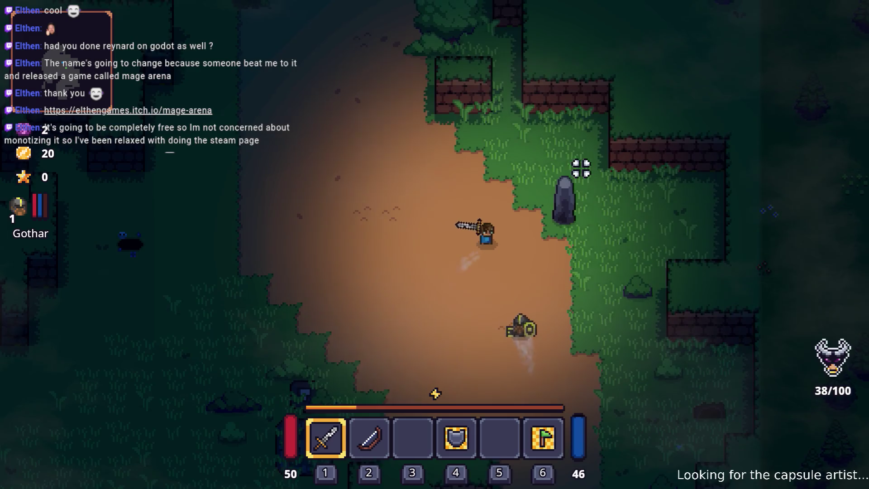
key(d)
key(w)
click(615, 222)
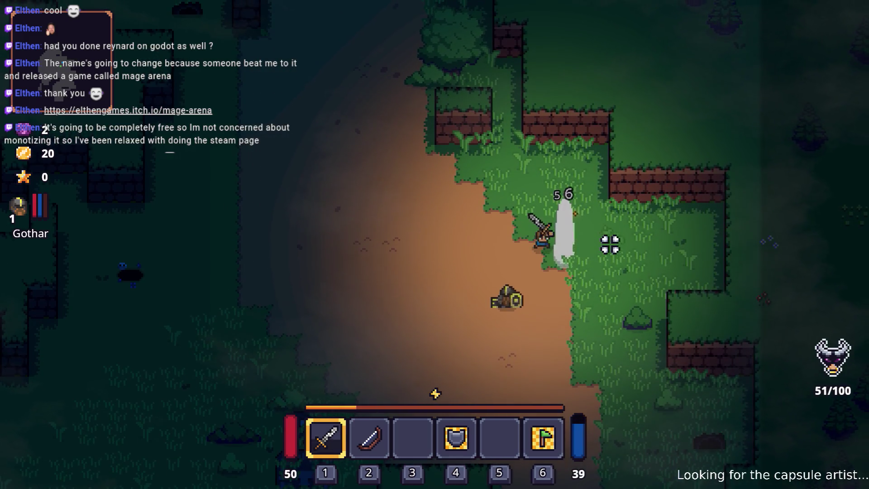
Walk past the bush and back down the path toward an interactable object
key(w)
key(a)
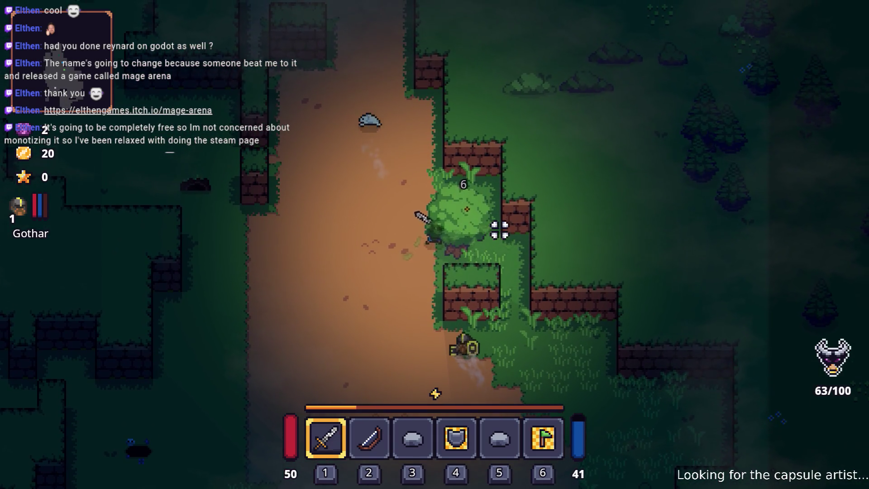
key(s)
key(a)
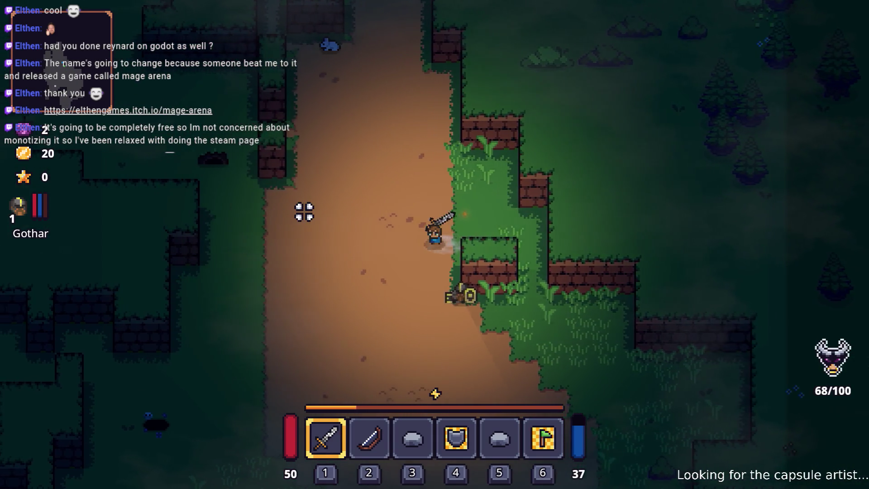
key(s)
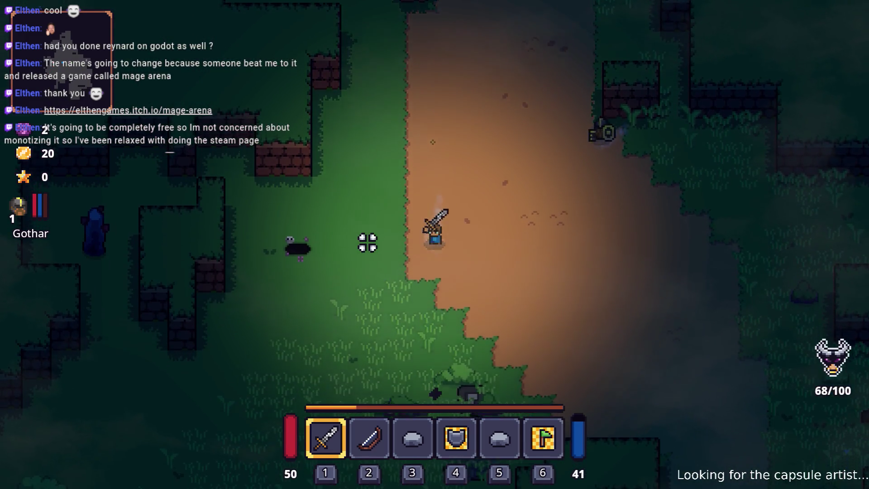
key(s)
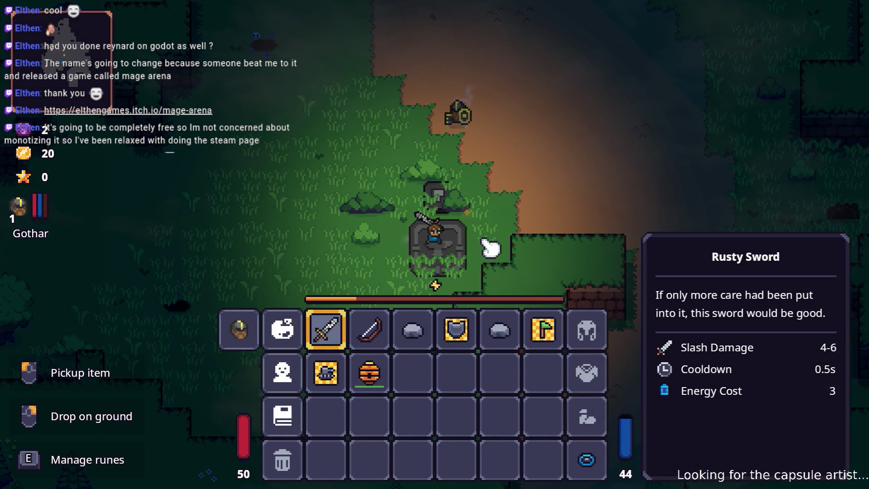
key(i)
key(a)
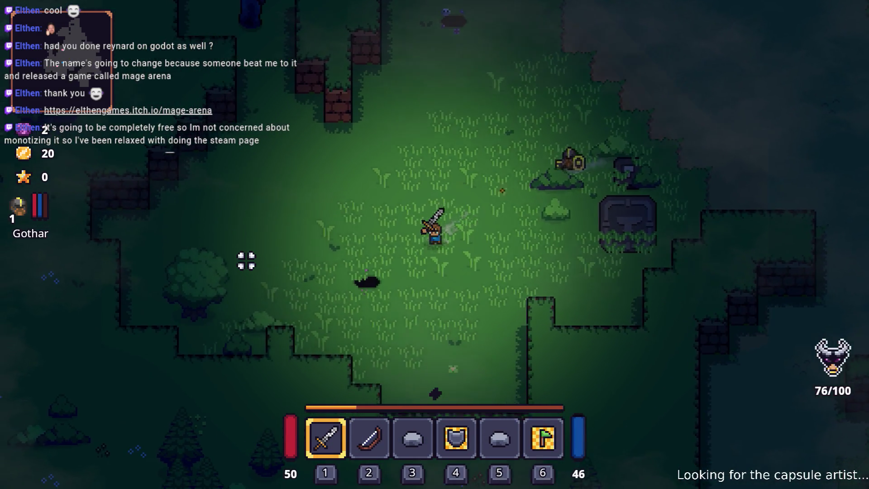
key(a)
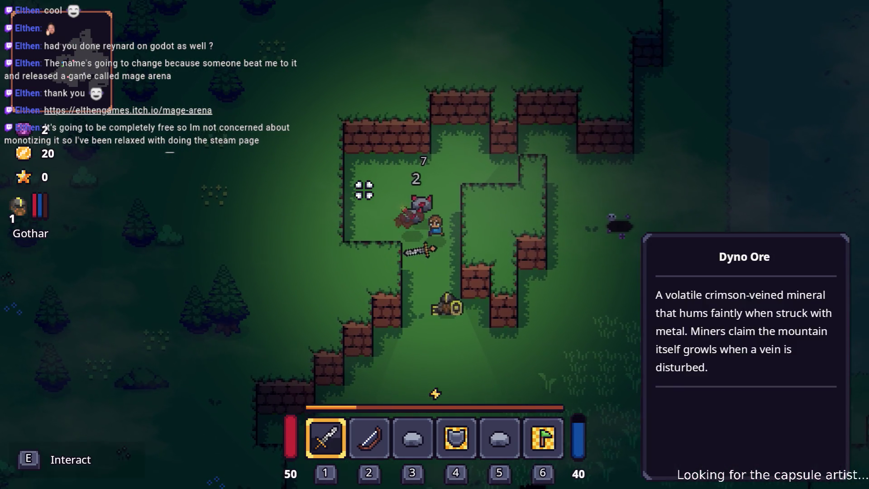
Walk north through the forest and strike a tree with the sword
key(d)
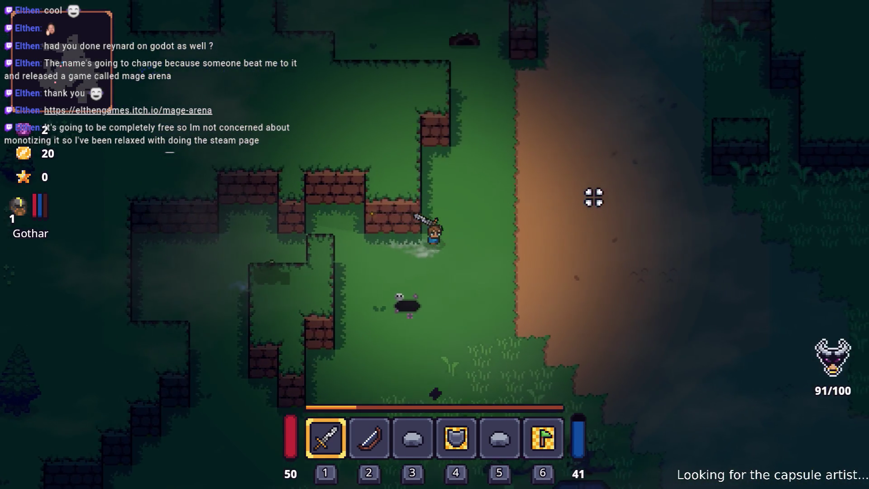
key(w)
key(w)
key(d)
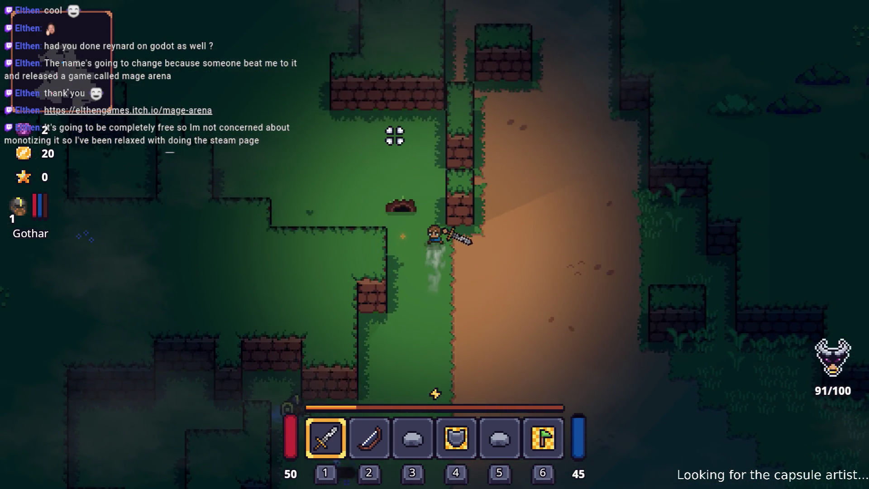
key(w)
key(a)
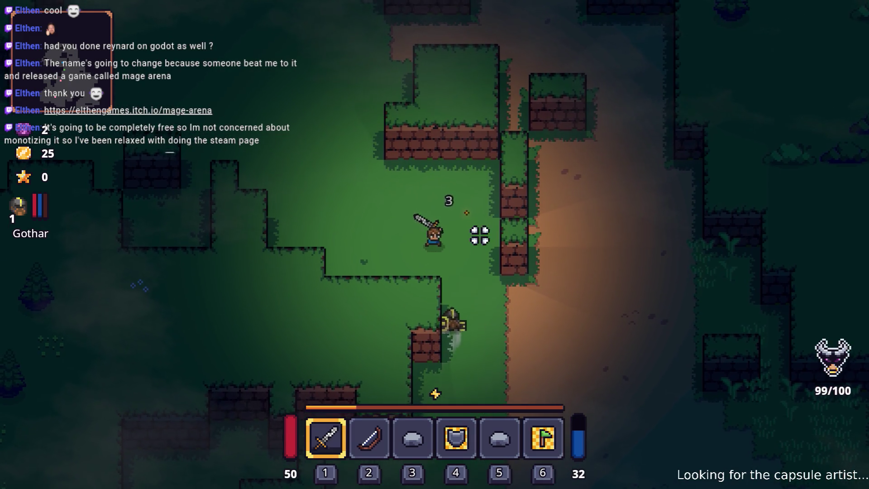
key(w)
key(d)
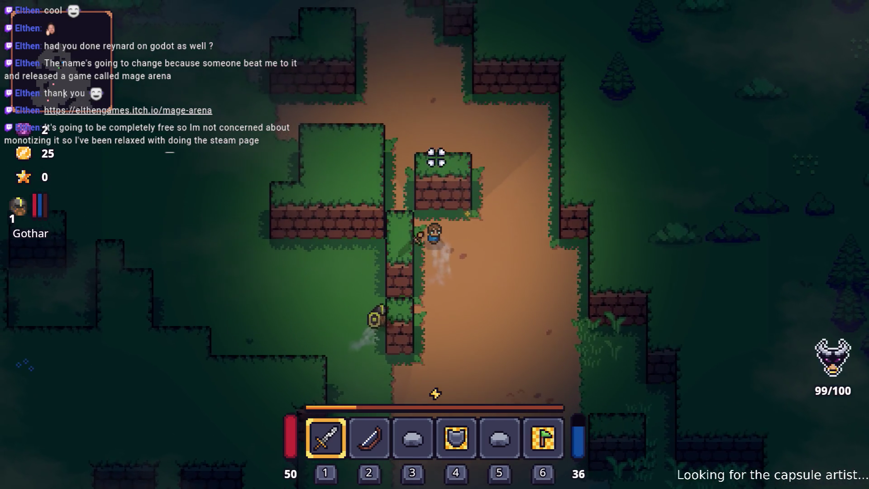
key(w)
key(d)
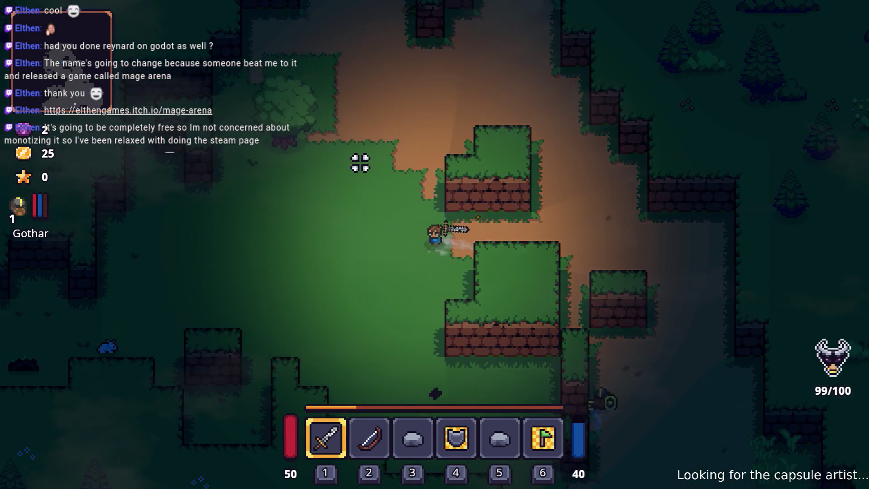
key(a)
key(w)
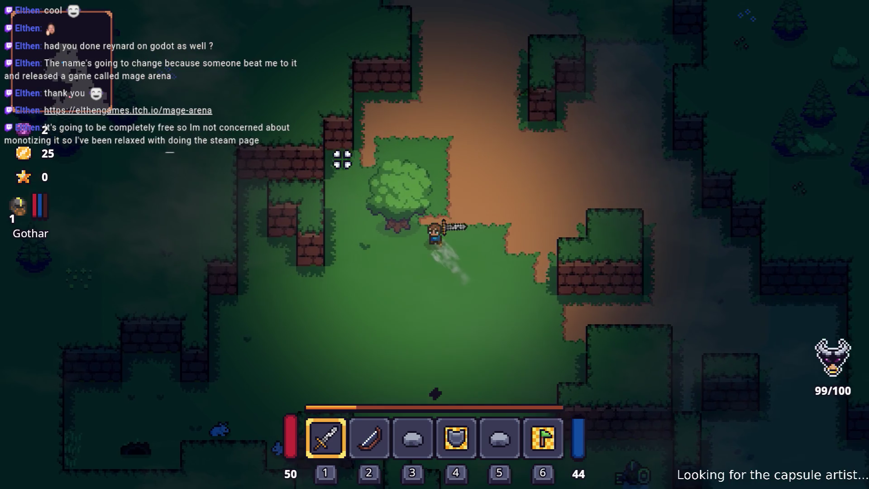
key(a)
click(346, 169)
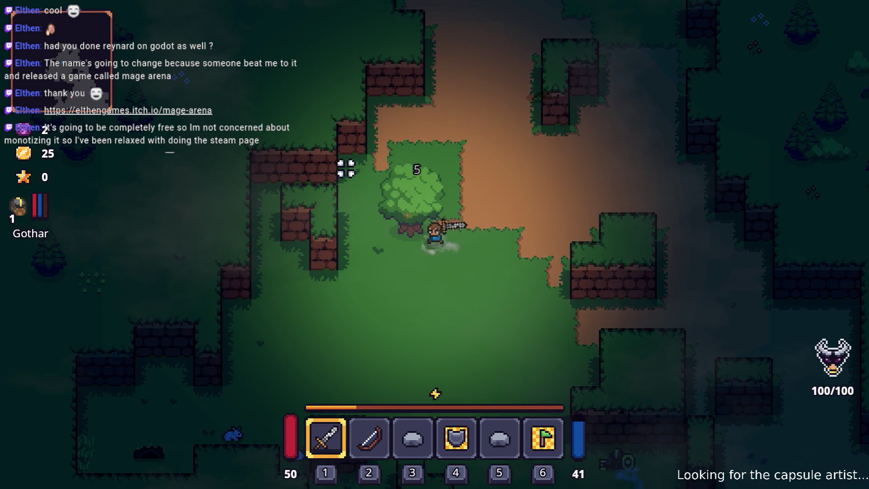
key(a)
click(346, 168)
Move down and fight the nearby enemy with sword attacks
key(s)
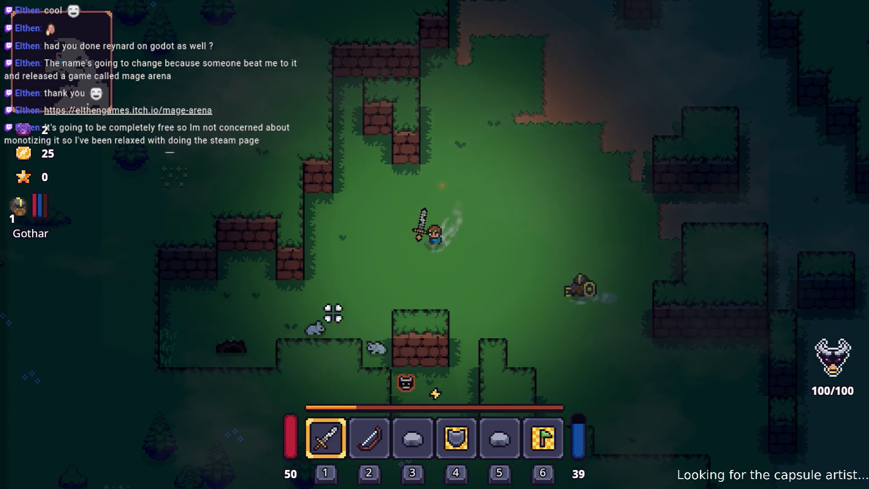
key(s)
key(a)
click(402, 345)
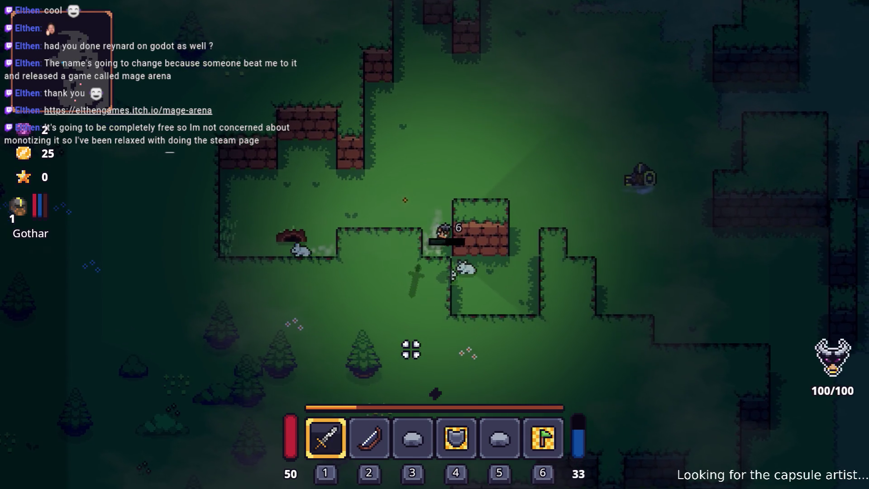
key(d)
click(482, 343)
key(s)
click(468, 338)
click(487, 313)
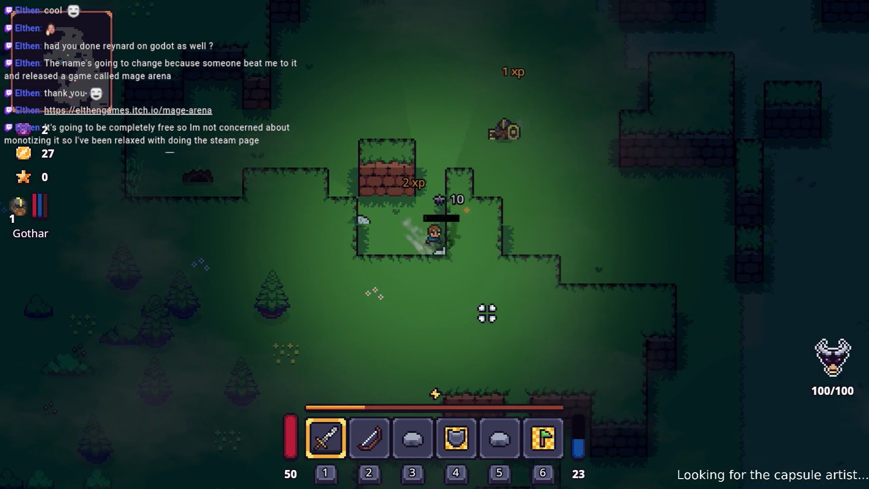
Move up through the forest, attacking another nearby enemy
key(w)
key(a)
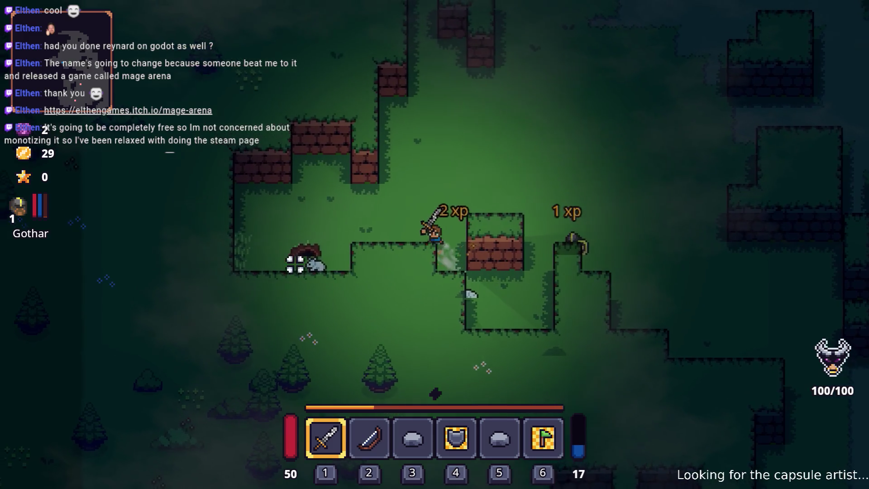
key(w)
key(d)
click(462, 205)
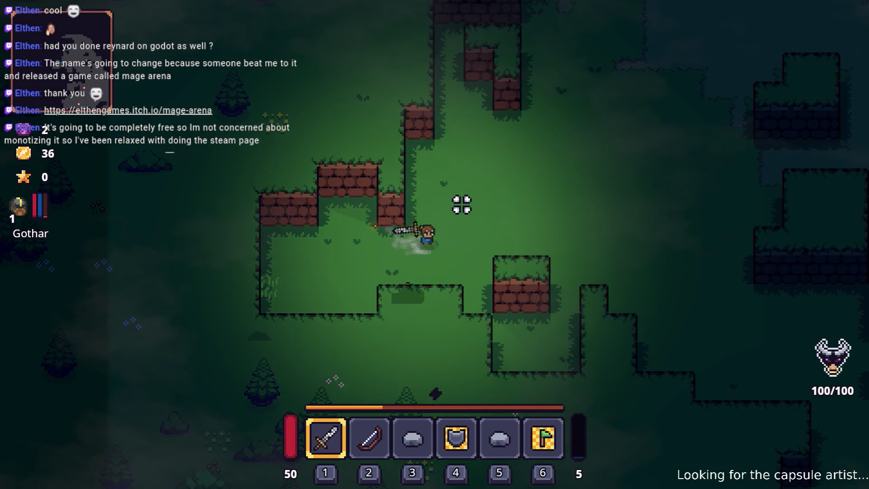
key(w)
key(d)
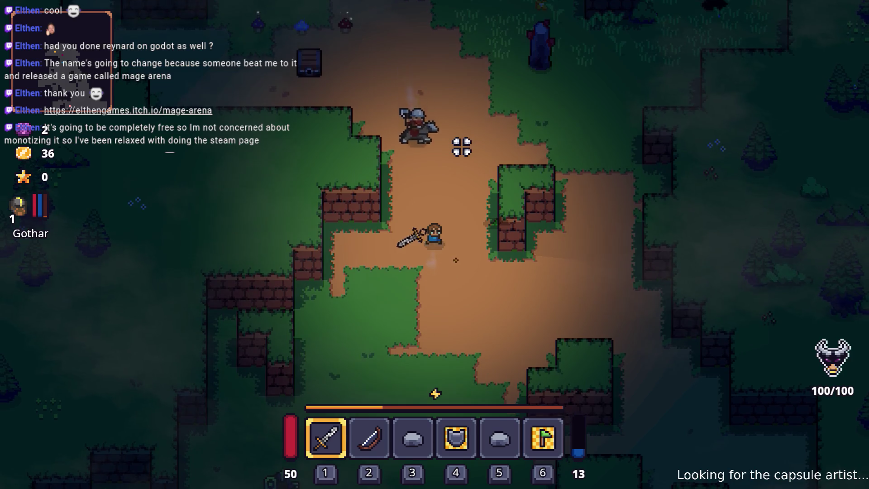
Fire bow arrows at an enemy, then fight the nearby enemies including the axe enemy
key(2)
key(s)
click(434, 138)
click(437, 140)
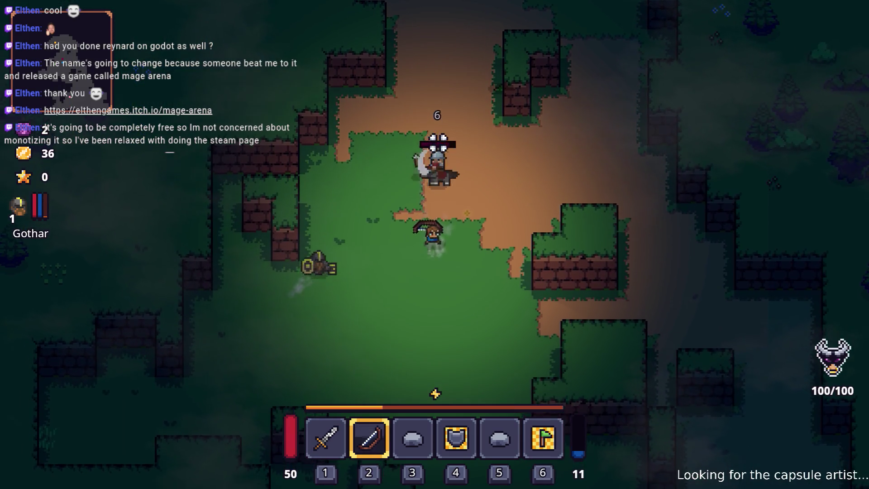
click(439, 140)
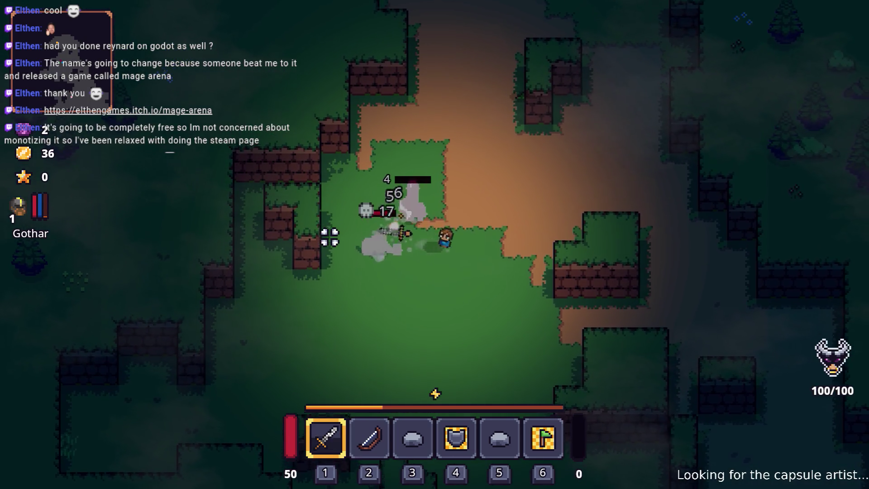
key(w)
click(343, 205)
click(392, 171)
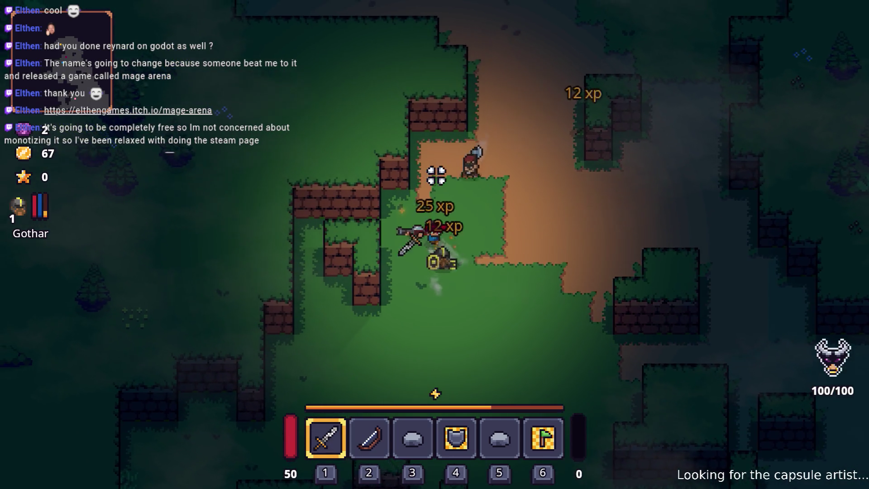
key(s)
key(d)
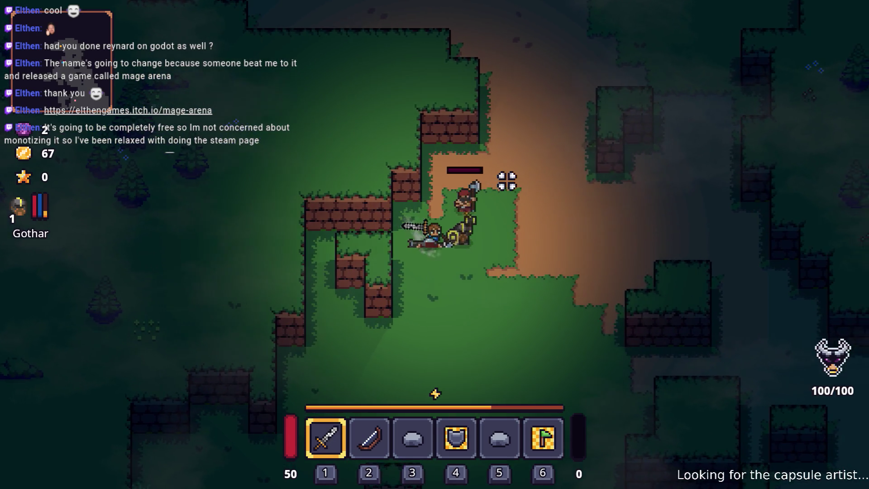
click(506, 179)
key(w)
click(421, 288)
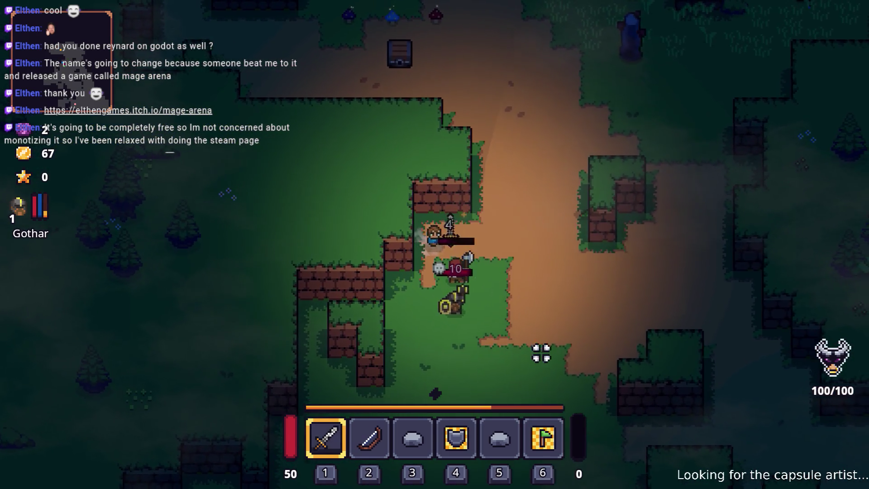
Walk onto the mushroom patch near the chest to collect pickups, bringing gold to 87
key(w)
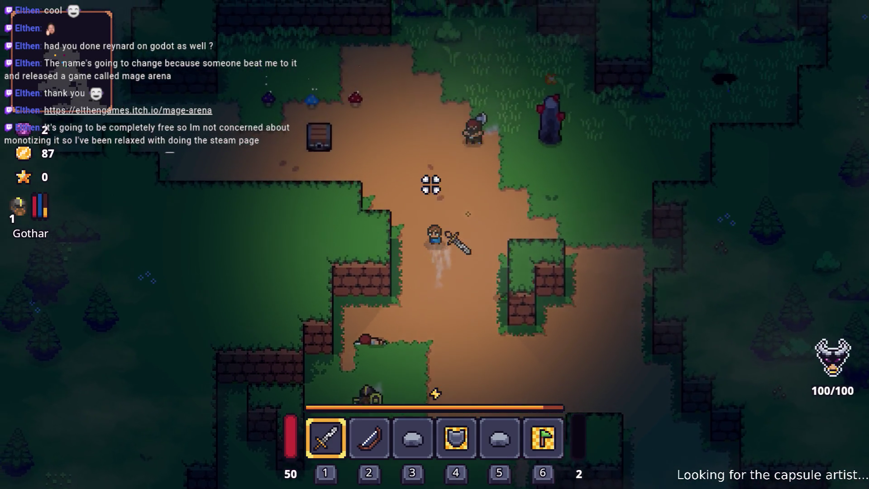
key(w)
key(a)
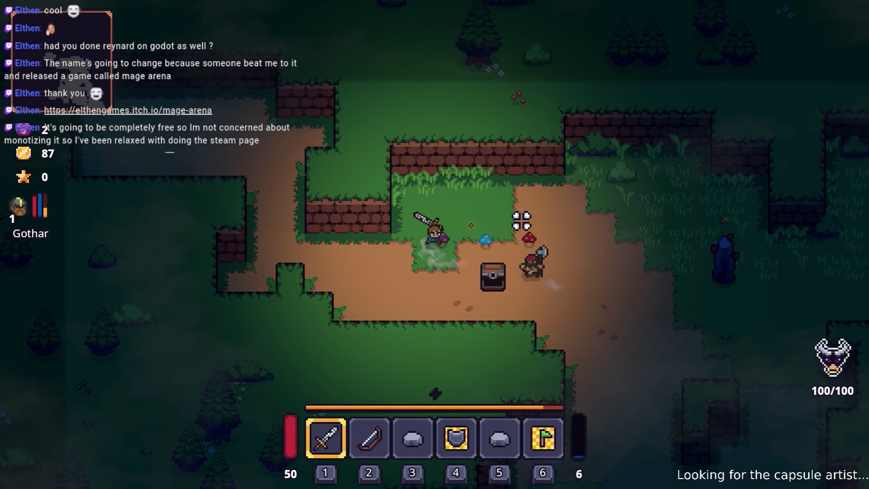
click(512, 241)
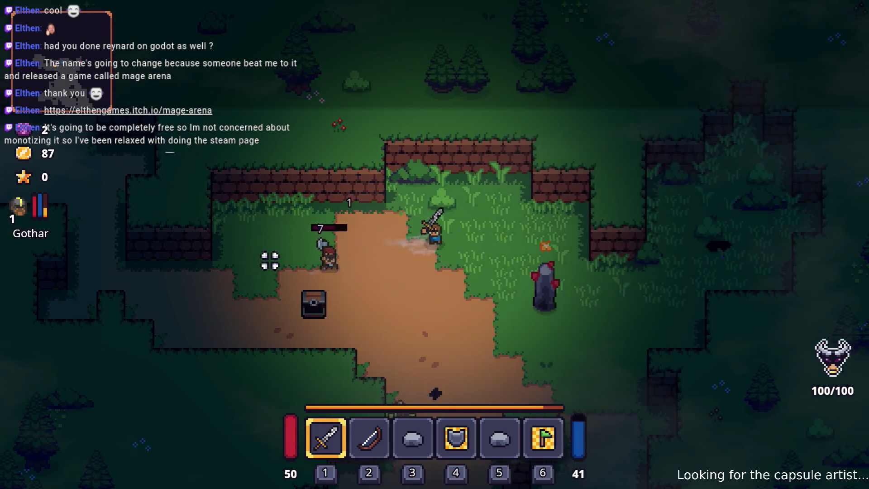
Open the item's Runes window to see the Raise Skeleton Rune for the empty slot
key(Tab)
key(e)
click(385, 254)
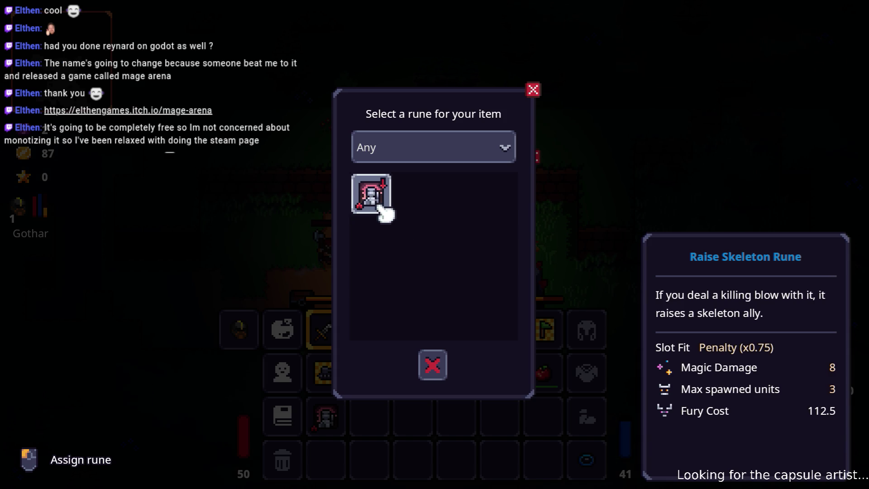
Back out of the rune selection and inventory to resume play
click(384, 213)
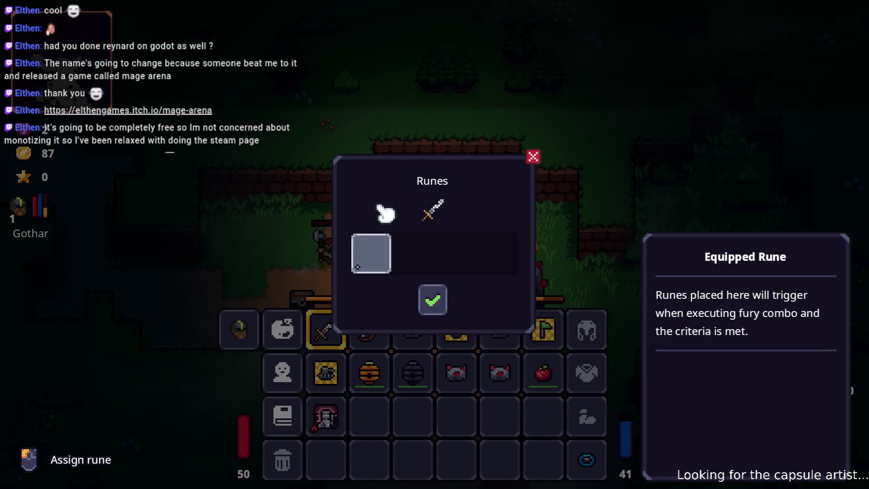
key(Escape)
key(Tab)
Fight the tombstone and shield enemies in Elderglade Forest until Max levels up
key(d)
key(s)
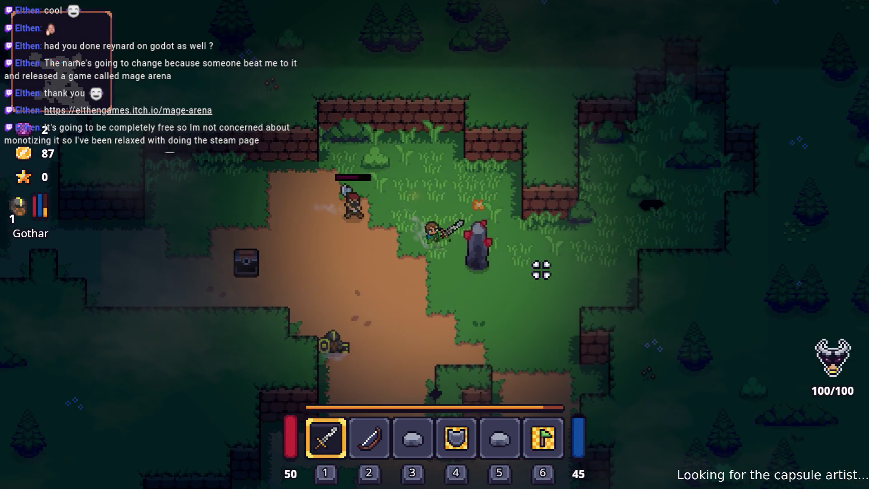
click(511, 270)
key(s)
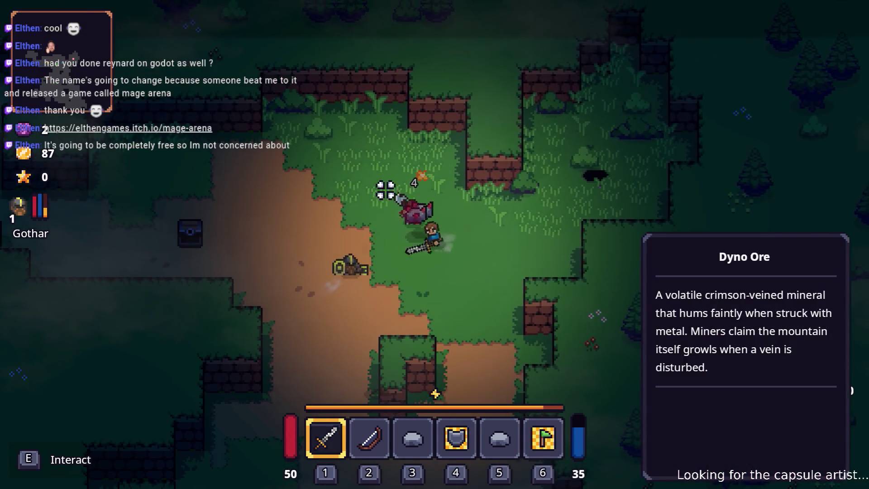
click(387, 189)
key(w)
key(a)
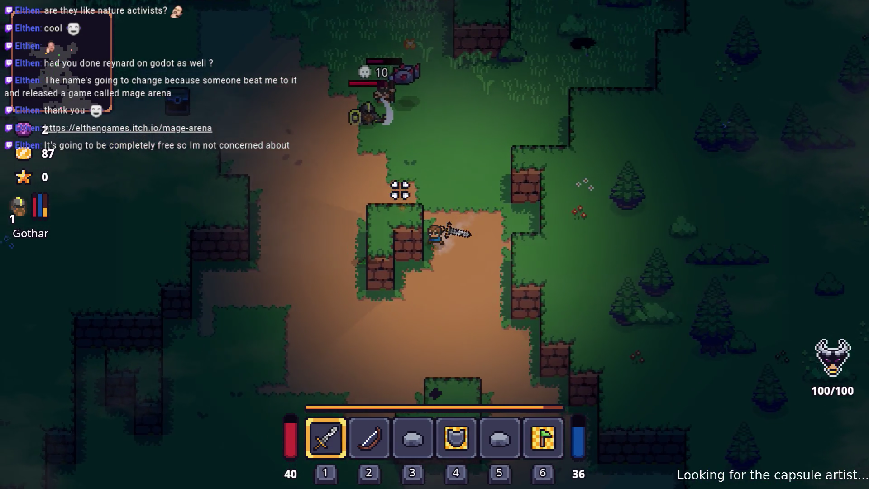
click(513, 240)
key(d)
click(513, 239)
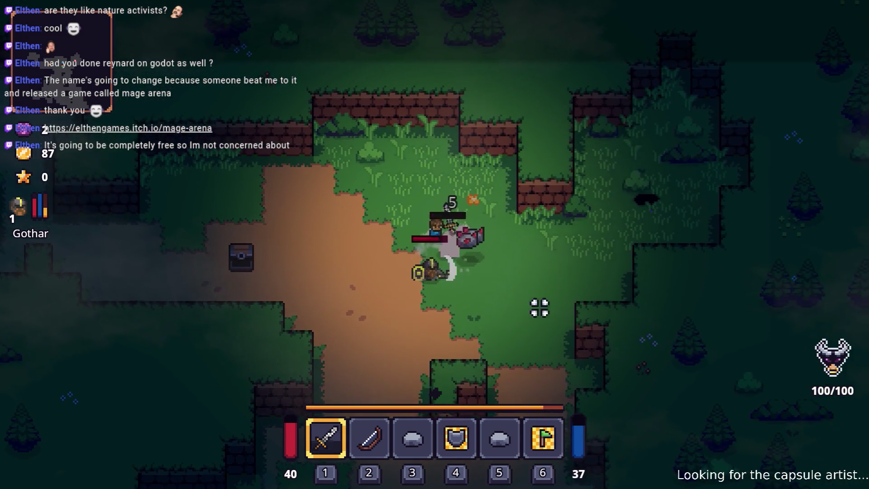
click(500, 301)
Walk over to the goblin shopkeeper and open its shop
key(s)
key(a)
key(a)
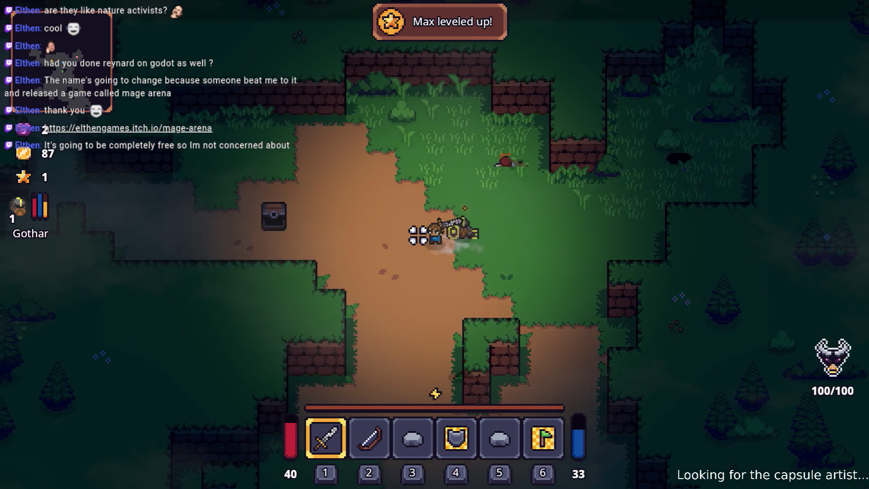
key(a)
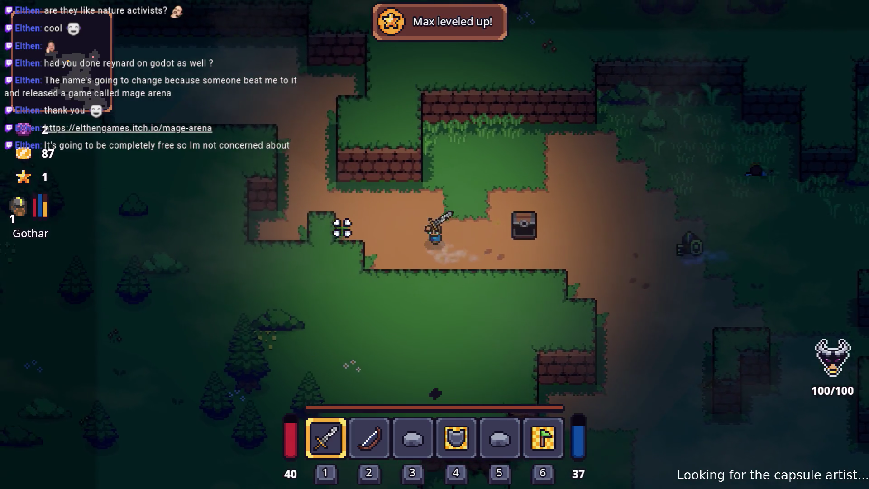
key(w)
key(d)
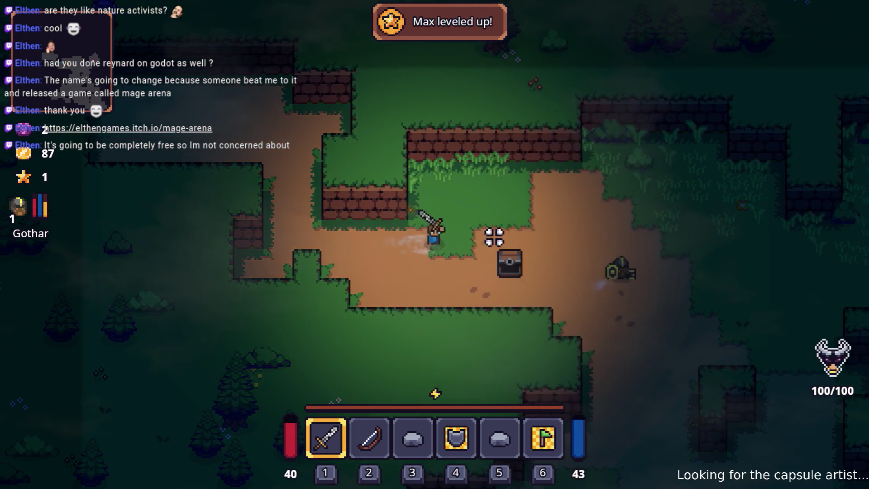
key(s)
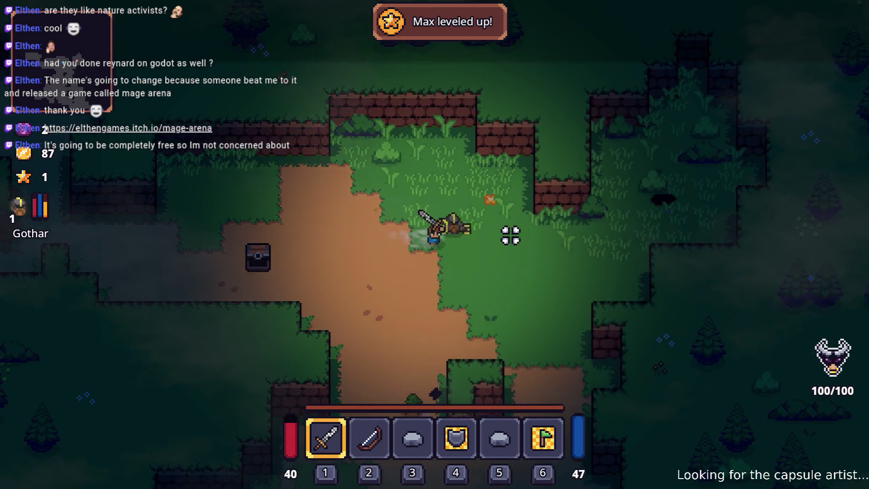
key(a)
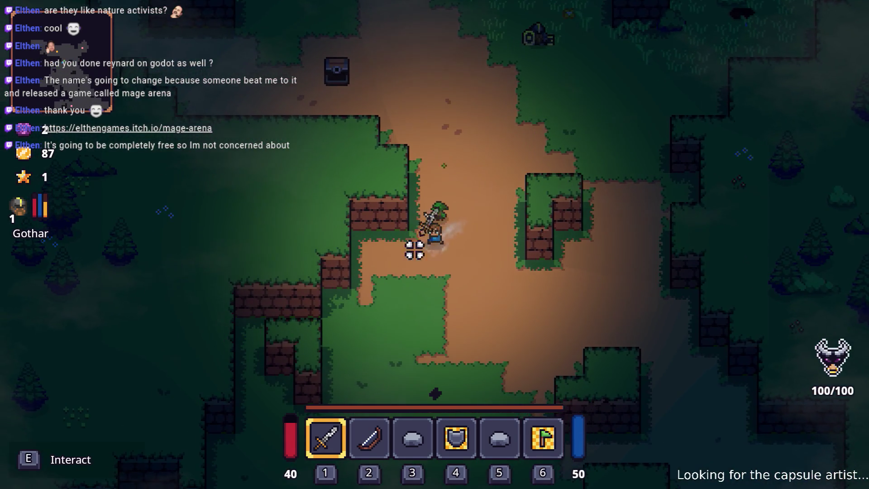
key(e)
key(e)
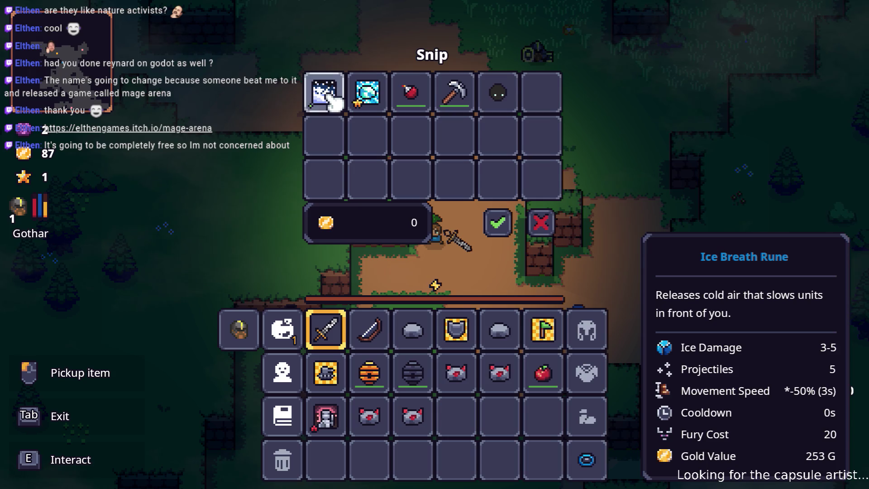
Put back the Ice Breath Rune, close Snip's shop, and head up-right toward the dungeon entrance
drag(330, 96, 440, 263)
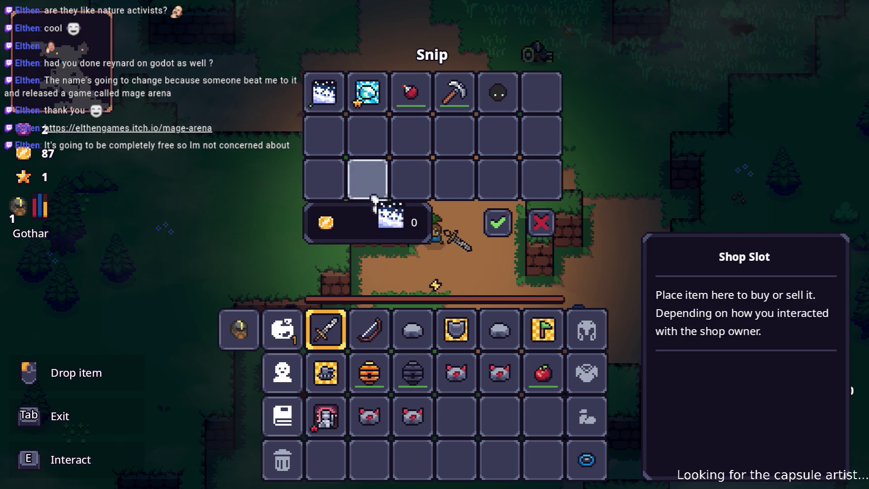
drag(390, 217, 333, 119)
click(497, 222)
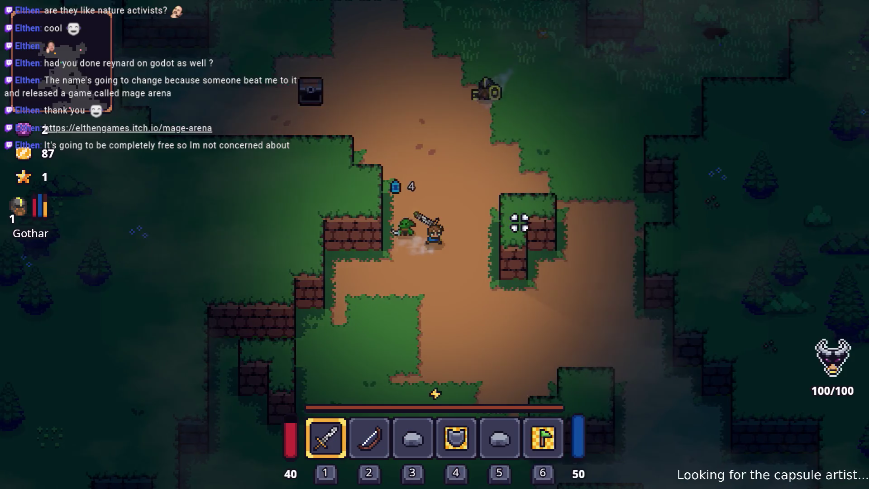
key(w+d)
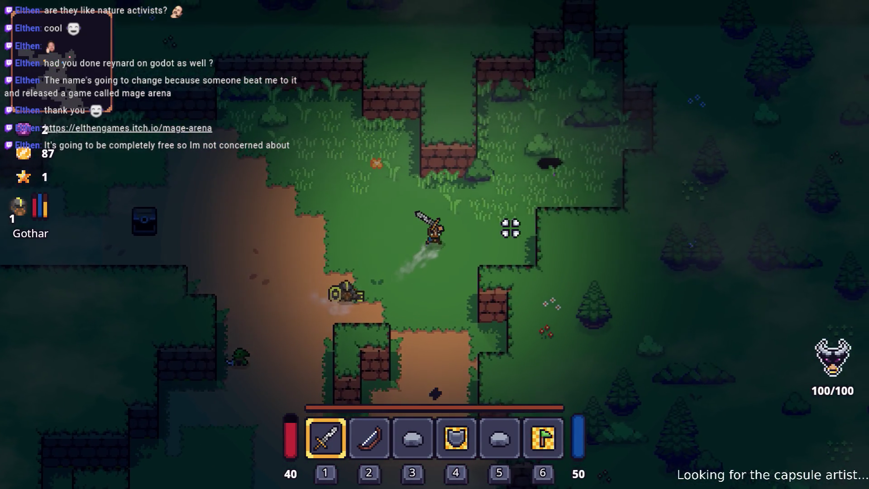
key(w+d)
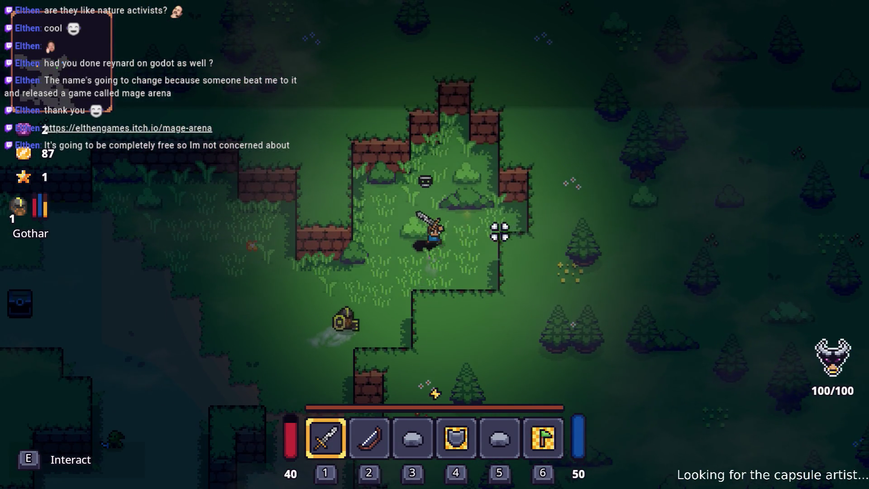
Enter Lesser Didra Pit and swap between bow and sword as wave 1 starts
key(e)
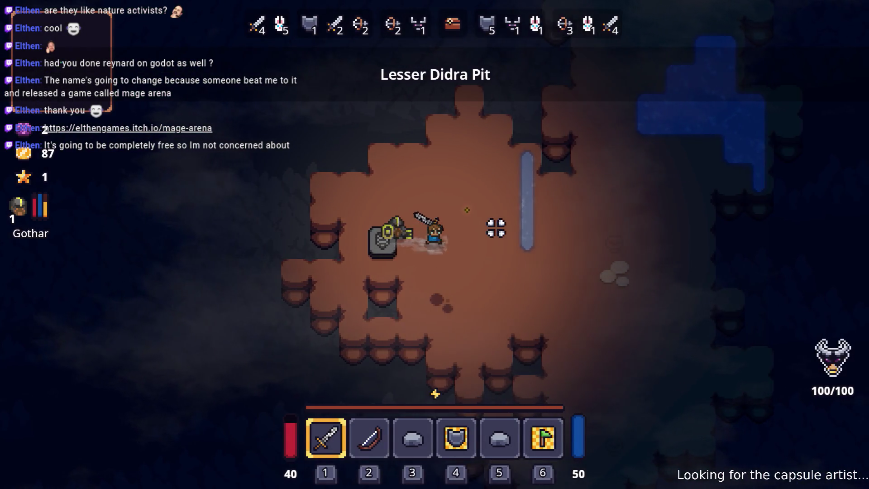
key(d)
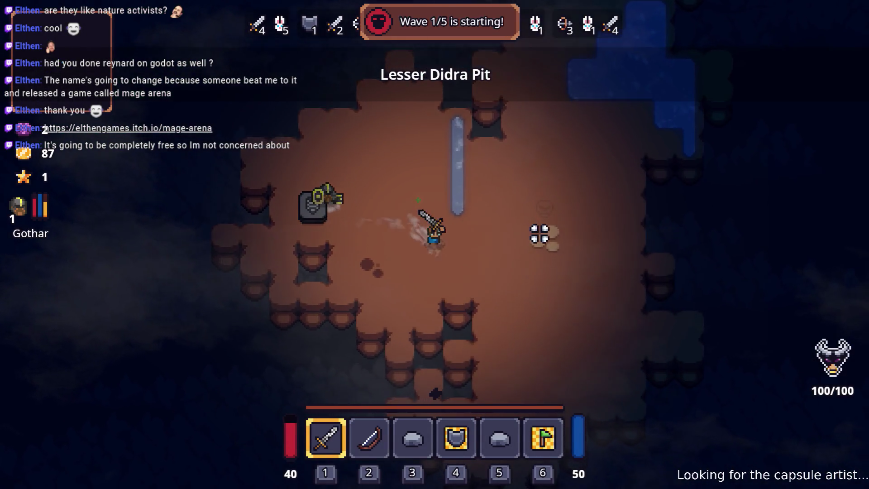
key(d)
key(2)
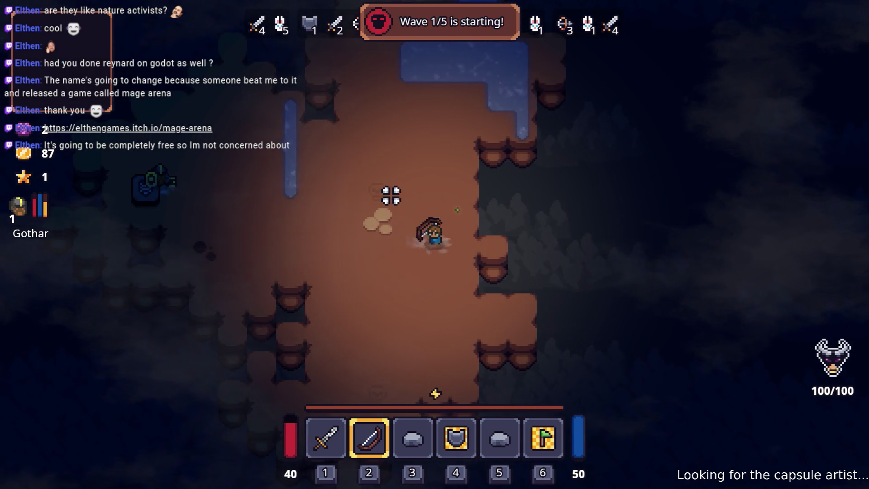
key(a)
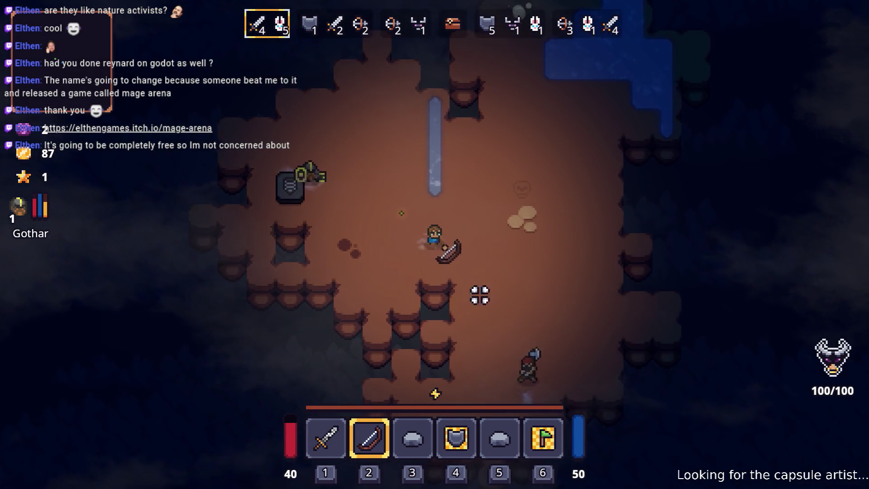
key(1)
key(d)
key(s)
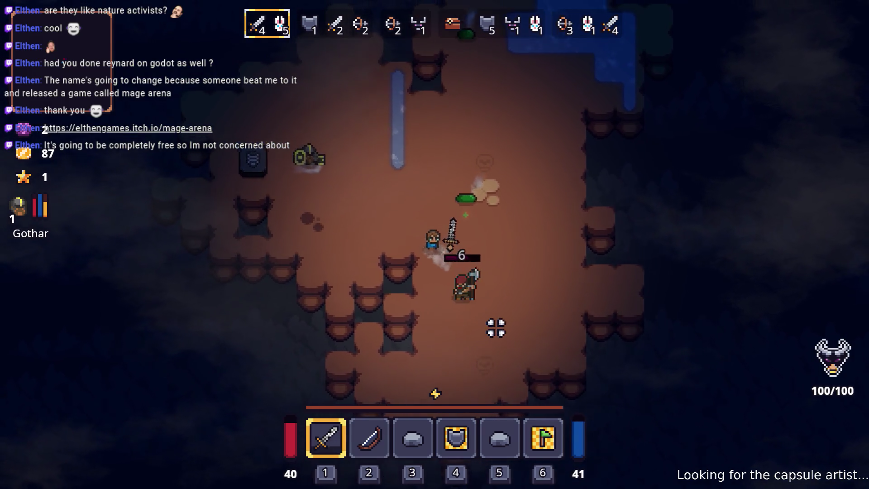
Fight the wave enemies while moving around, then retreat with the bow
key(w)
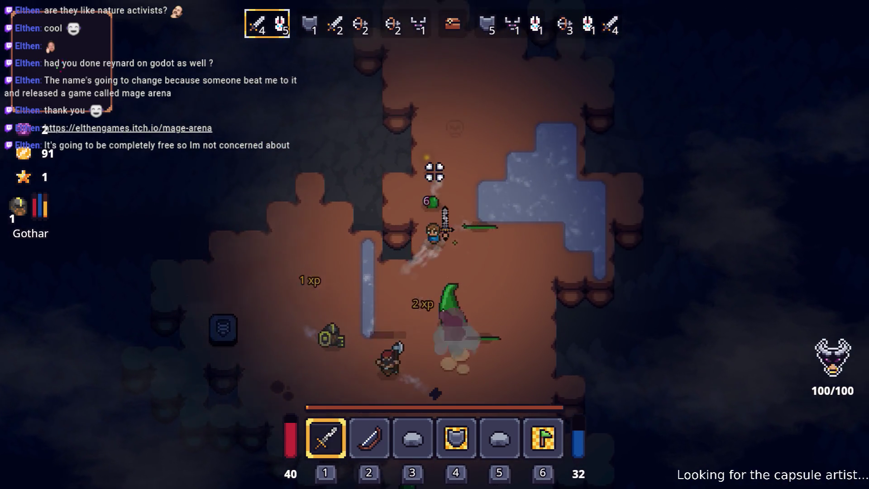
key(s)
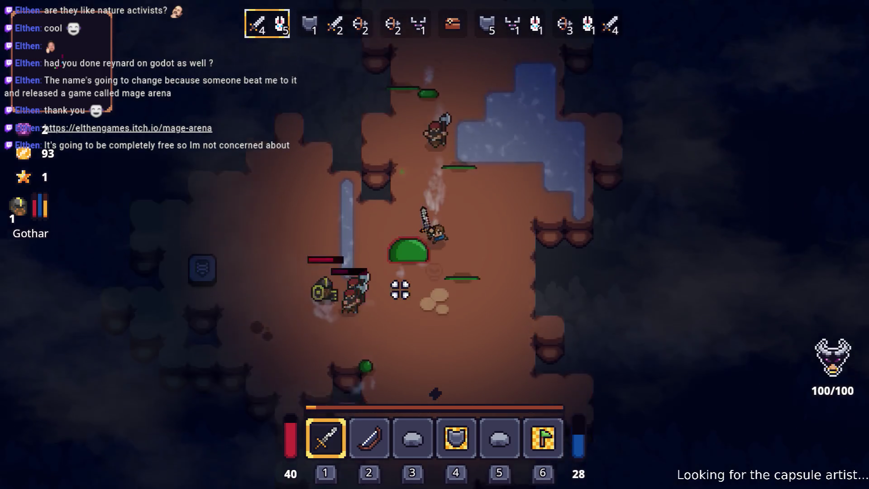
key(a)
key(s)
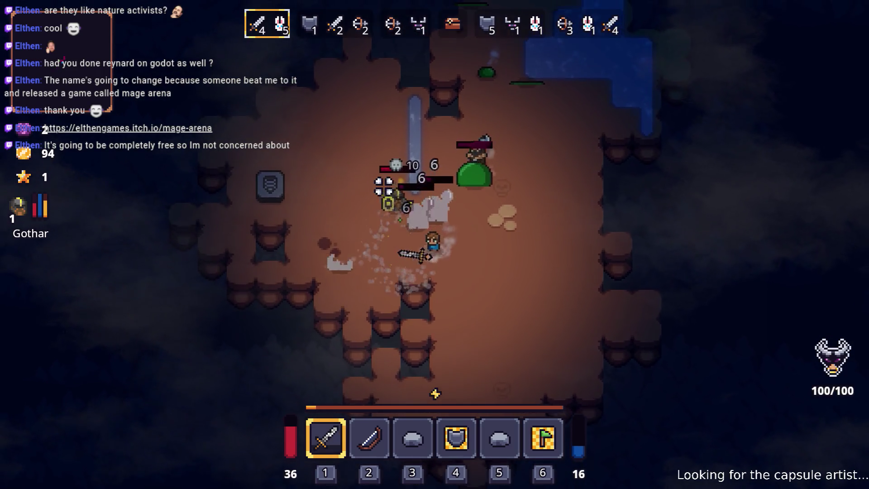
key(d)
key(w)
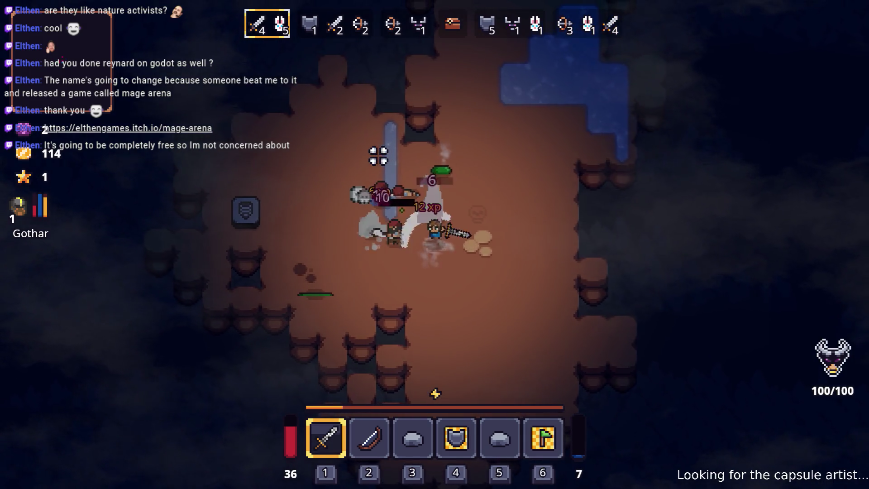
key(a)
key(w)
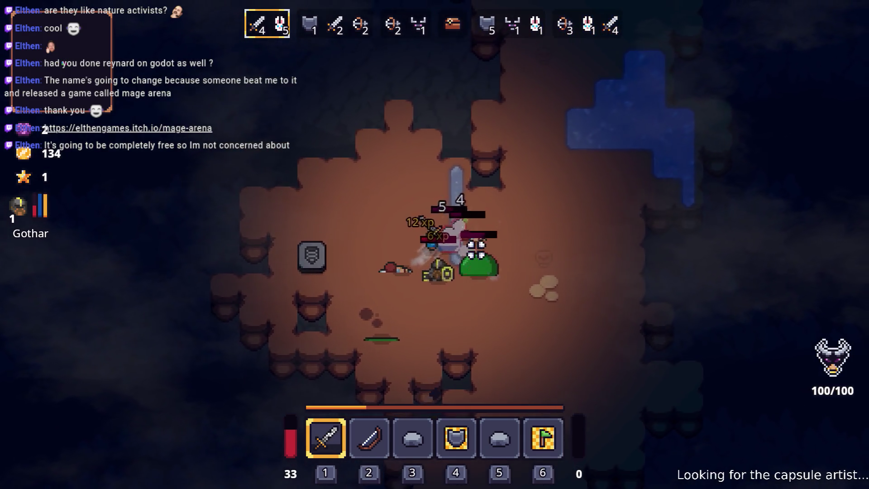
key(2)
key(s)
key(a)
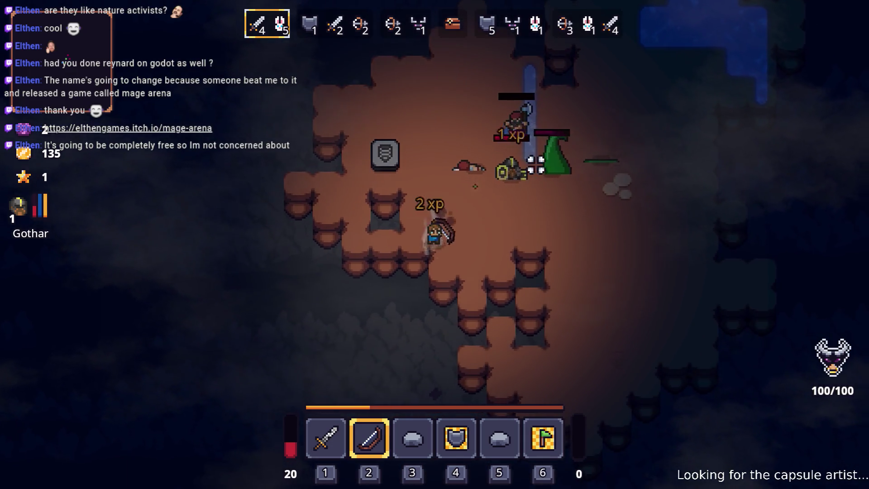
Check the bow's rune slots and the Rusty Sword in the inventory, then switch to the sword
key(d)
key(i)
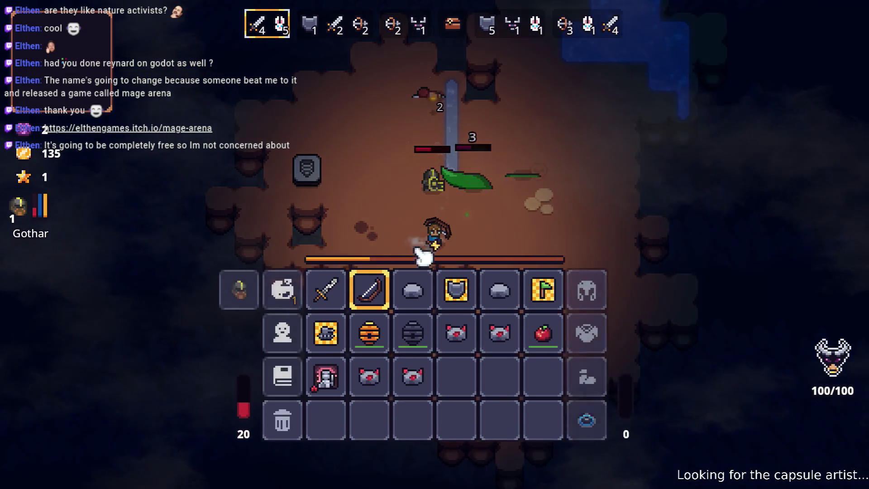
click(369, 289)
click(382, 262)
key(Escape)
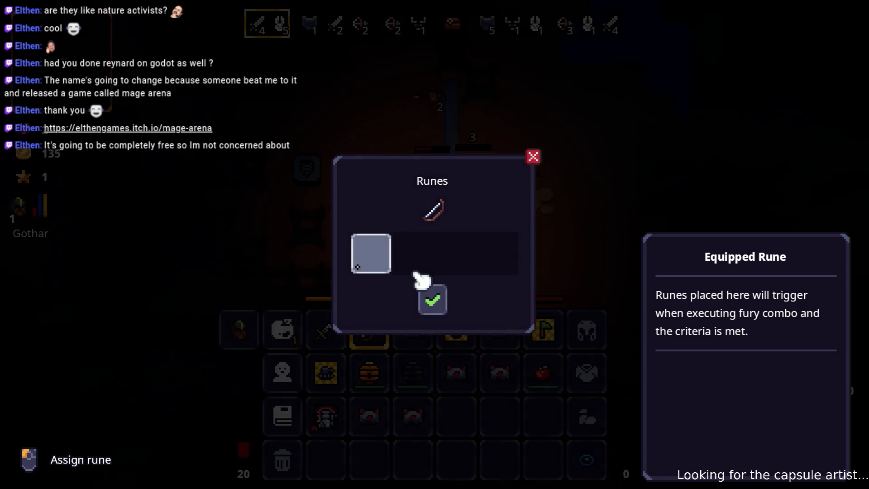
click(428, 294)
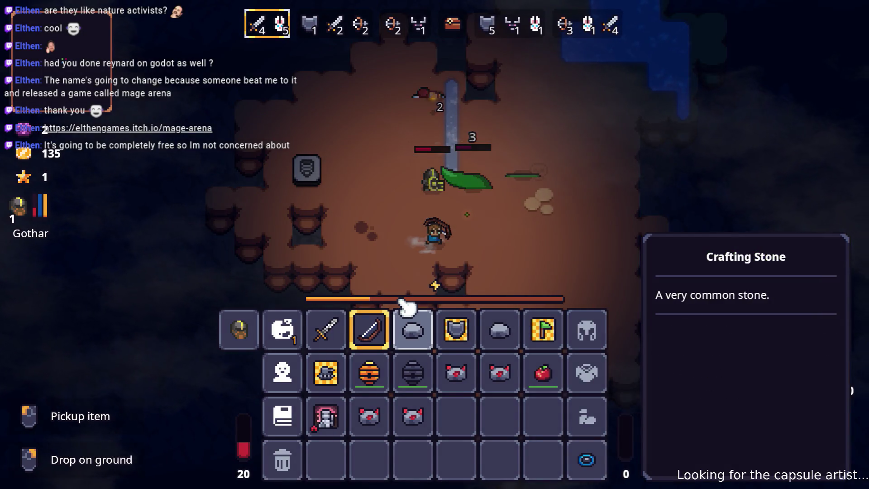
key(i)
key(1)
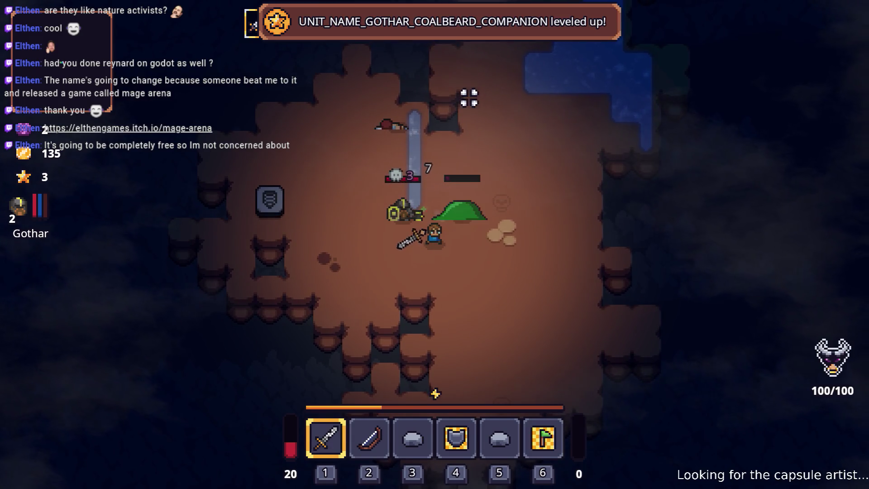
key(i)
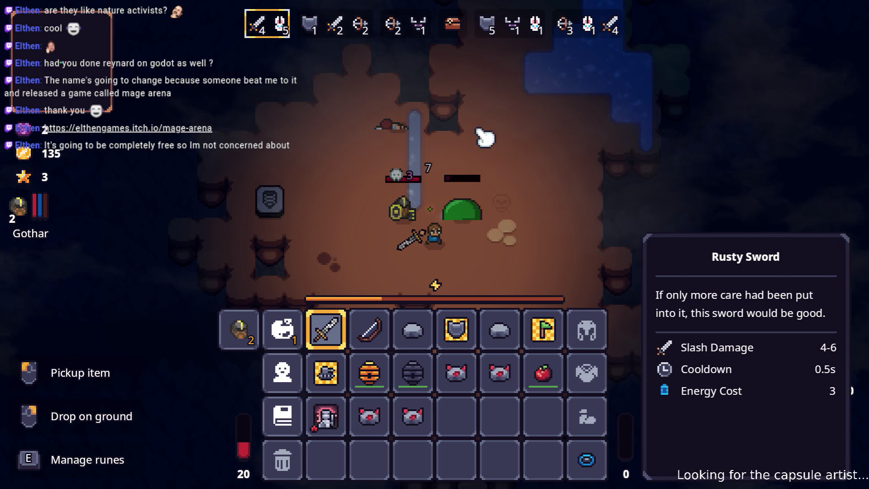
key(i)
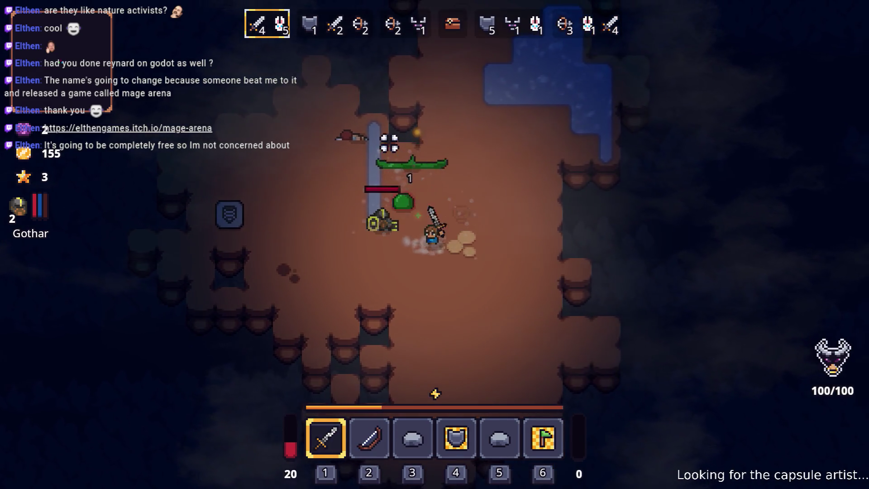
Attack the slime and other enemies until game over, then quit to the main menu
key(w)
click(335, 188)
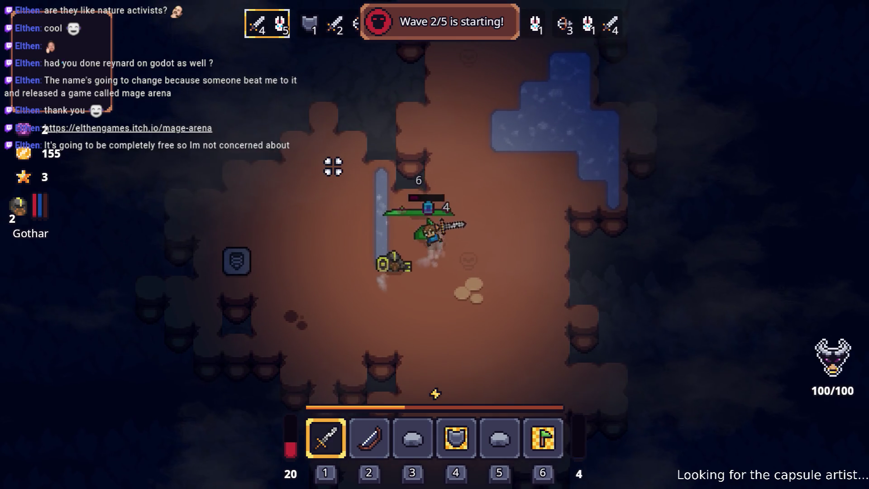
key(d)
click(347, 181)
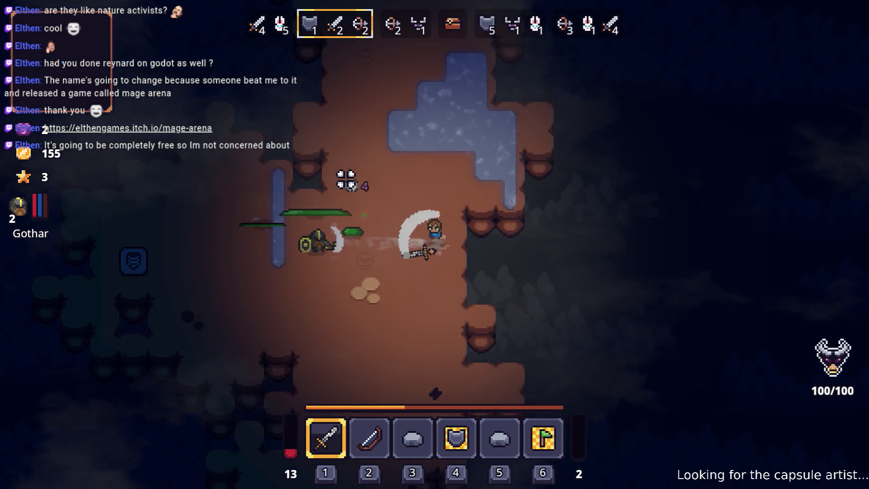
key(a)
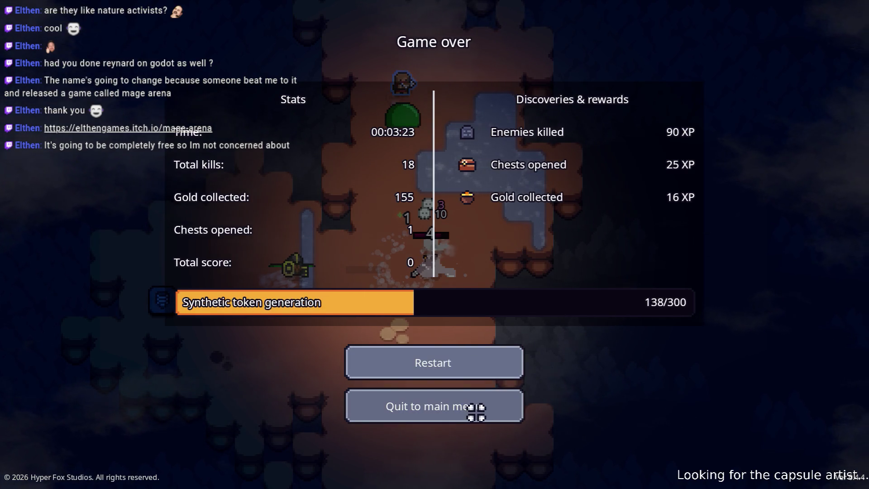
click(479, 412)
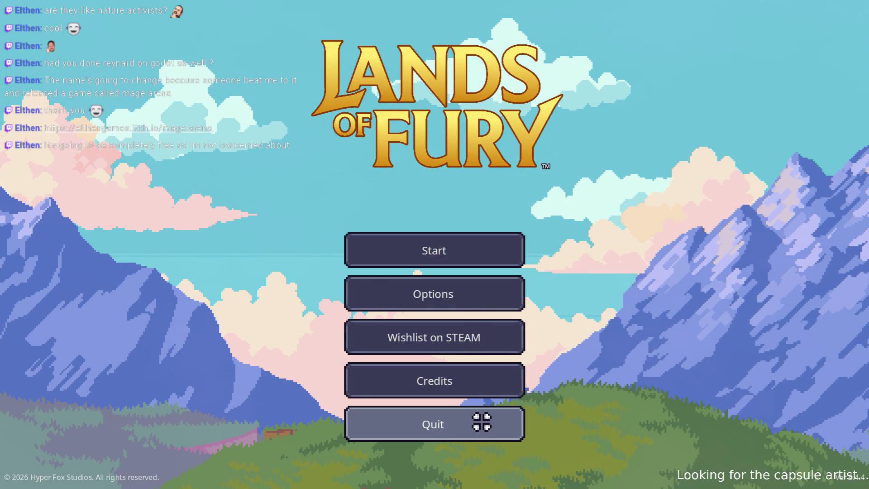
Quit the game from the main menu to stop debugging and switch to Visual Studio Code
click(482, 422)
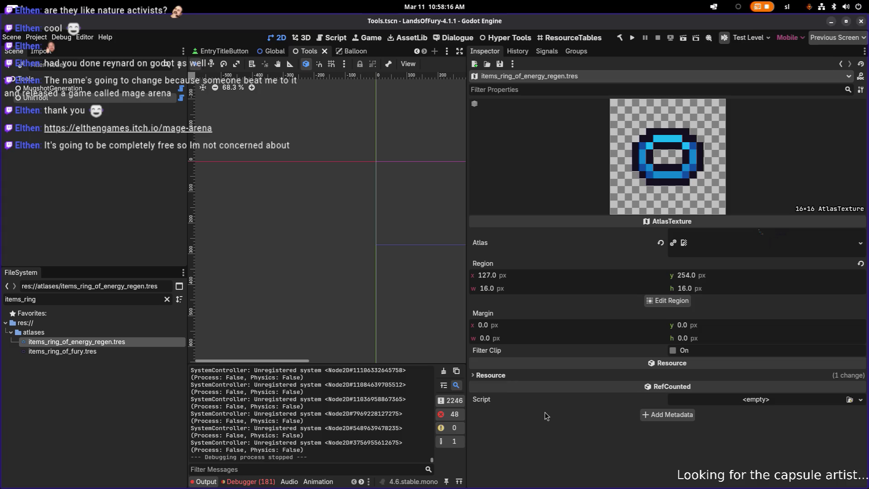
key(alt+Tab)
key(alt+Tab)
key(alt+Tab)
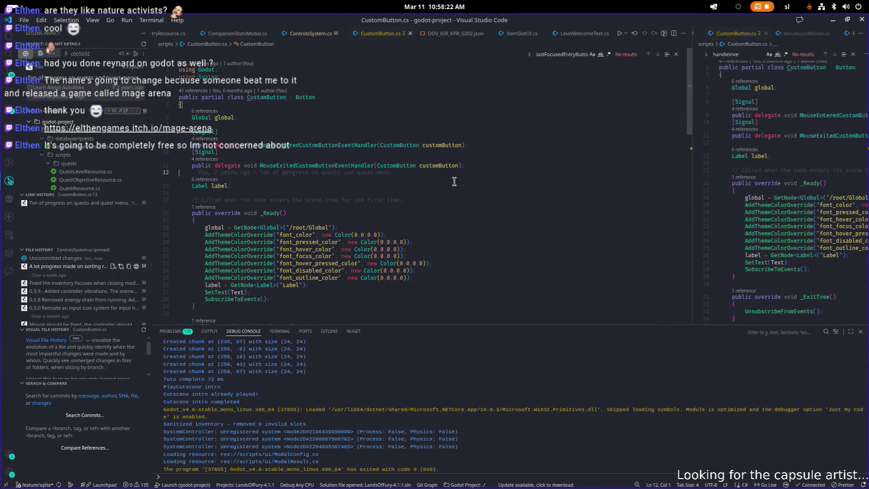
Open EnergySystem.cs and search it for the 'fct' floating combat text code
key(ctrl+p)
text(ENER)
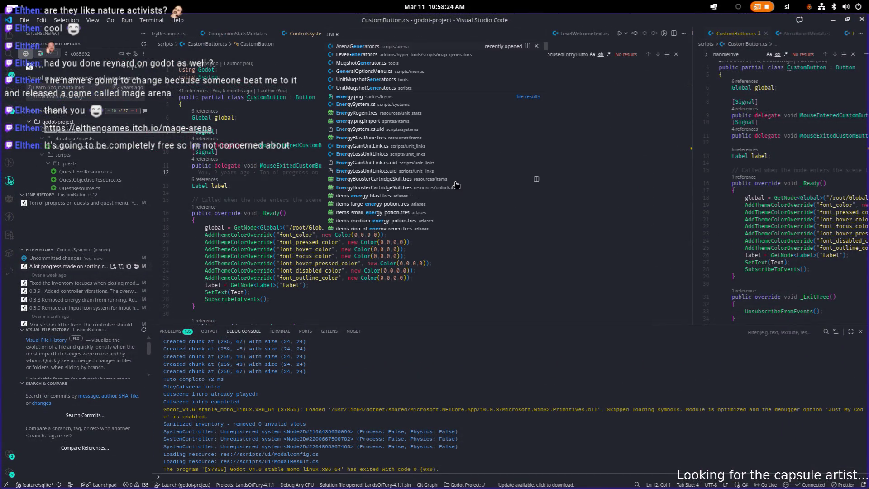
key(Down)
key(Down)
key(Down)
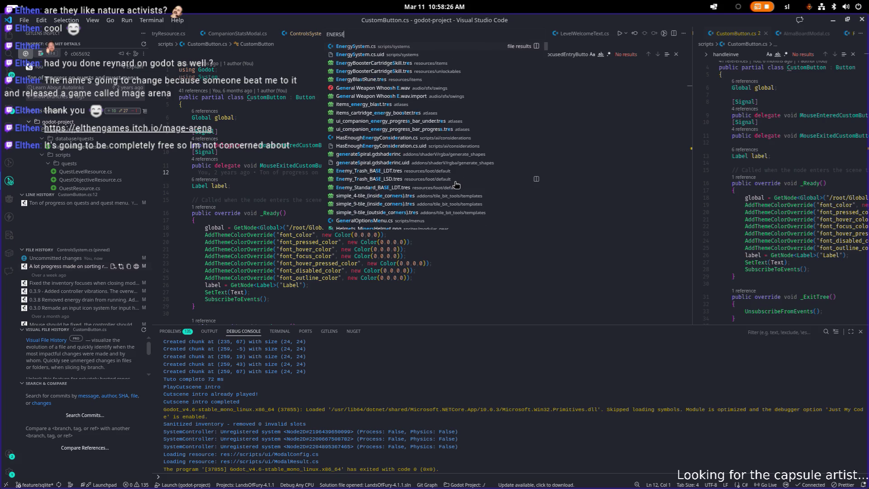
key(Return)
key(ctrl+f)
text(fct)
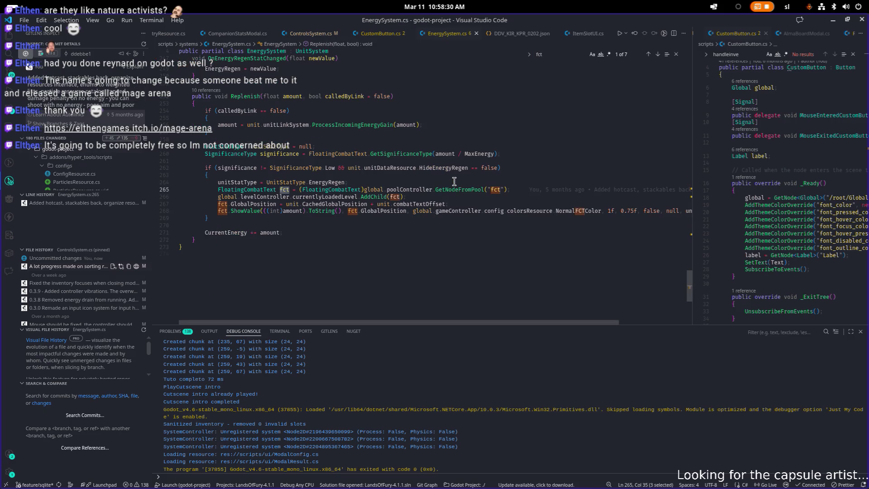
click(445, 204)
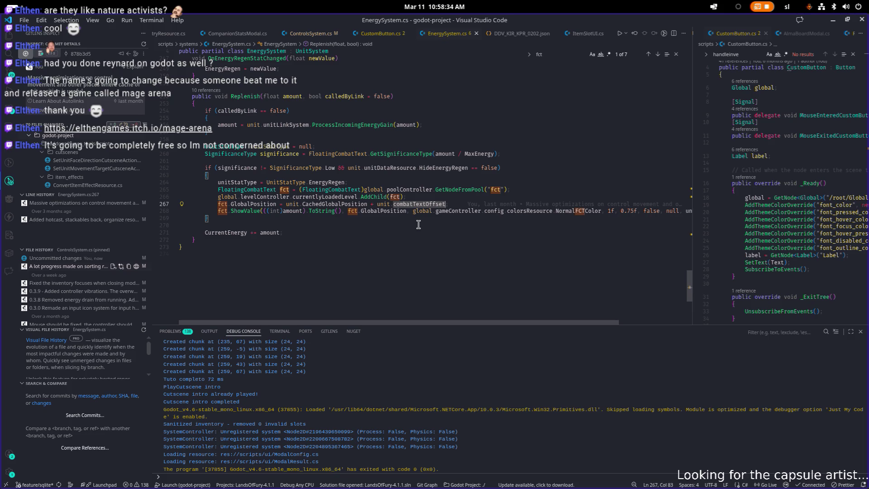
Jump to GetSignificanceType's definition and inspect its 0.20f Medium threshold
click(389, 154)
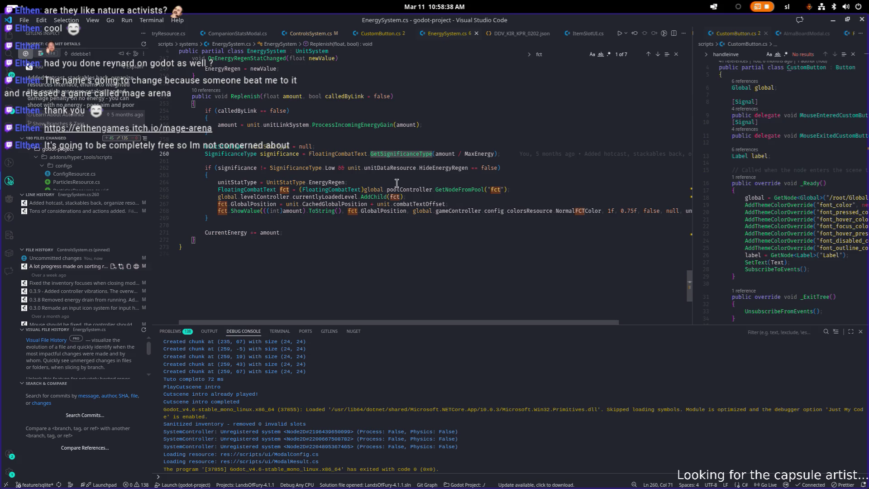
ctrl+click(413, 154)
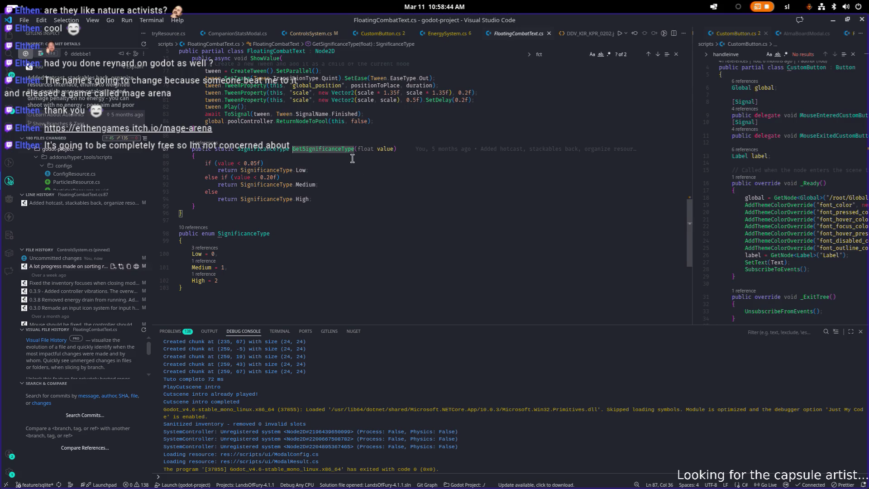
mouse_move(279, 150)
click(305, 177)
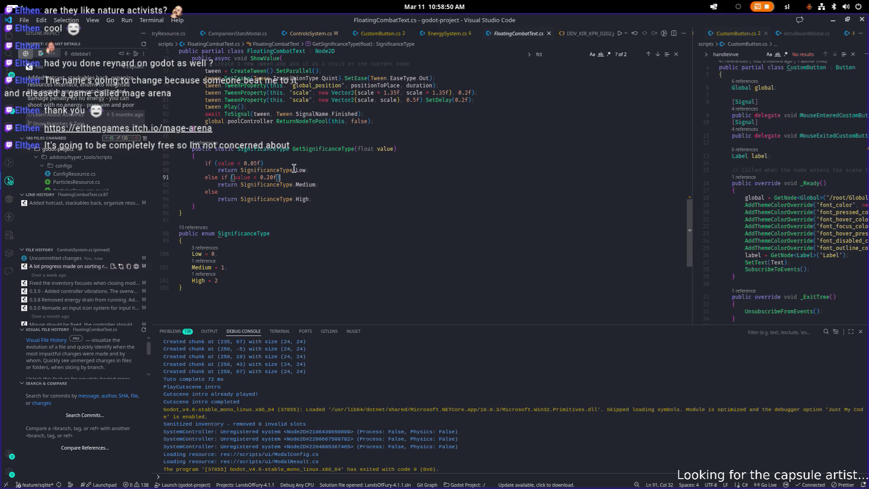
List GetSignificanceType's references and return to its usage in EnergySystem.cs
ctrl+click(343, 150)
click(561, 164)
click(556, 181)
click(556, 172)
click(376, 226)
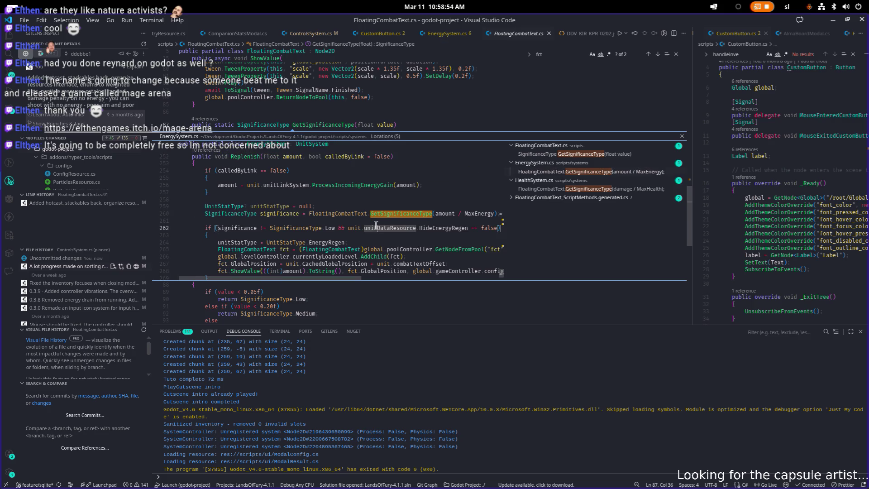
double_click(376, 226)
scroll(407, 204, down, 1)
click(458, 185)
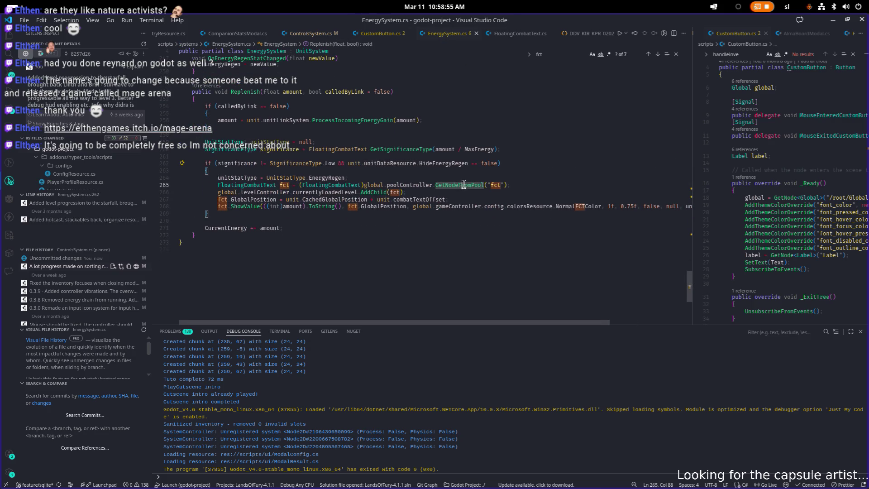
Replace Low with High in the regen popup's significance condition and save
click(491, 192)
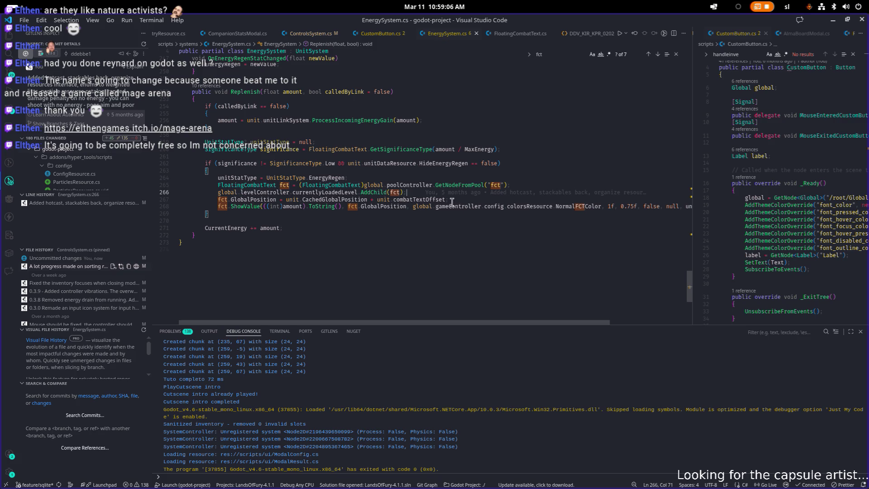
double_click(330, 163)
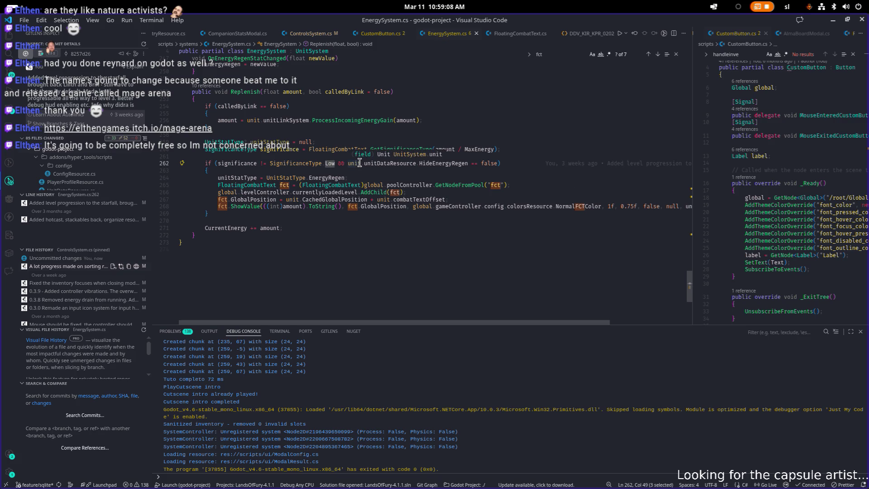
key(BackSpace)
key(ctrl+space)
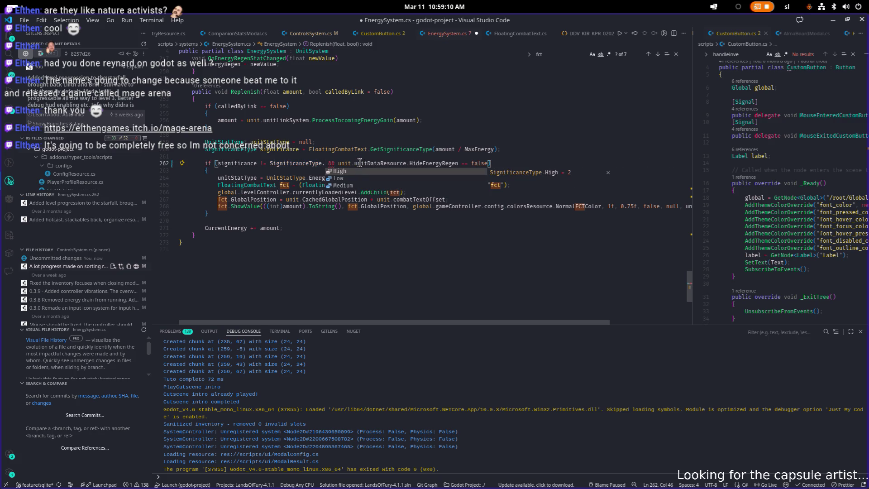
key(Return)
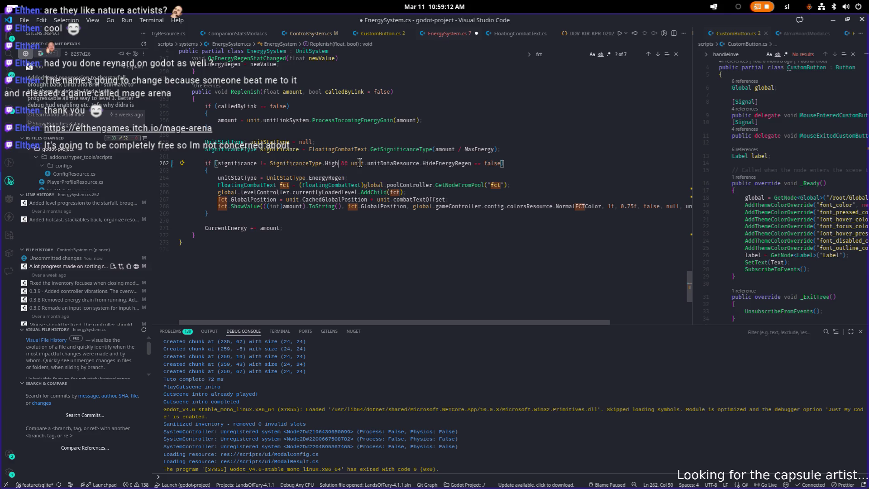
key(ctrl+s)
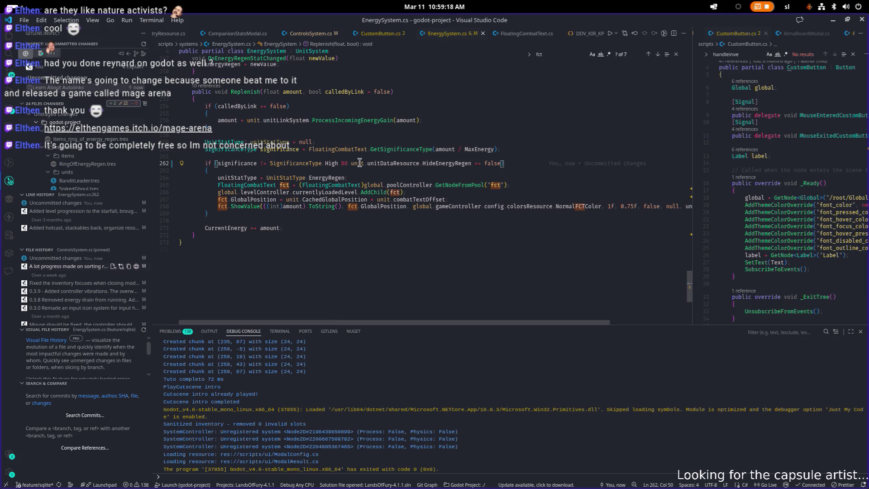
Change the check to '== SignificanceType.High' and save EnergySystem.cs
key(BackSpace)
key(BackSpace)
key(BackSpace)
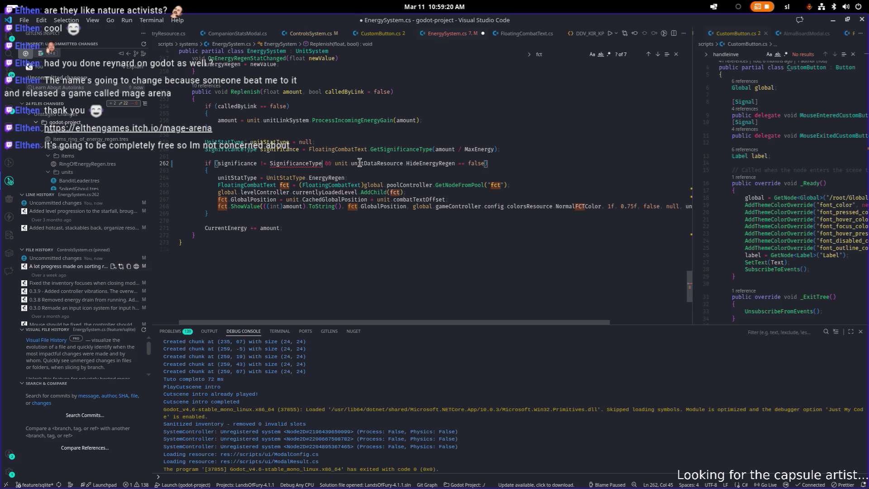
key(ctrl+Left)
key(ctrl+Left)
key(Delete)
text(=)
key(ctrl+Right)
text(.H)
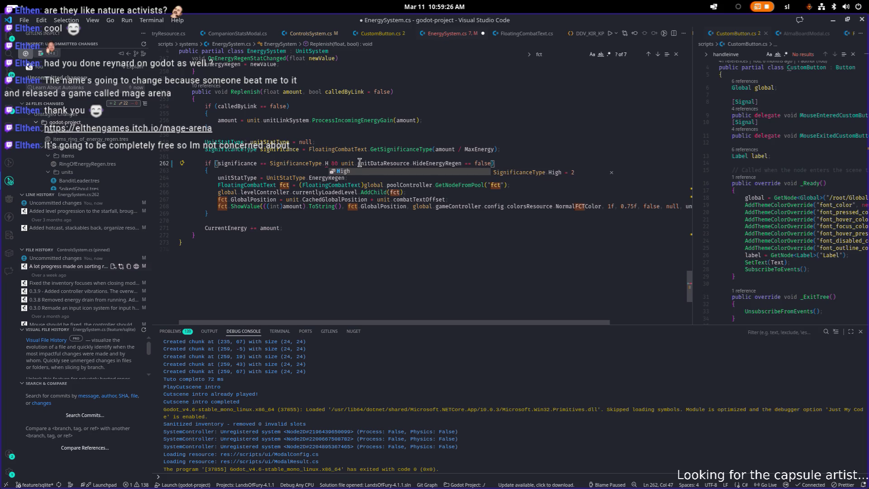
key(Tab)
key(ctrl+s)
Highlight the amount variable's usages and widen the right-hand code pane
click(474, 185)
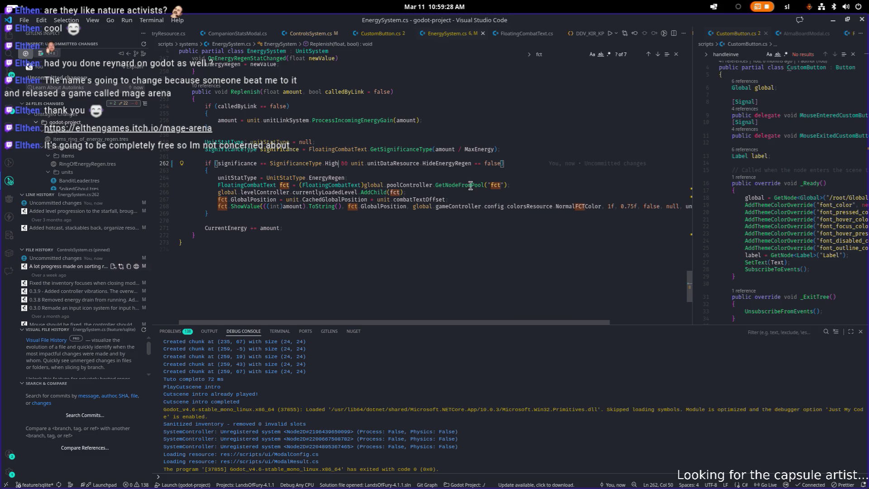
double_click(447, 150)
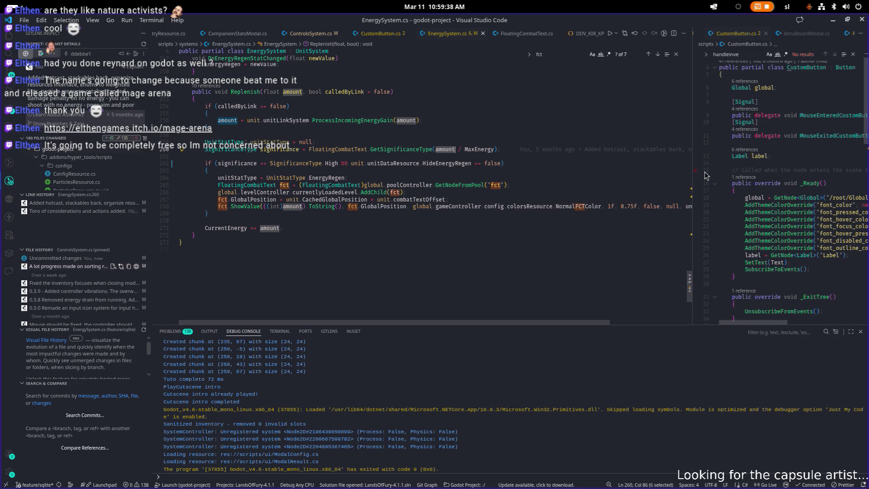
drag(694, 174, 567, 174)
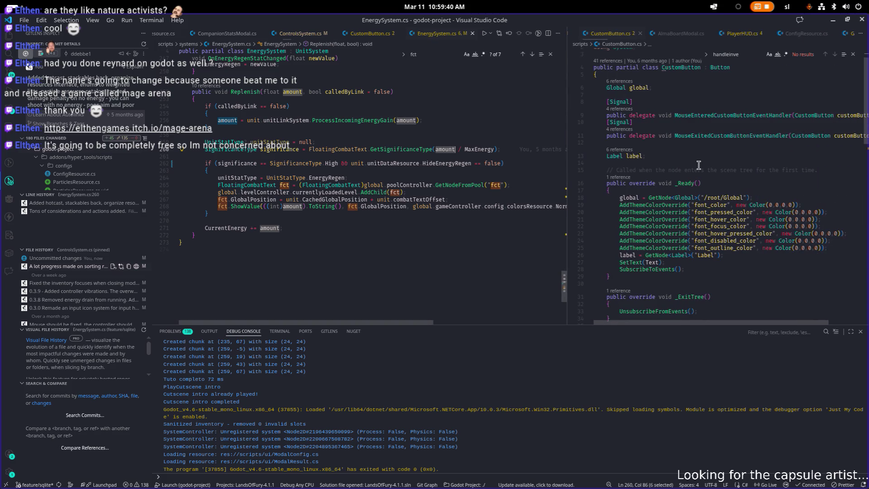
Open FloatingCombatText.cs in the right pane and find the 'signic' 0.20f threshold line
click(699, 165)
key(ctrl+p)
text(floating)
key(Return)
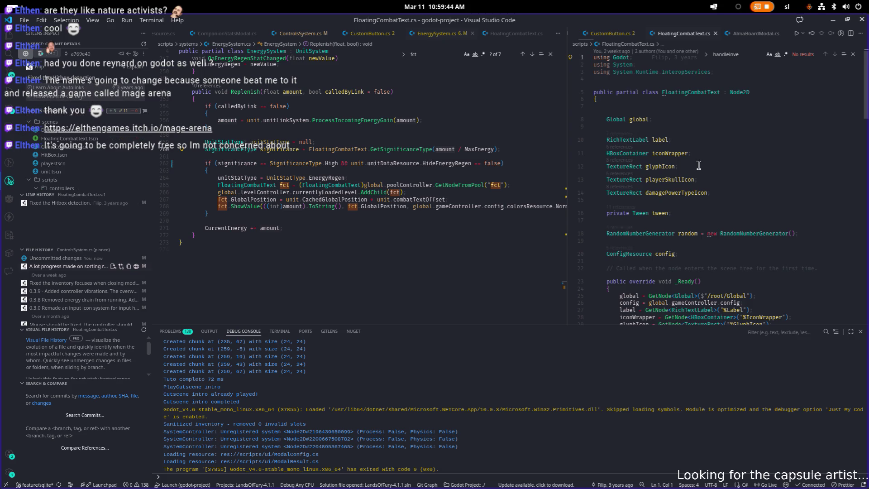
key(ctrl+f)
text(signic)
click(748, 253)
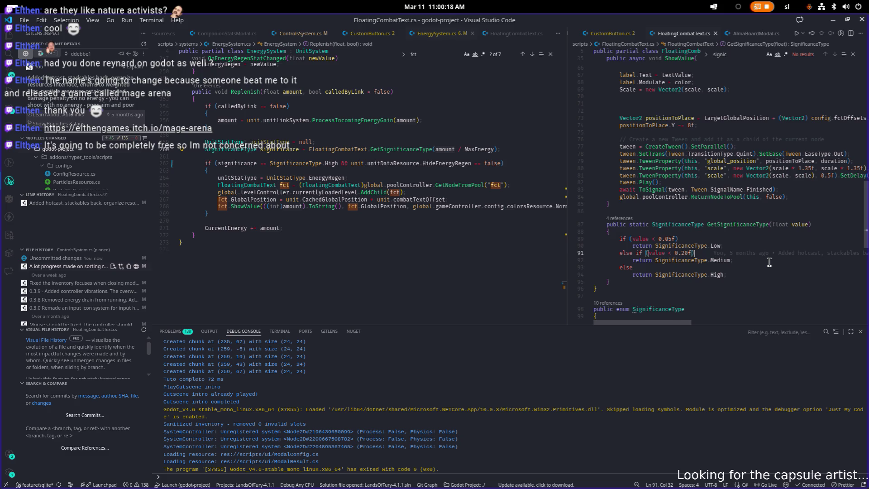
Return to the EnergySystem.cs code, then switch over to the Godot editor
click(476, 190)
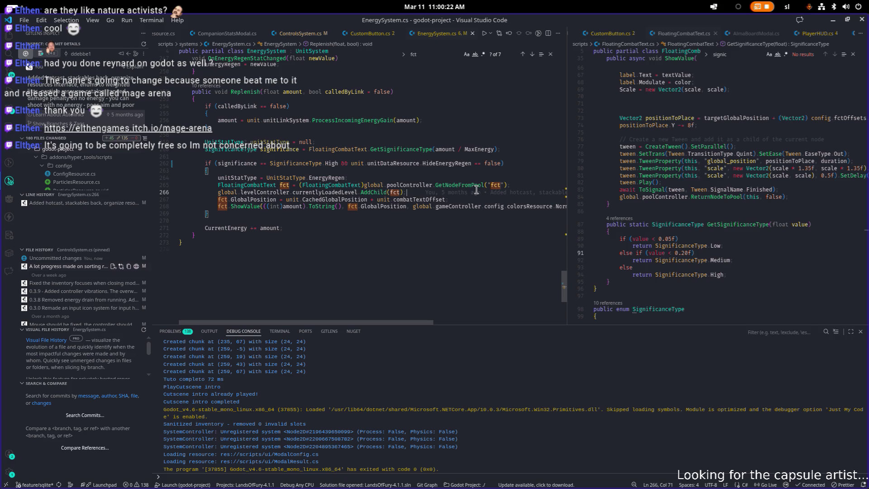
scroll(531, 192, up, 5)
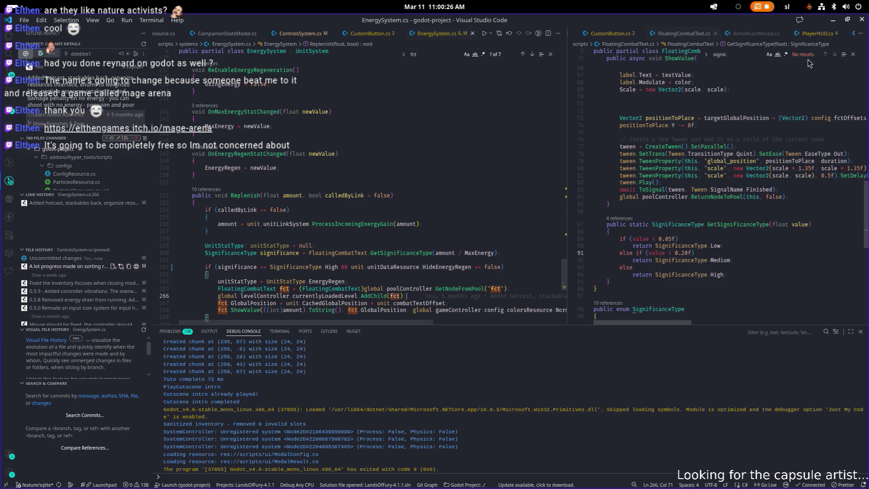
key(alt+Tab)
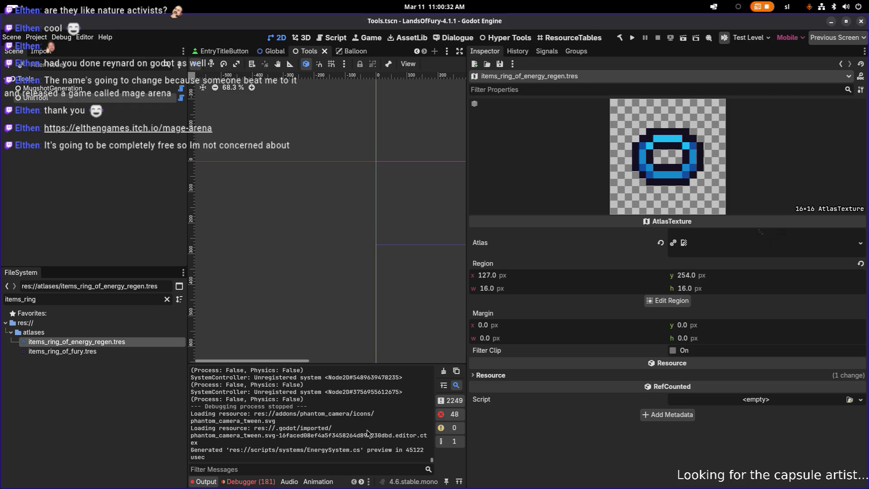
Filter the FileSystem by 'energy' and select EnergyBoosterCartridgeSkill.tres
click(132, 296)
key(ctrl+a)
key(BackSpace)
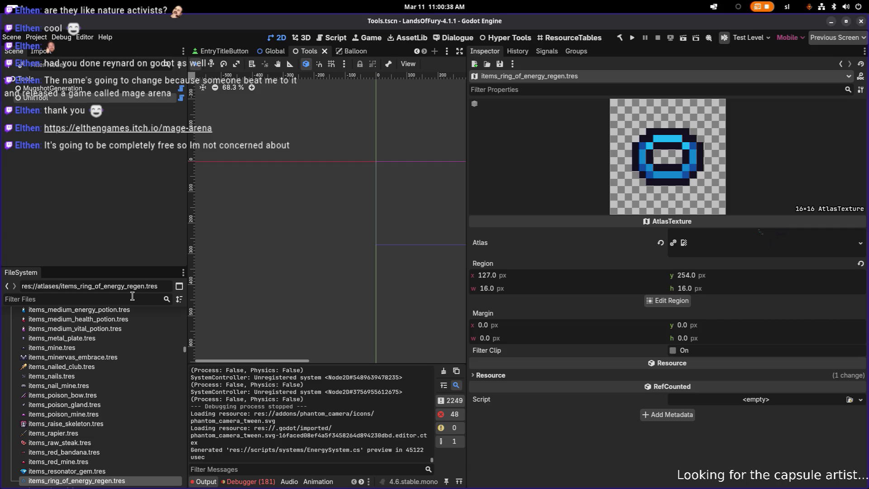
text(energy)
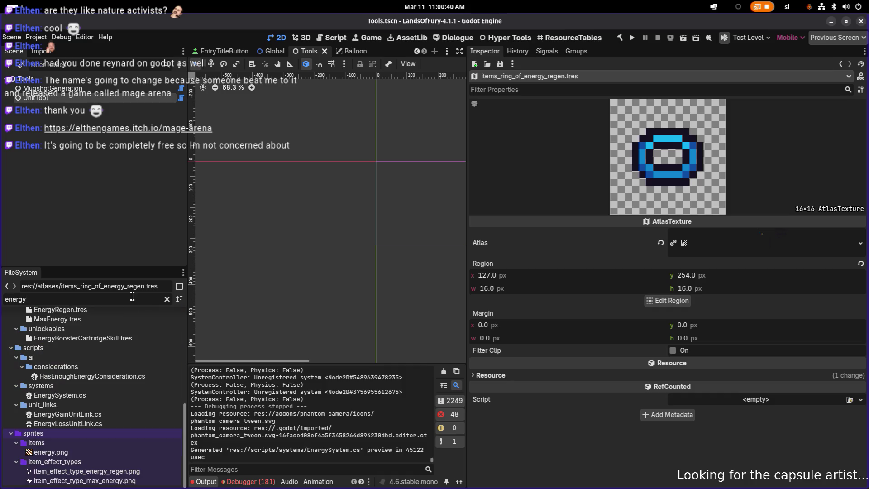
scroll(96, 385, up, 5)
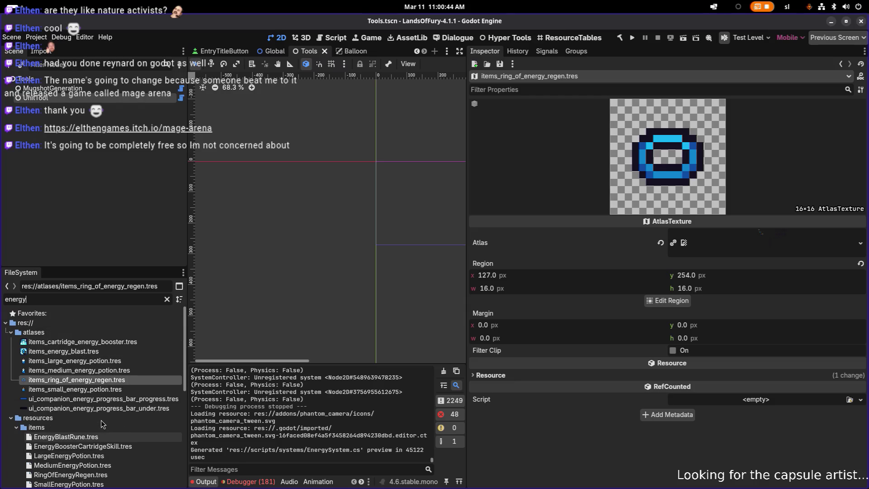
scroll(101, 419, down, 4)
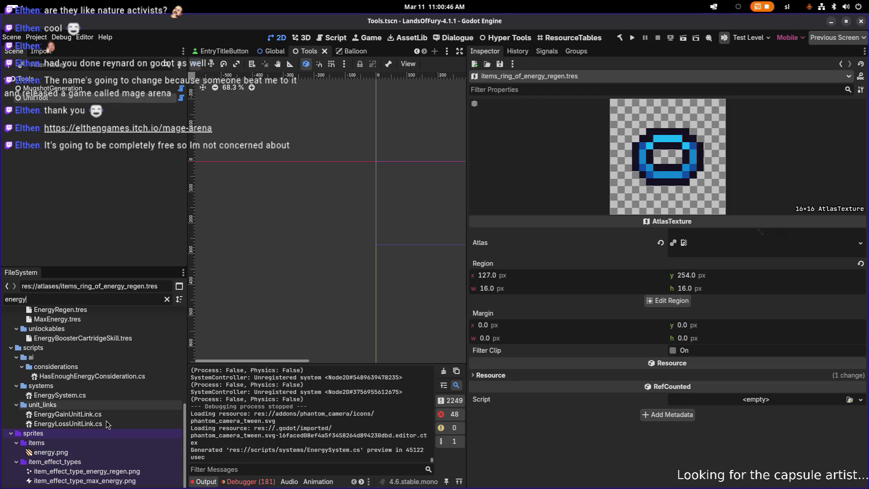
scroll(110, 355, up, 2)
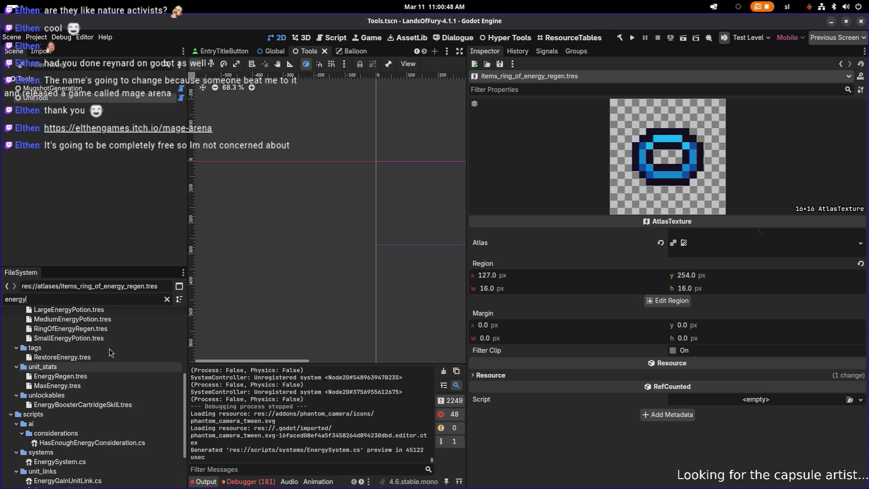
scroll(108, 377, up, 2)
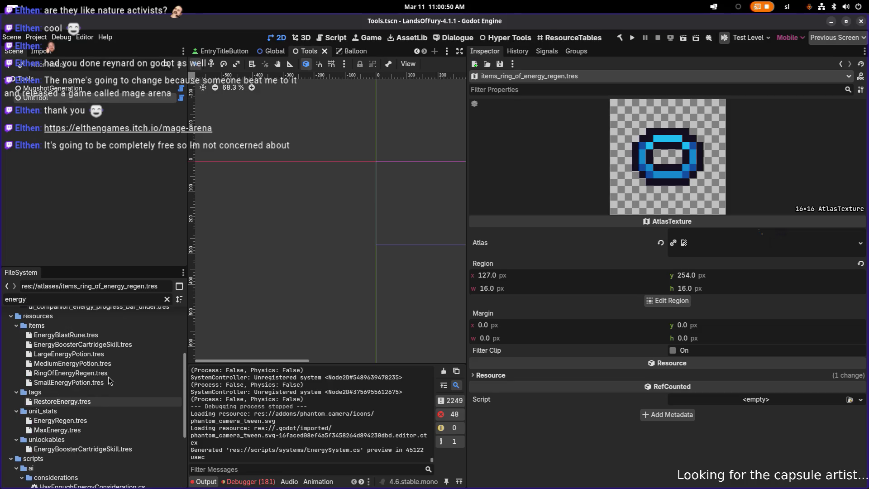
click(116, 344)
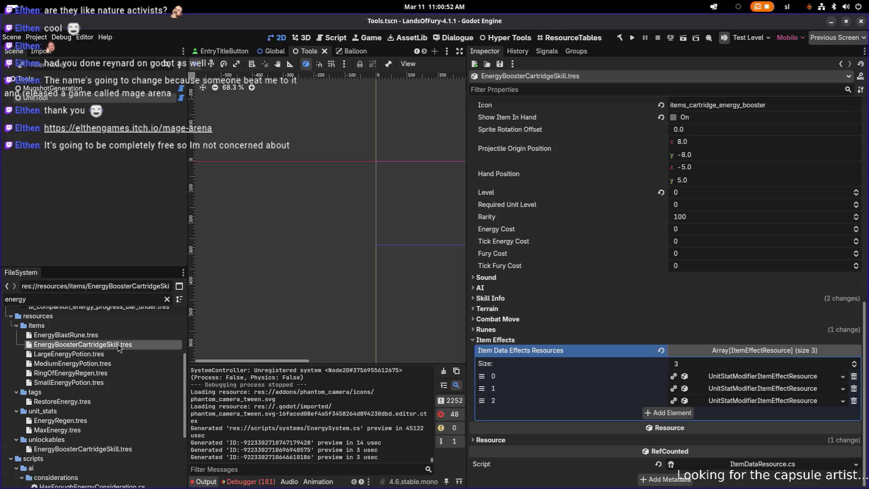
Widen the Inspector and expand effect 0's General Item Effect Info to see the MaxEnergy +10 modifier
drag(467, 285, 390, 284)
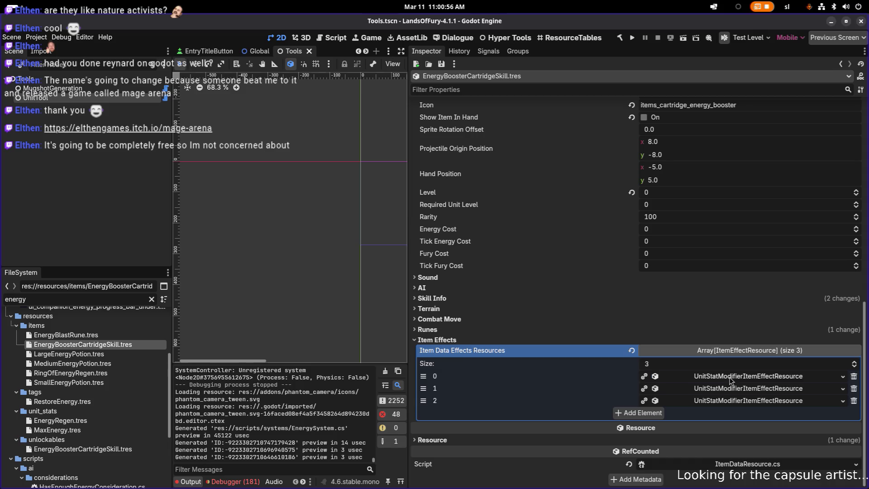
click(730, 379)
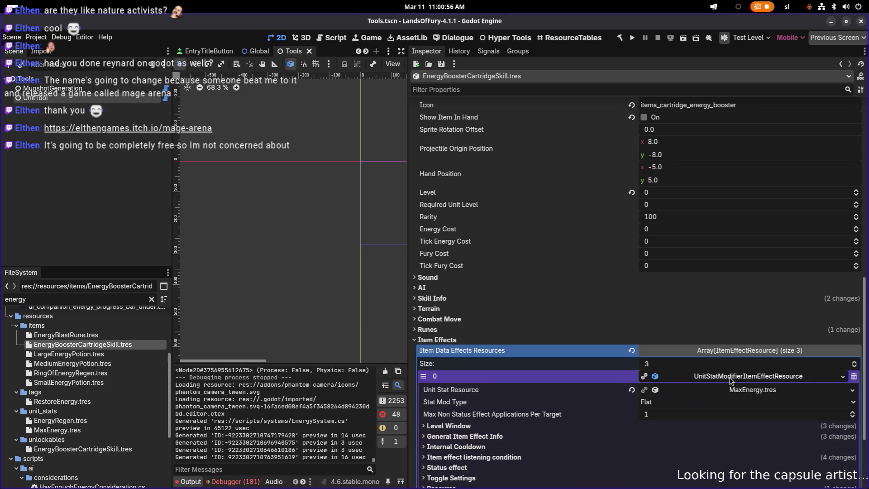
click(571, 438)
scroll(573, 436, down, 3)
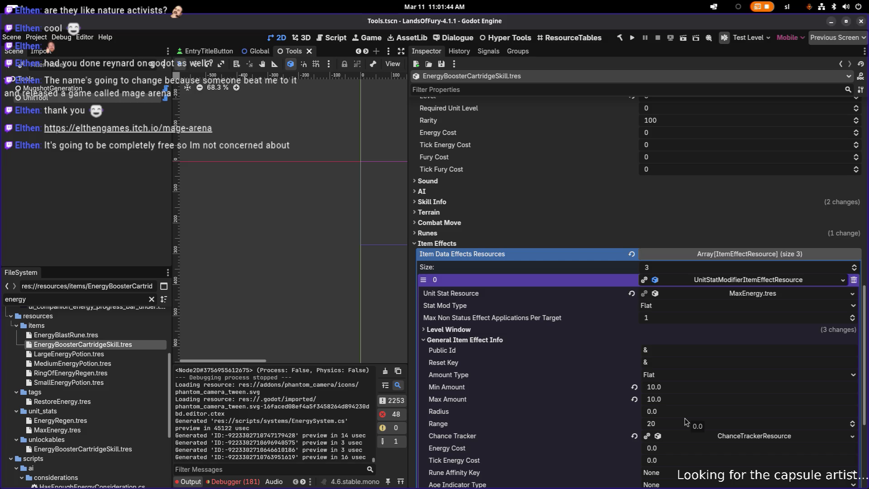
Inspect the third item effect's general info, then collapse the third and first effects
scroll(686, 410, down, 4)
click(712, 401)
scroll(714, 404, down, 2)
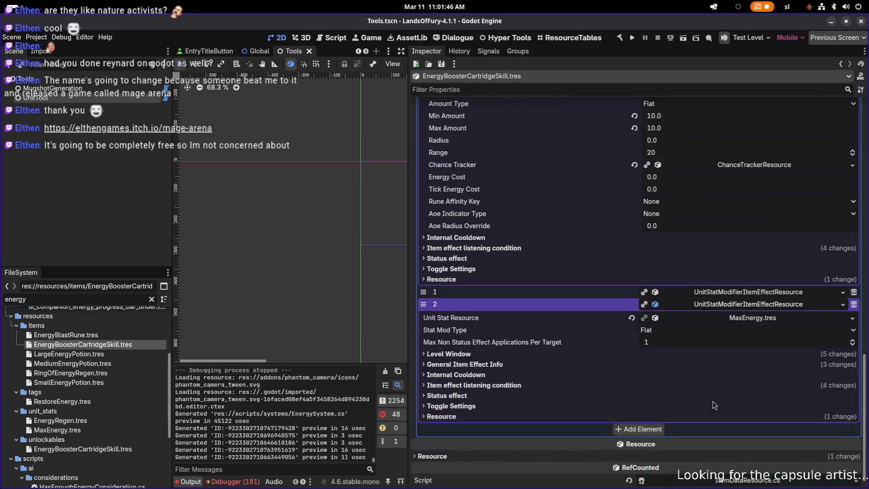
click(618, 365)
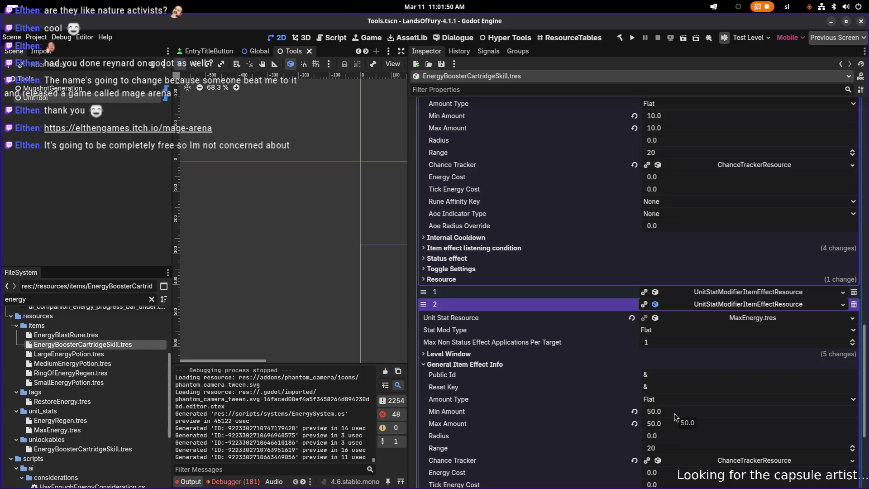
click(735, 311)
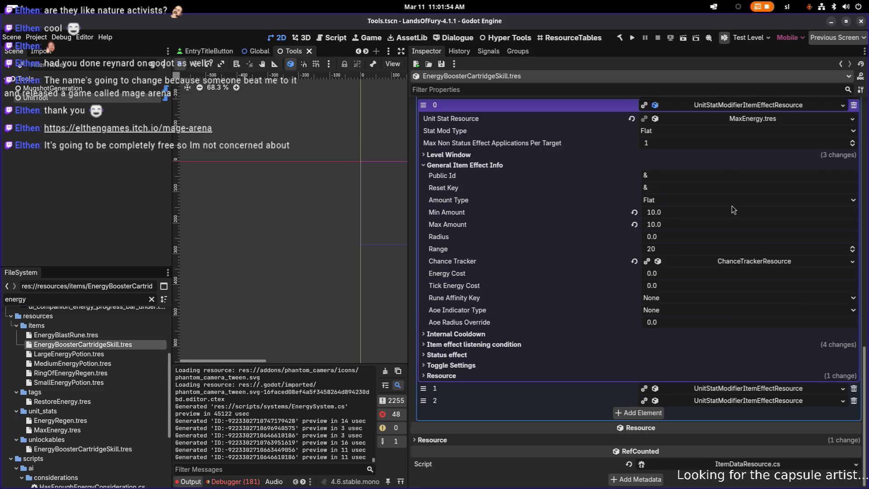
scroll(743, 212, up, 2)
click(741, 154)
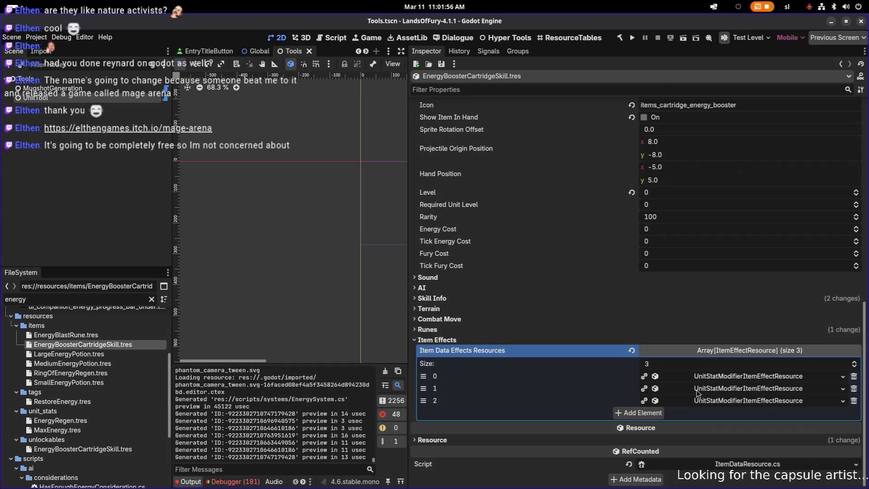
Add a fourth item effect as a unique pasted copy, keeping the MaxEnergy resource shared
click(657, 413)
click(699, 413)
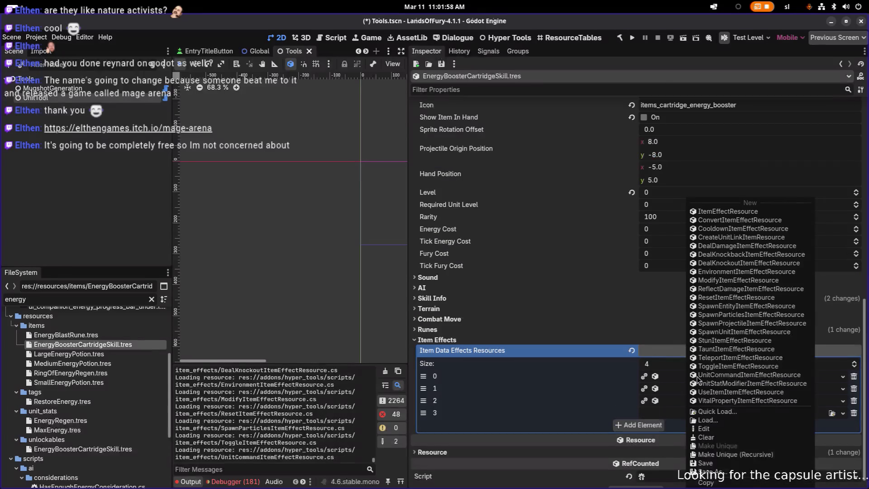
click(714, 480)
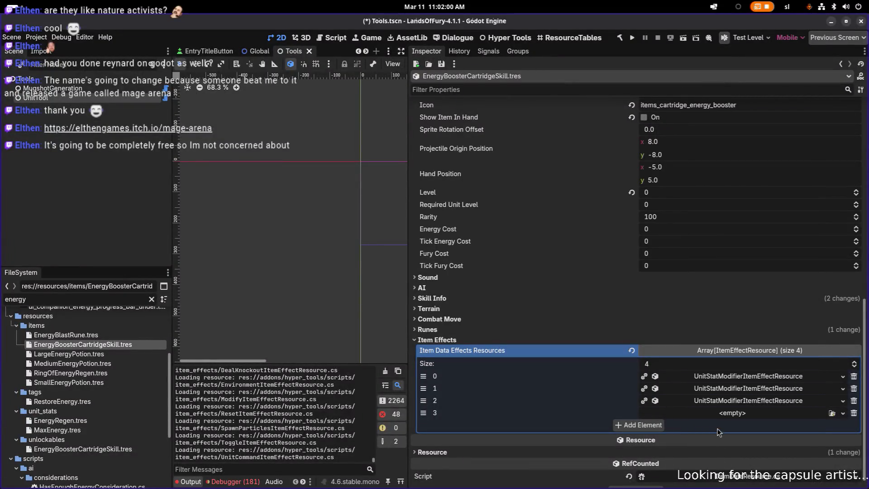
click(715, 416)
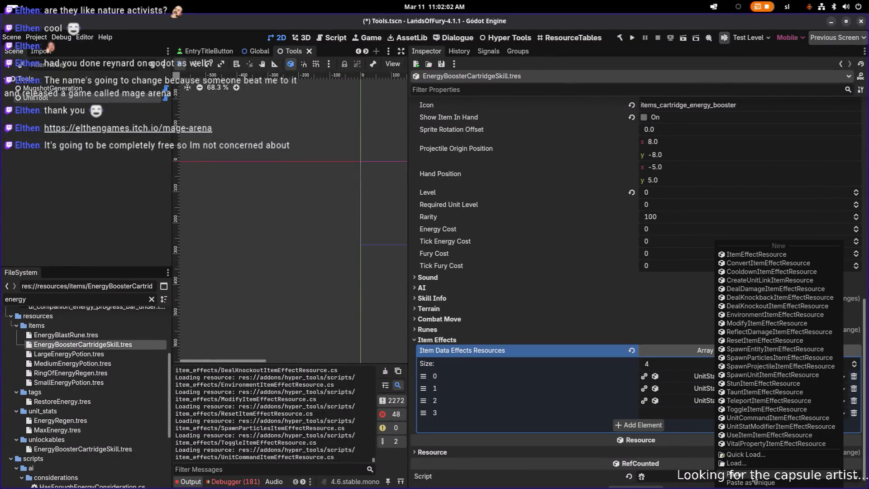
click(754, 484)
click(341, 209)
click(483, 342)
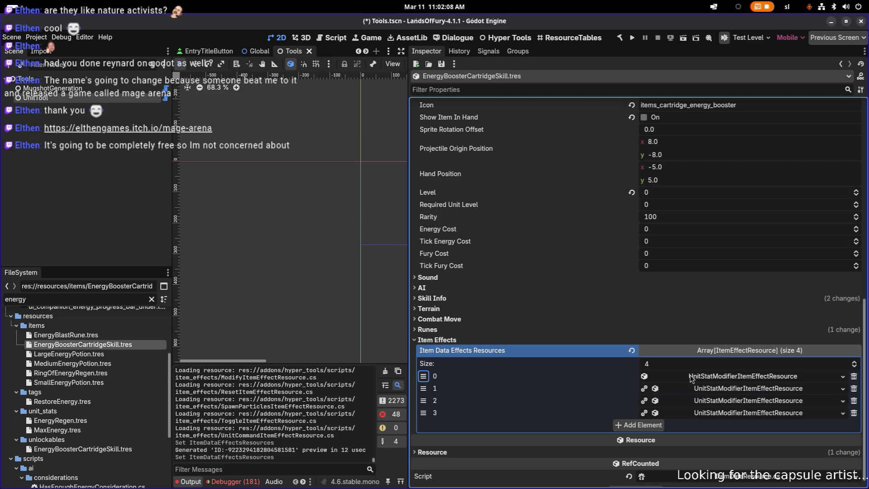
Set the first effect's Level Window to Level Start 0 and Level End 0
click(692, 377)
scroll(691, 378, down, 2)
click(505, 378)
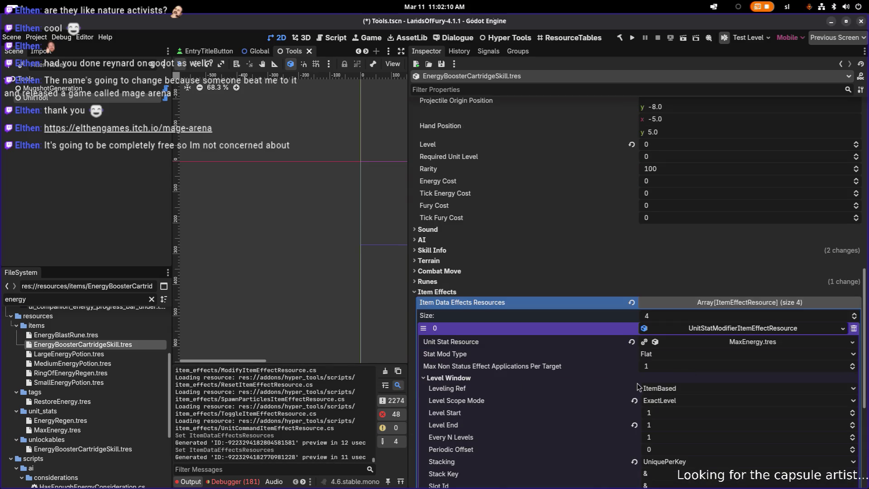
click(670, 416)
text(0)
click(674, 424)
scroll(675, 422, down, 2)
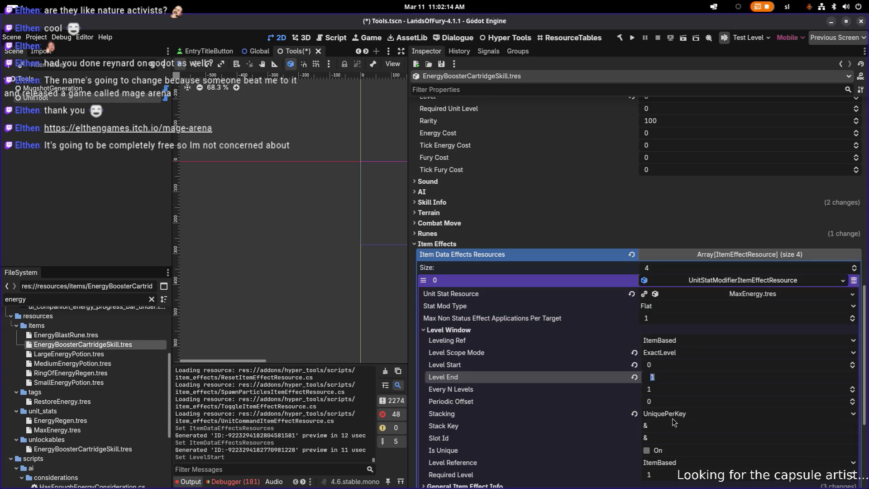
text(0)
key(Return)
Set the first effect's Min Amount and Max Amount to 5.0
scroll(681, 410, down, 4)
scroll(682, 408, down, 2)
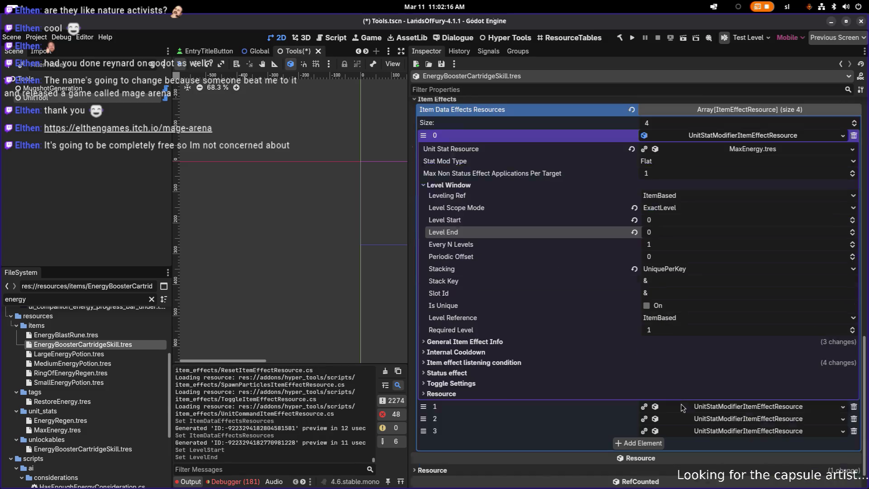
click(643, 341)
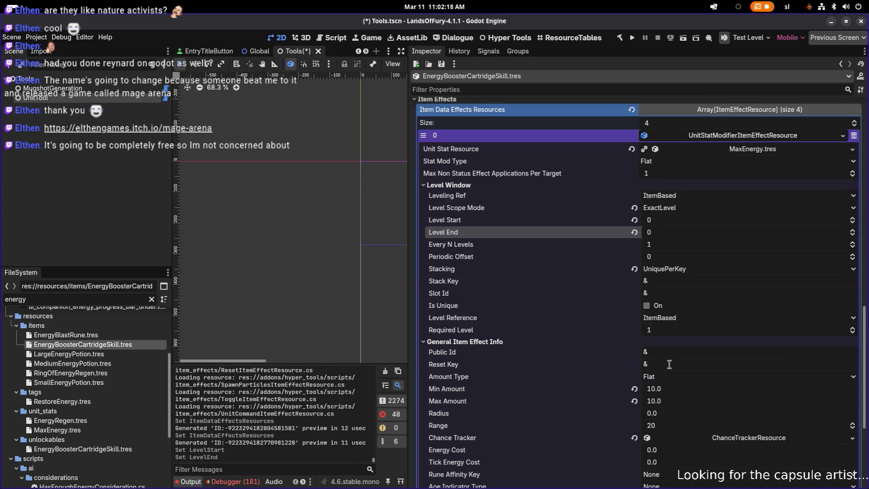
click(681, 389)
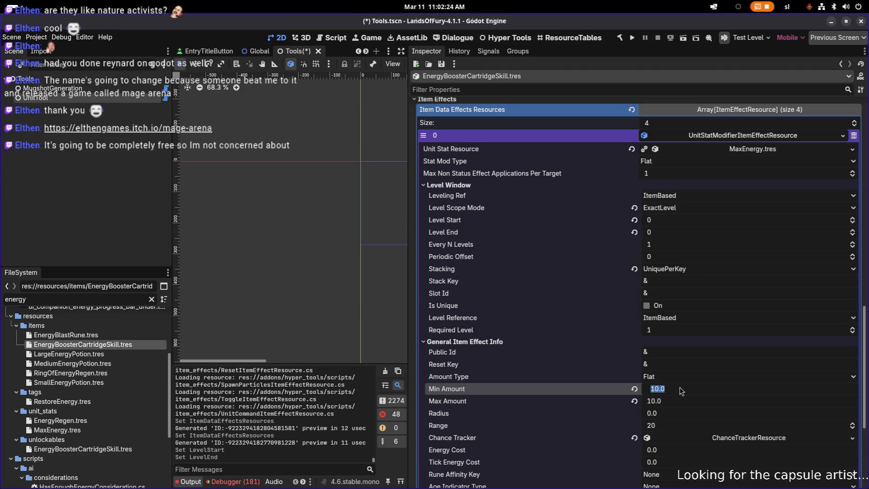
text(5)
key(Return)
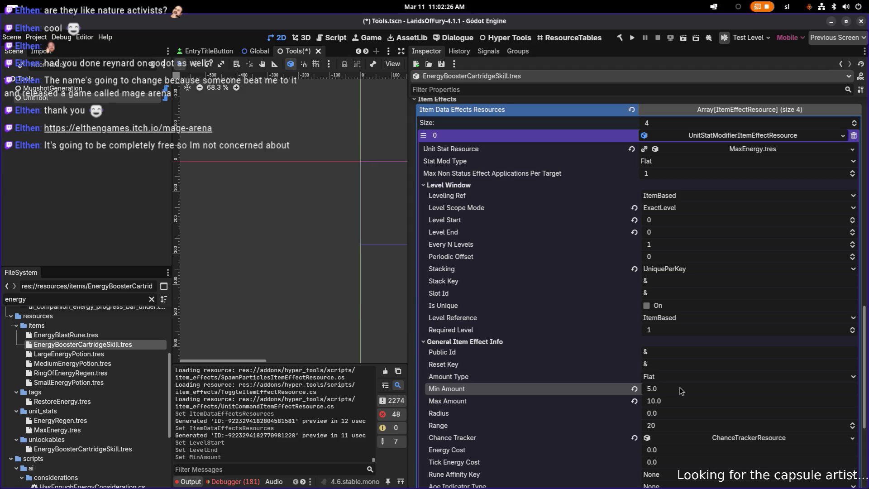
key(Tab)
text(5)
key(Return)
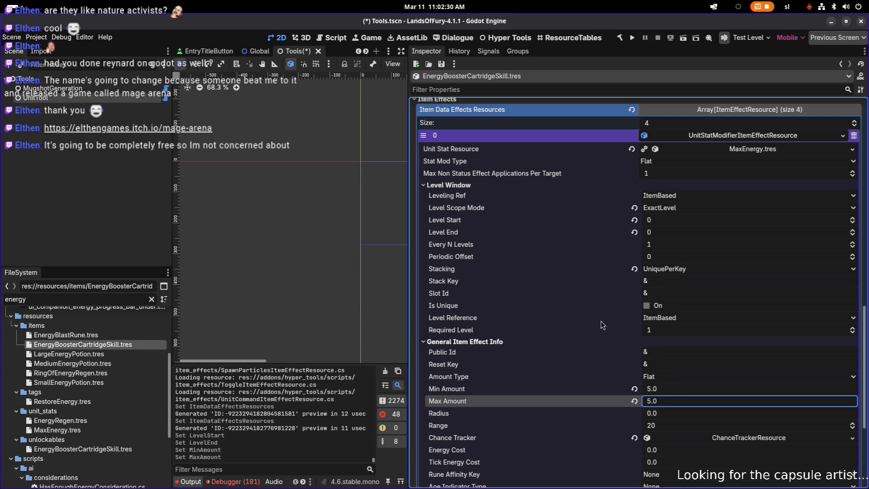
Save the resource changes with Ctrl+S and run the game project
scroll(703, 218, up, 3)
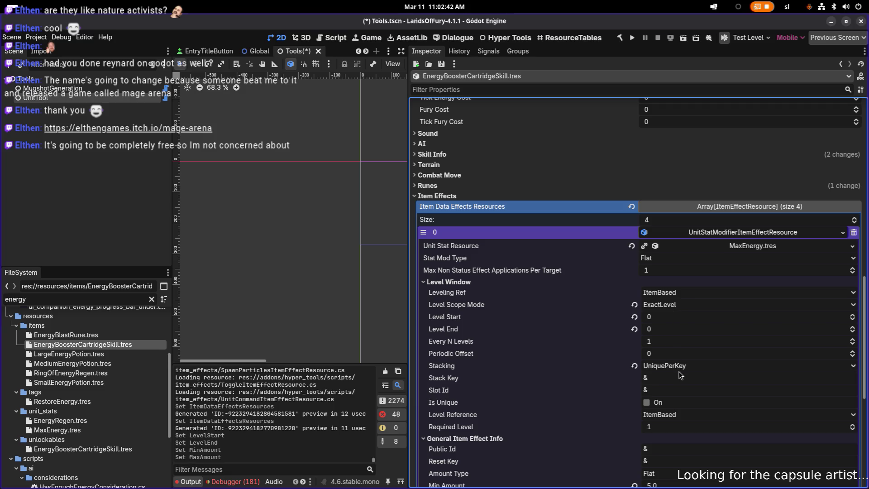
scroll(680, 375, down, 2)
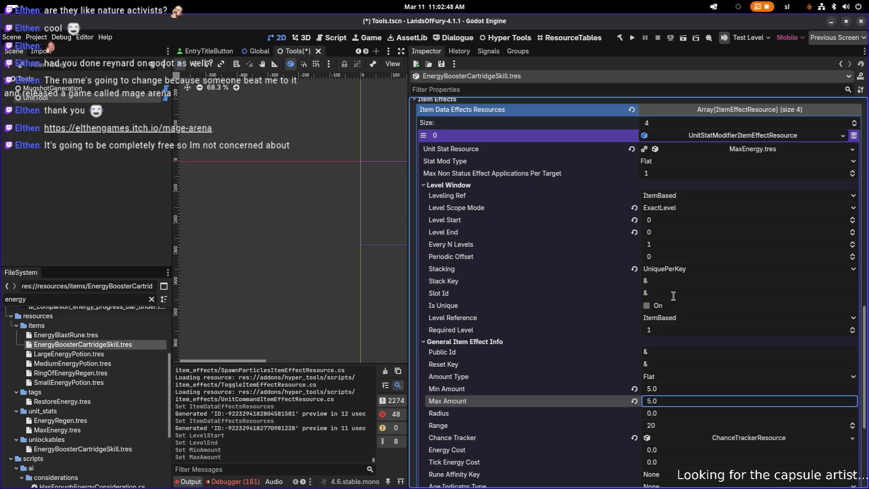
key(ctrl+s)
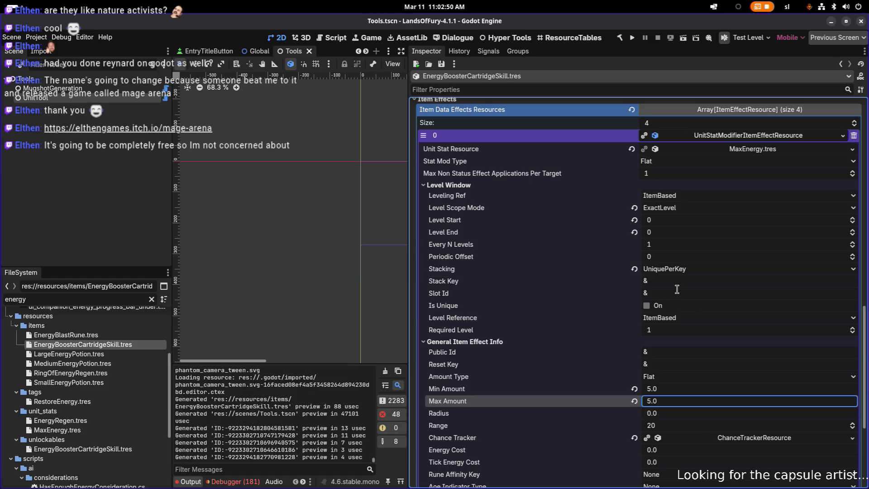
scroll(674, 293, down, 2)
scroll(674, 293, down, 1)
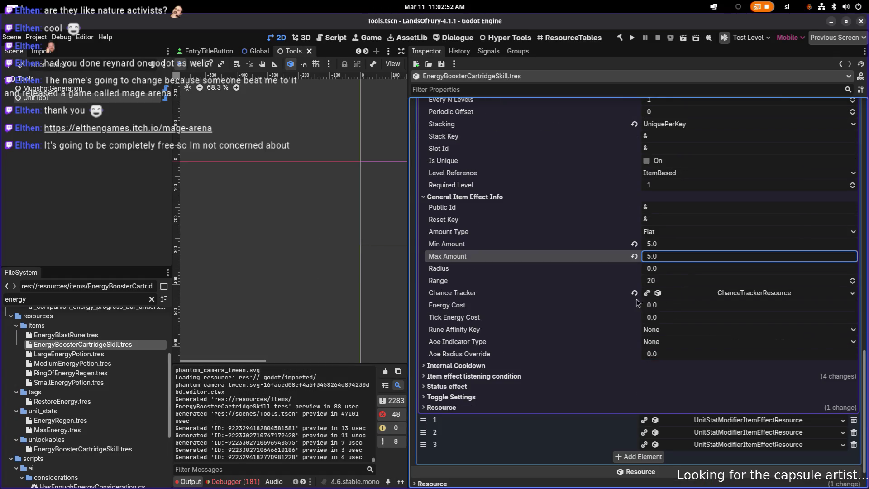
click(633, 40)
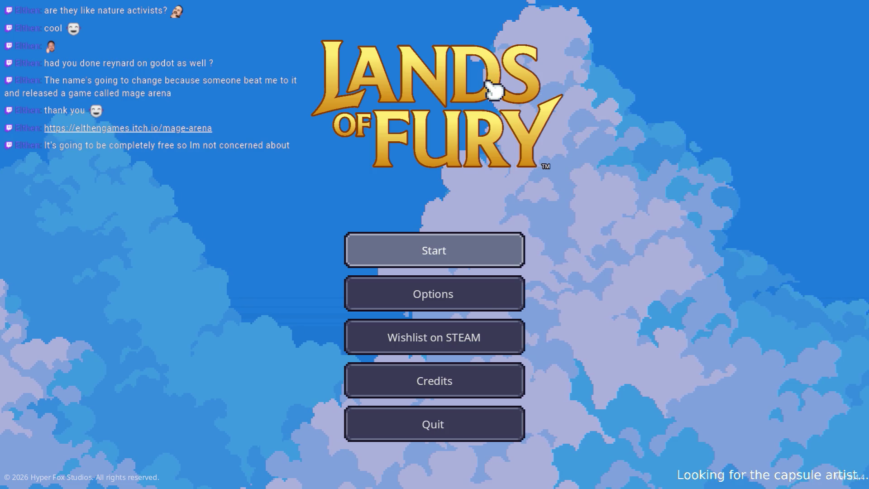
Start the game from the main menu, walk up, and open the inventory
key(Return)
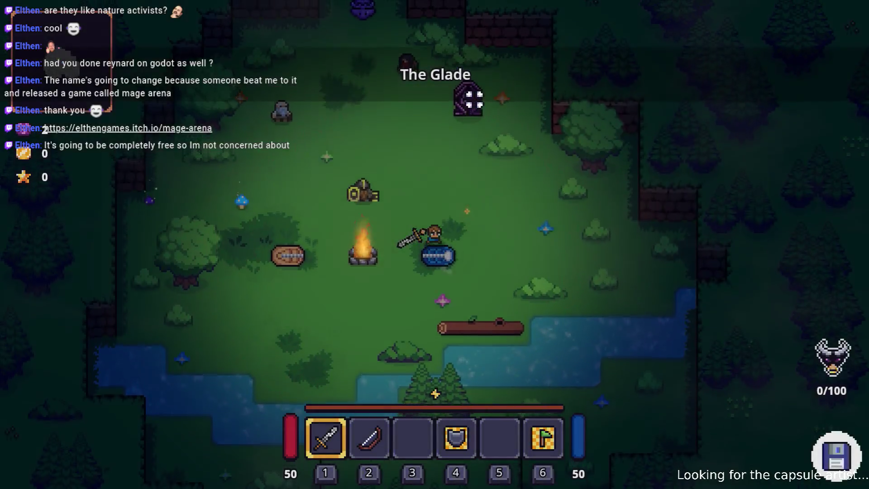
key(w)
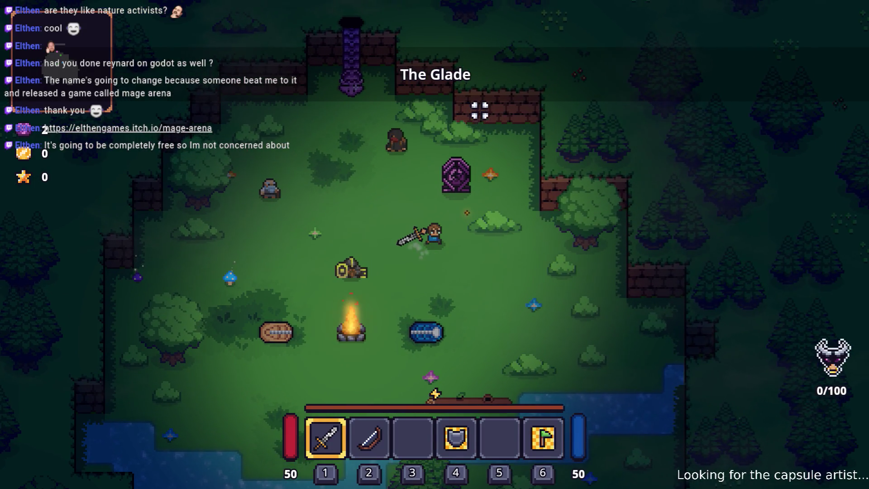
key(i)
Replace the Executioner cartridge with Energy Booster in the ALMA slots, then close the window
key(Left)
key(Down)
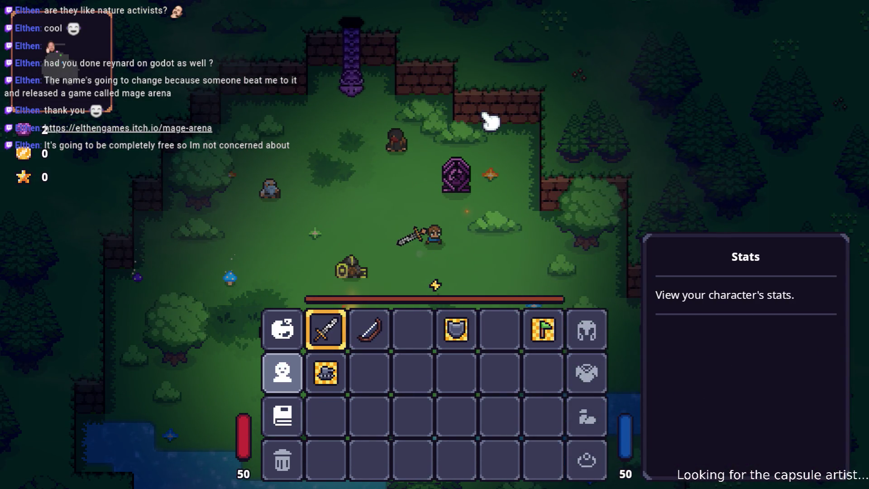
key(Up)
key(Return)
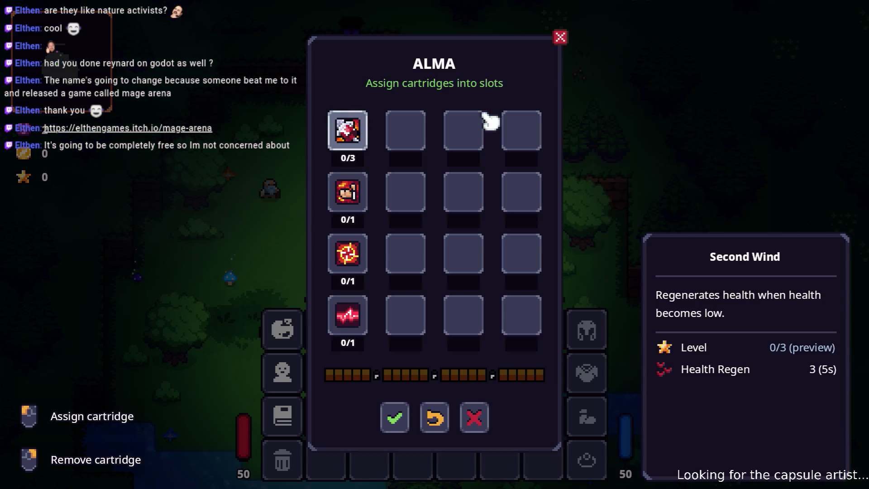
key(Down)
key(Down)
key(Down)
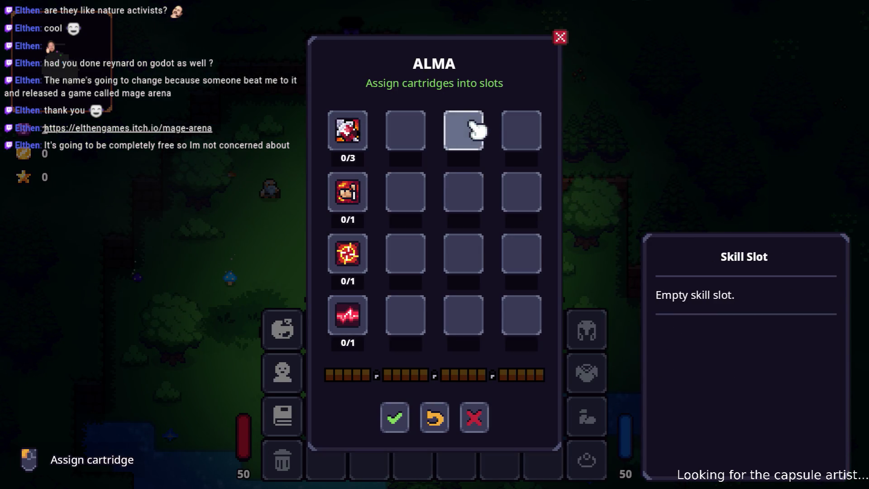
click(370, 320)
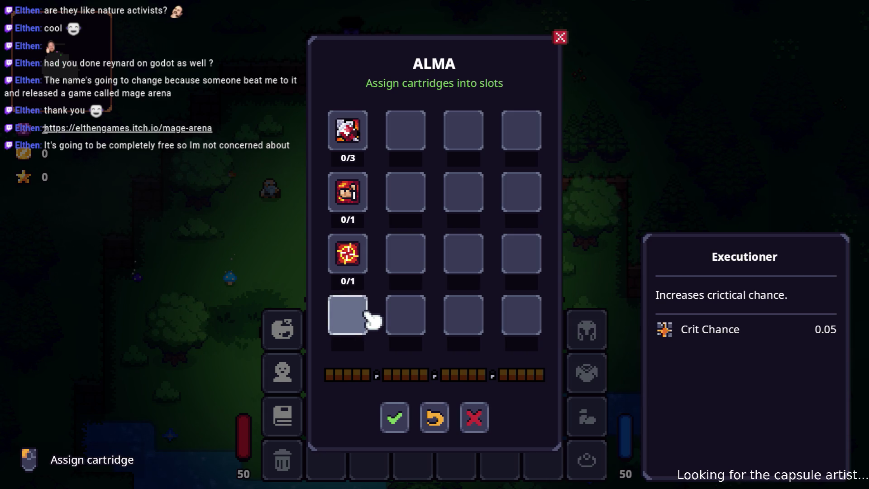
click(370, 321)
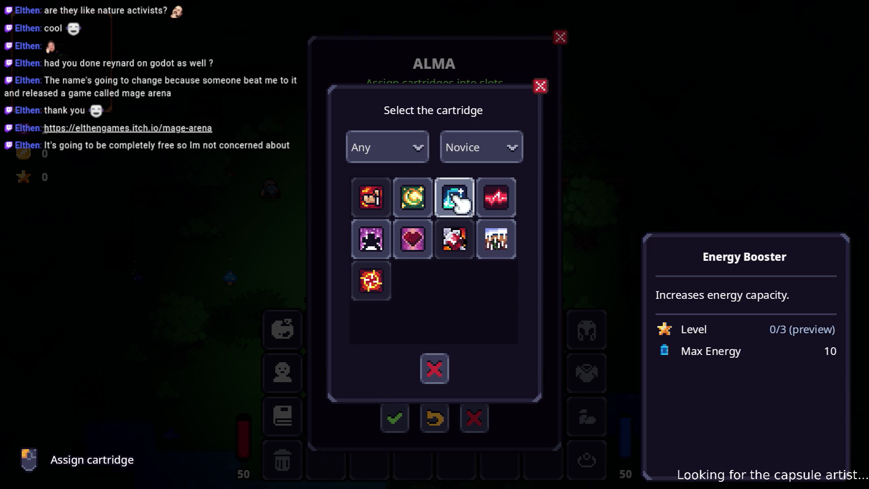
click(457, 199)
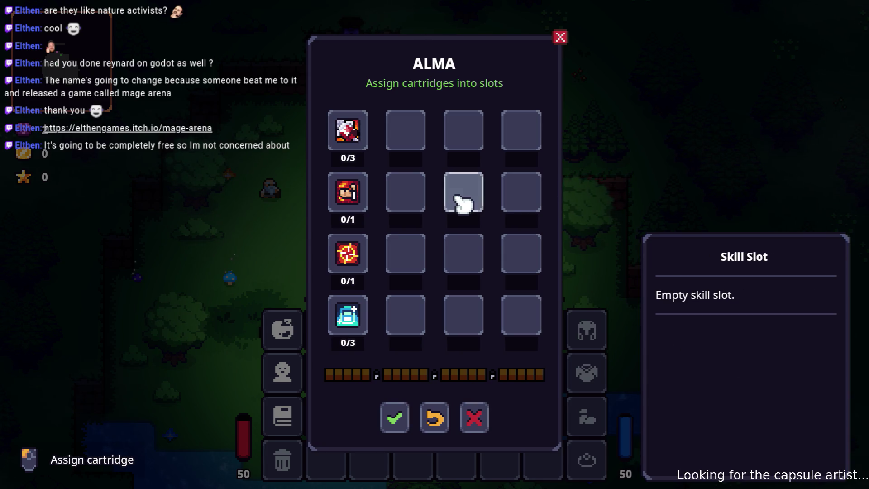
key(Escape)
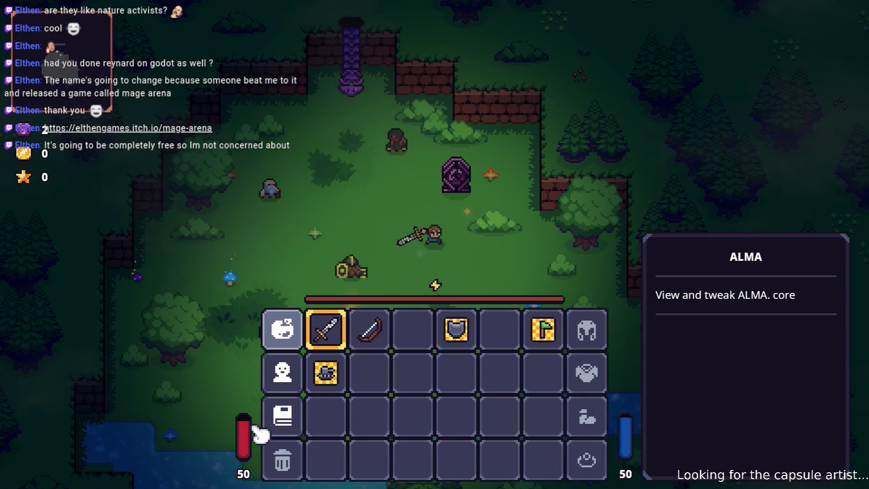
Open the character stats, scroll to see Max Energy 60, and switch to Visual Studio Code
click(285, 372)
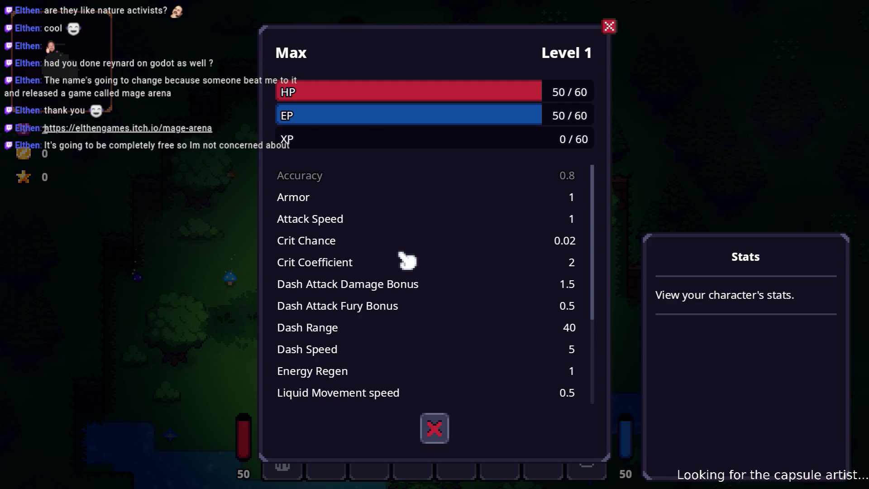
scroll(407, 262, down, 3)
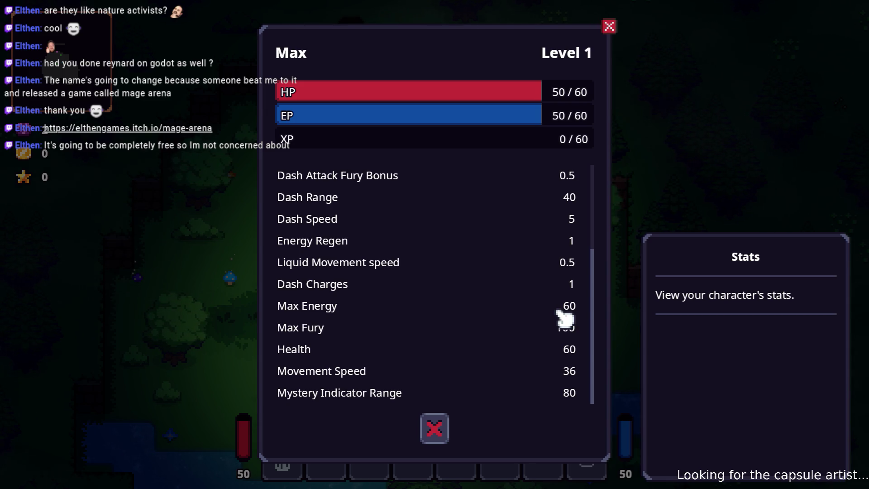
key(alt+Tab)
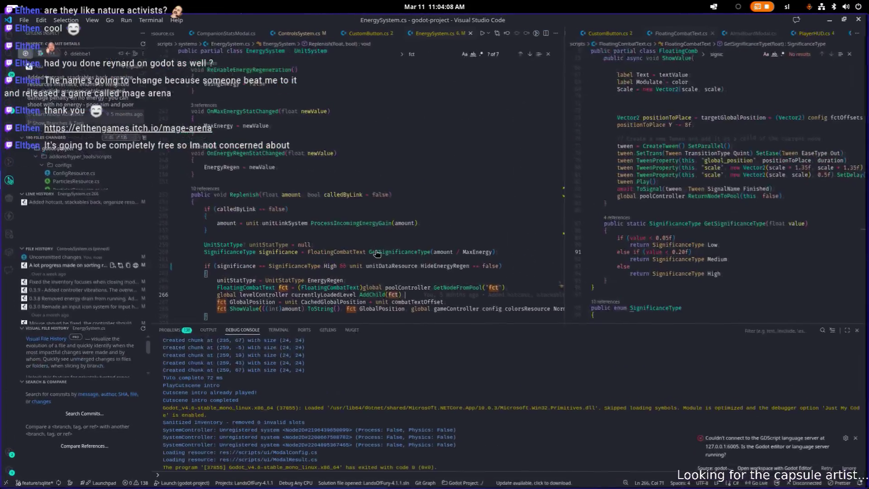
Back in the game, close Stats, check Energy Booster at level 0/3, and quit to desktop
key(alt+Tab)
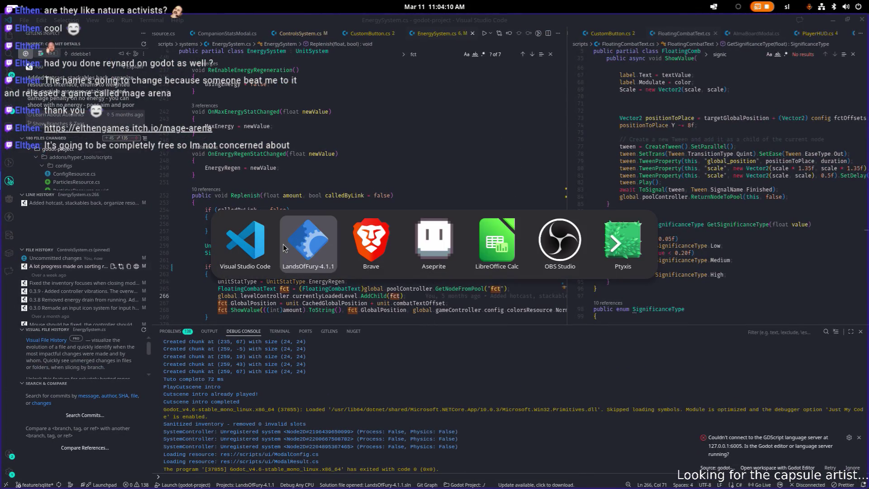
click(308, 246)
click(436, 426)
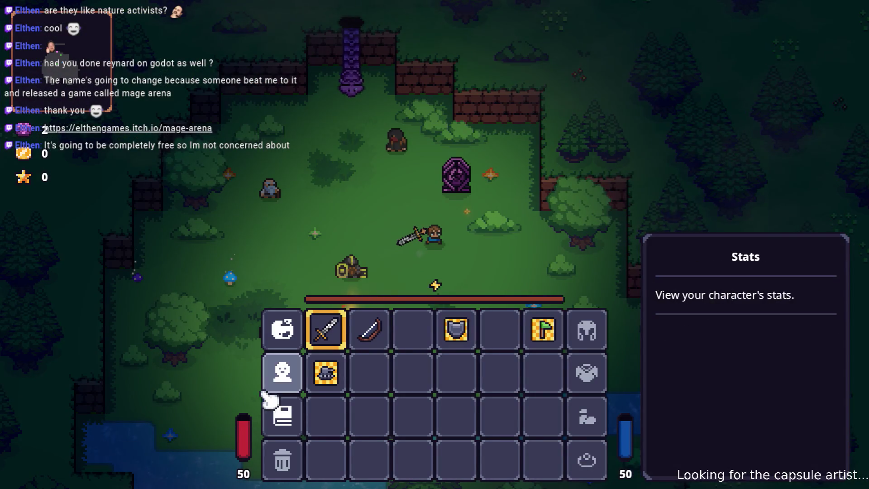
click(288, 332)
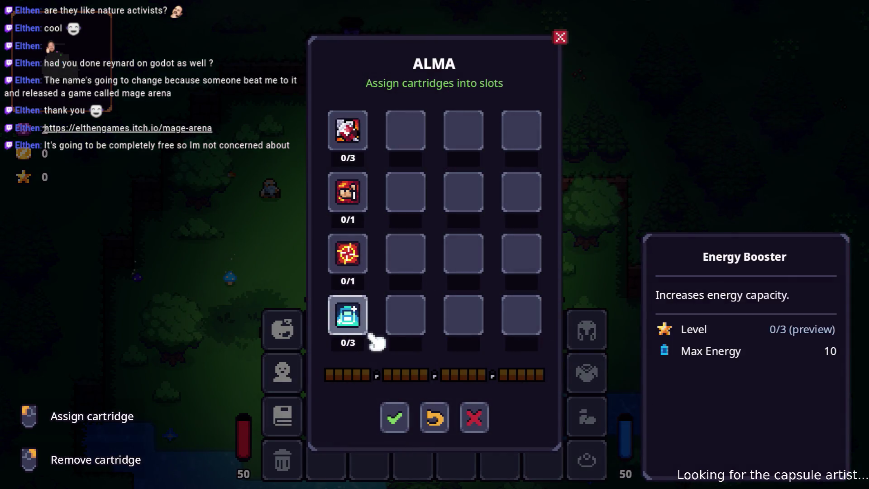
key(Escape)
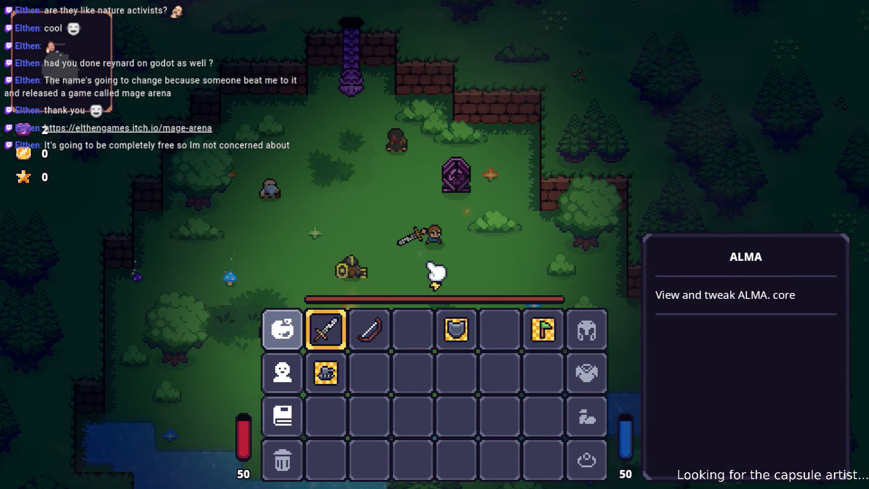
key(Escape)
key(Escape)
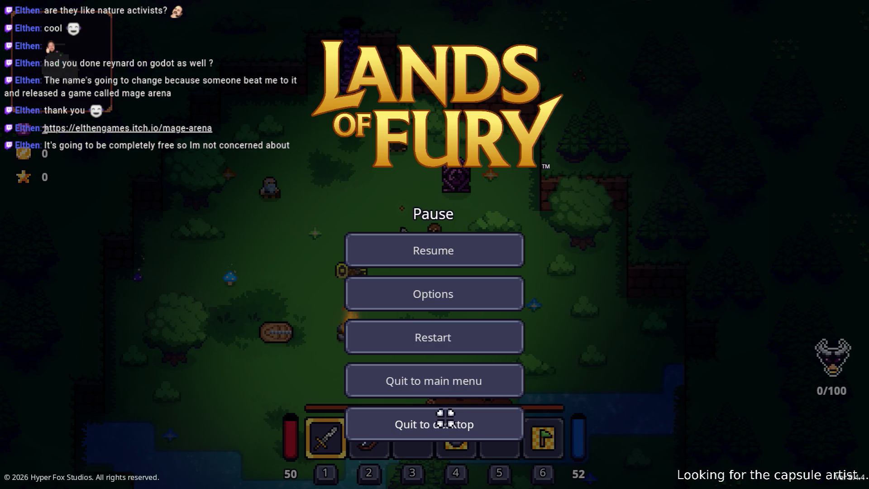
click(446, 418)
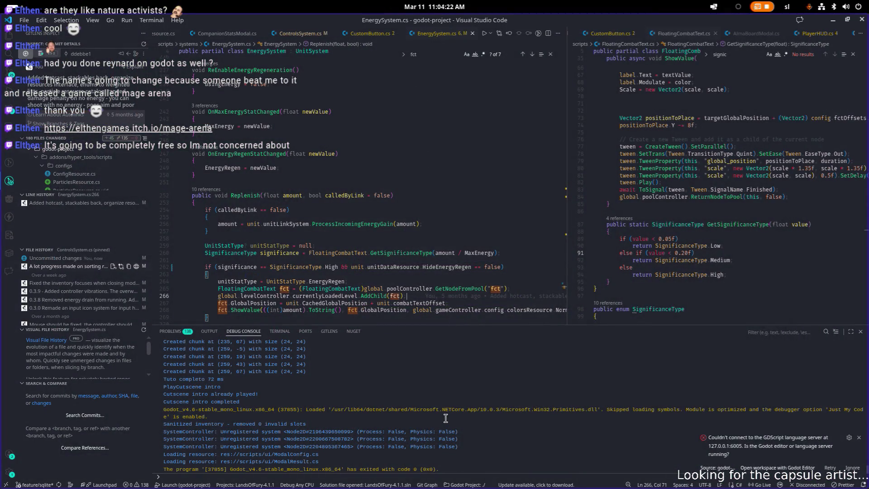
In the Ptyxis terminal, rerun ./Godot_v4.6-stable_mono_linux.x86_64 from history
key(alt+Tab)
key(alt+Tab)
key(alt+Tab)
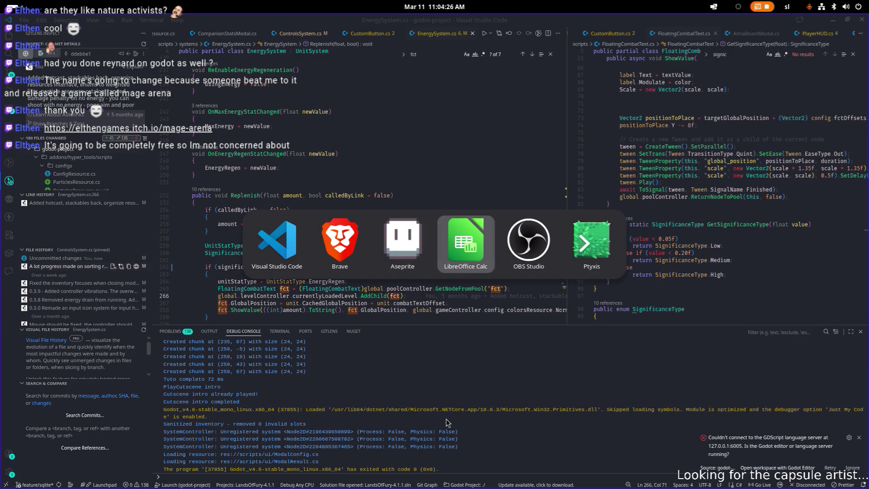
key(alt+Tab)
key(alt+Tab)
key(Escape)
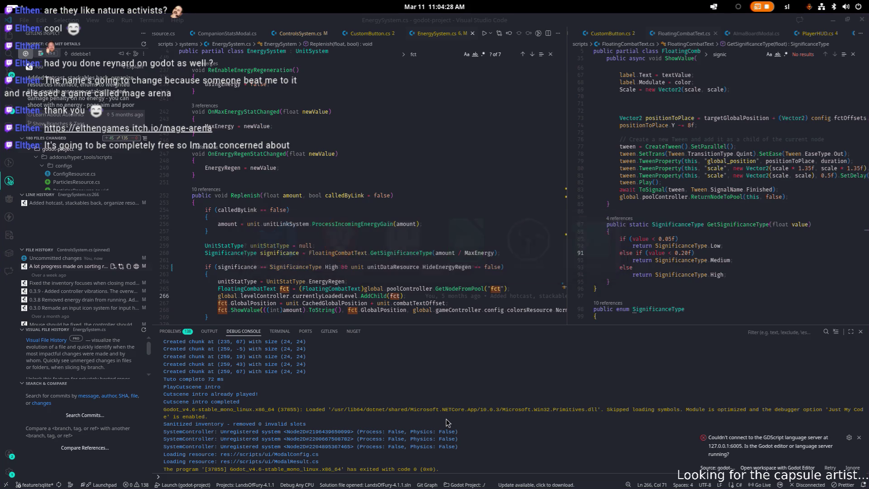
key(alt+Tab)
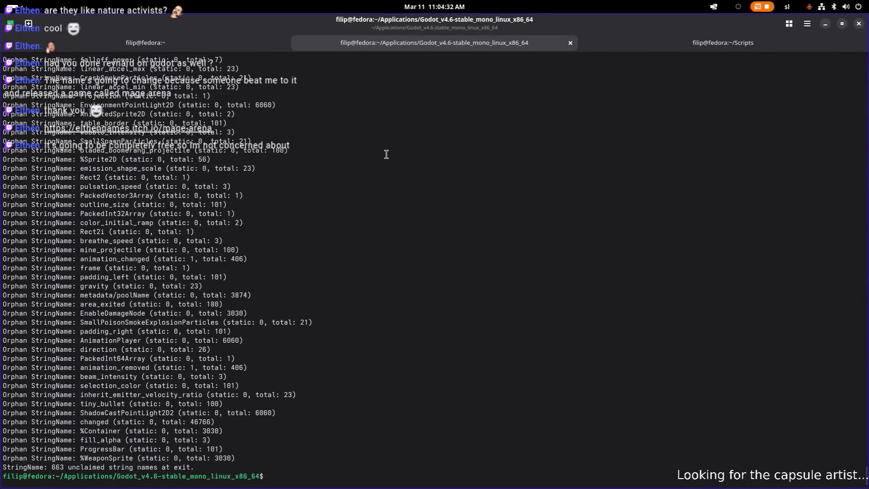
key(Up)
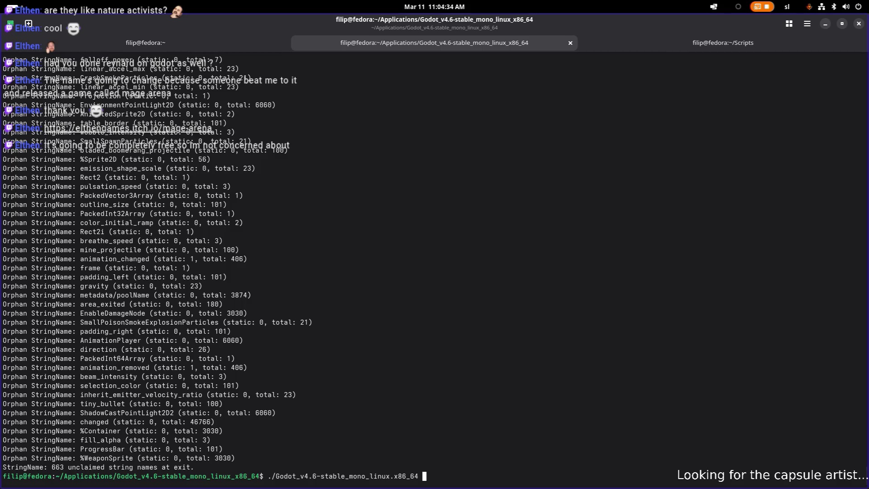
key(Return)
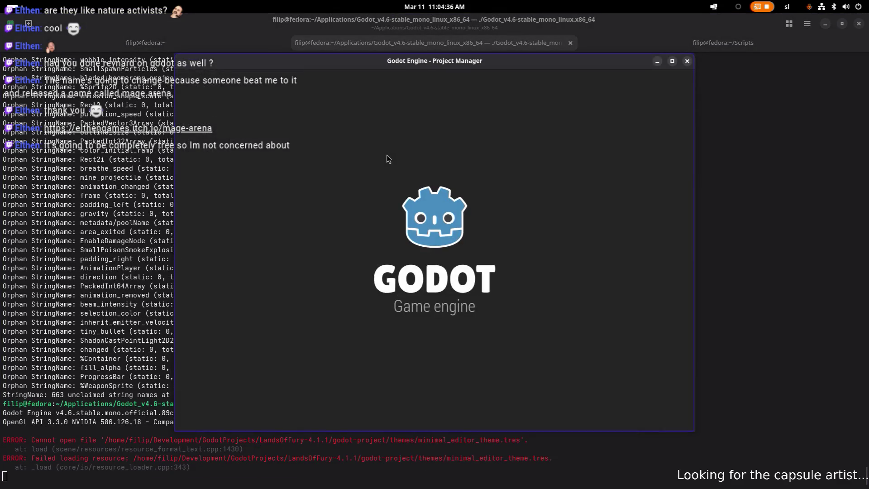
Open LandsOfFury from the Project Manager and filter the FileSystem by 'energyboo'
double_click(336, 117)
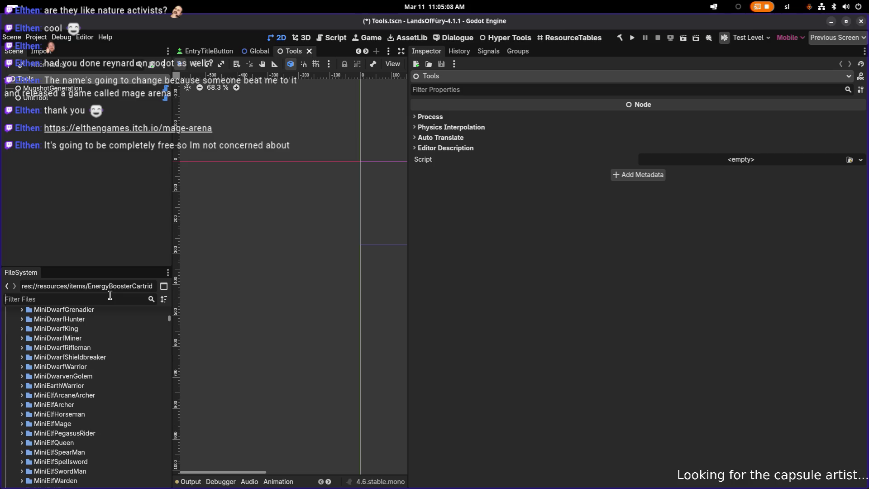
text(energyb)
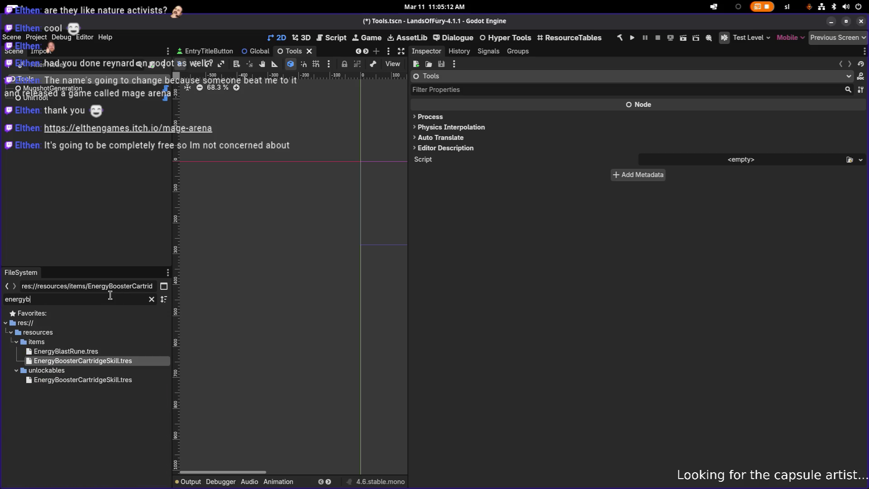
text(oo)
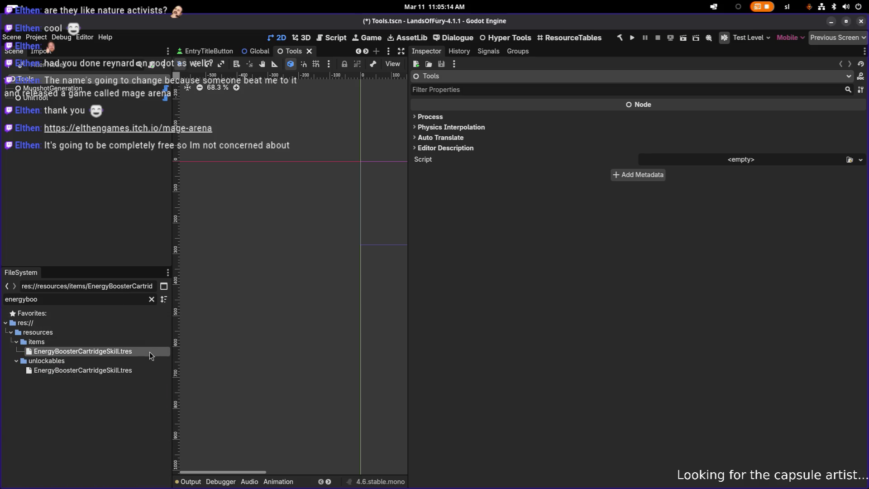
Open EnergyBoosterCartridgeSkill.tres and expand effect 0's General Item Effect Info and Level Window
double_click(152, 353)
scroll(567, 286, down, 10)
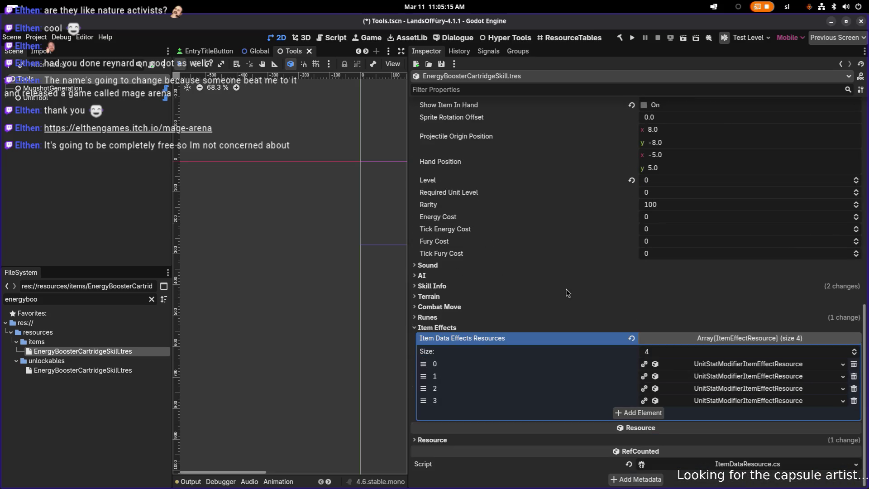
click(715, 362)
scroll(716, 362, down, 5)
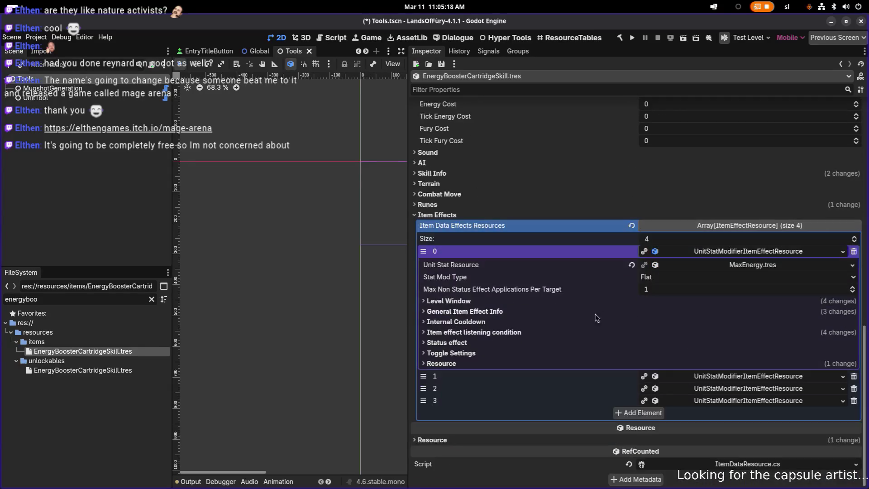
click(544, 312)
scroll(599, 322, down, 4)
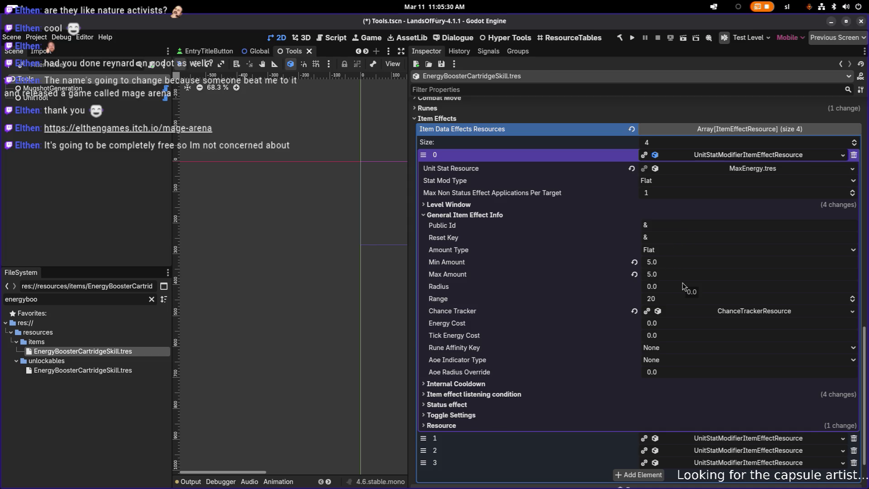
scroll(683, 286, down, 2)
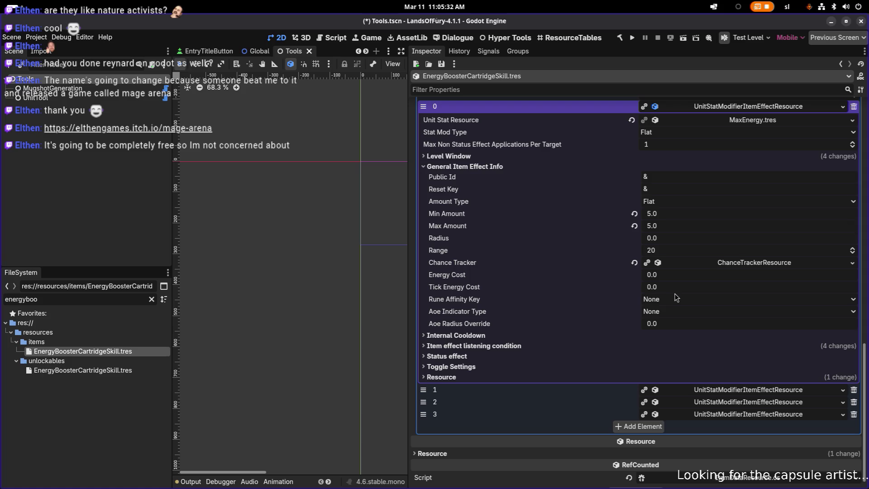
click(491, 155)
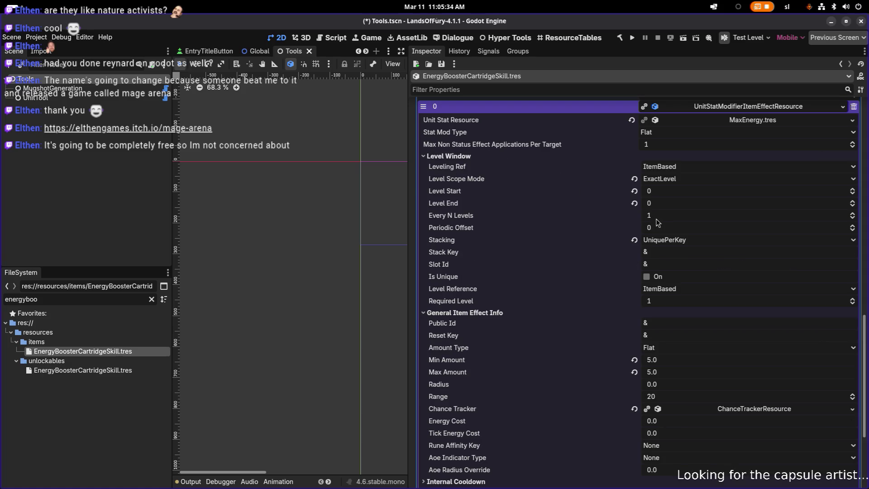
Expand the second item effect and its Level Window, showing it covers level 1 only
scroll(659, 230, down, 4)
click(724, 392)
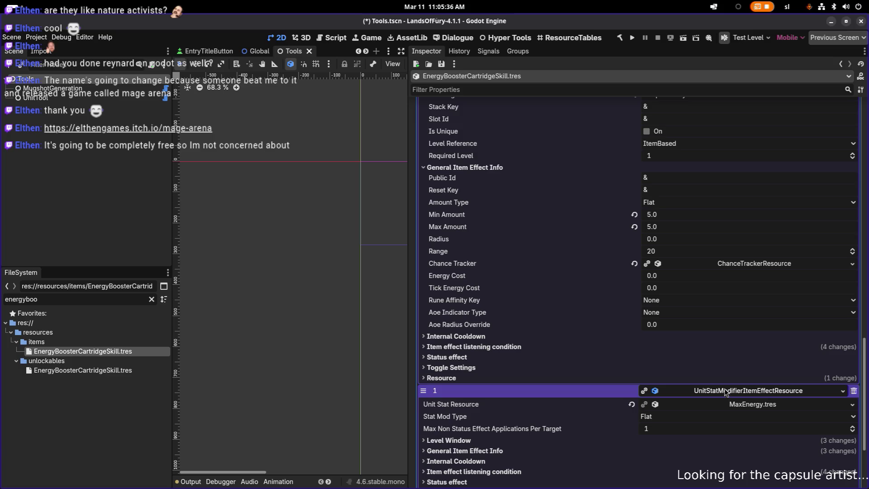
scroll(725, 392, down, 2)
click(568, 394)
scroll(586, 396, down, 6)
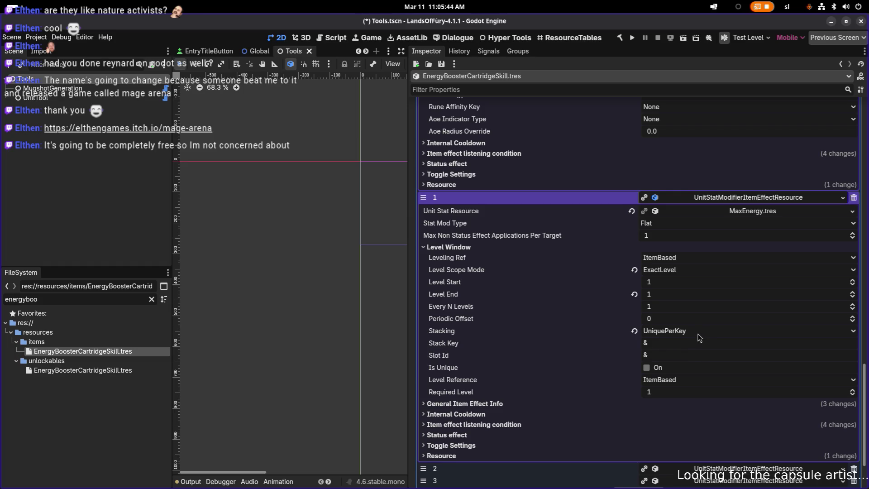
scroll(699, 337, up, 6)
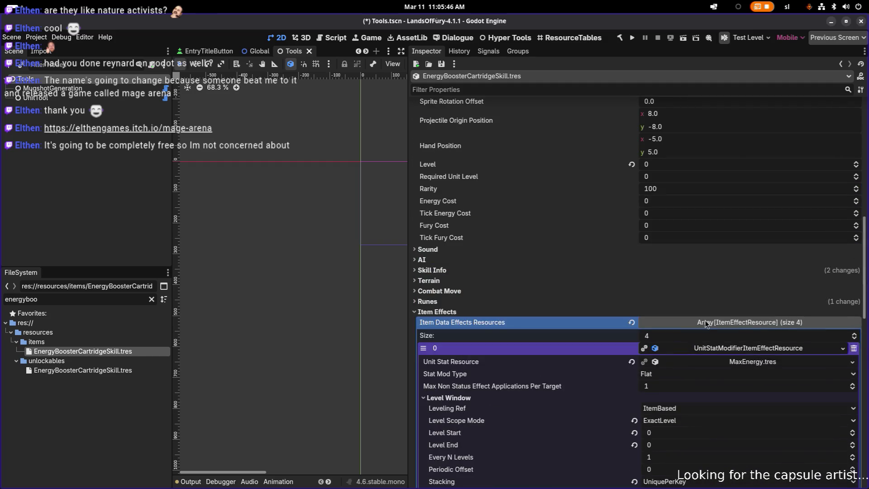
Set Stacking to SingleHighest for item effects 0 and 1
scroll(701, 334, down, 6)
click(682, 289)
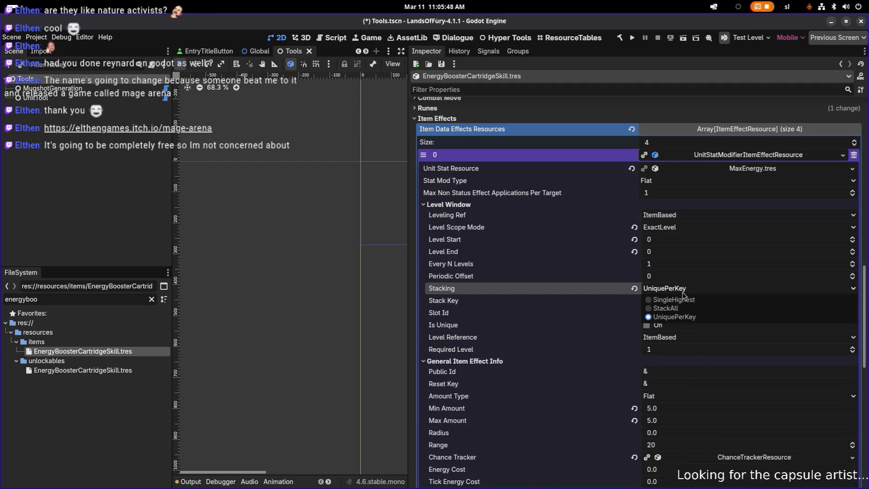
click(691, 301)
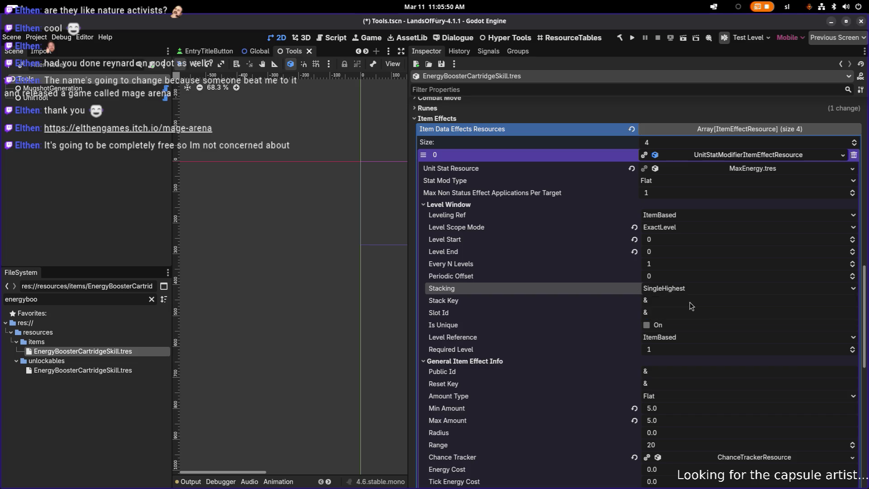
scroll(688, 299, down, 8)
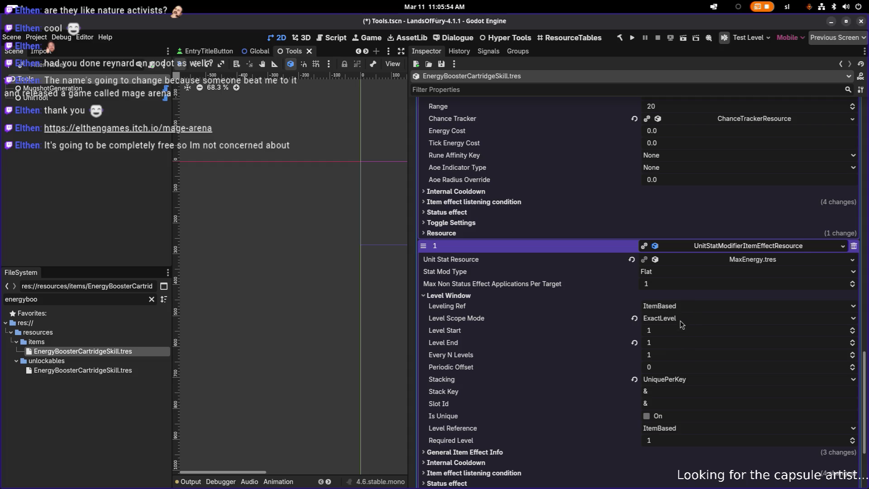
click(679, 380)
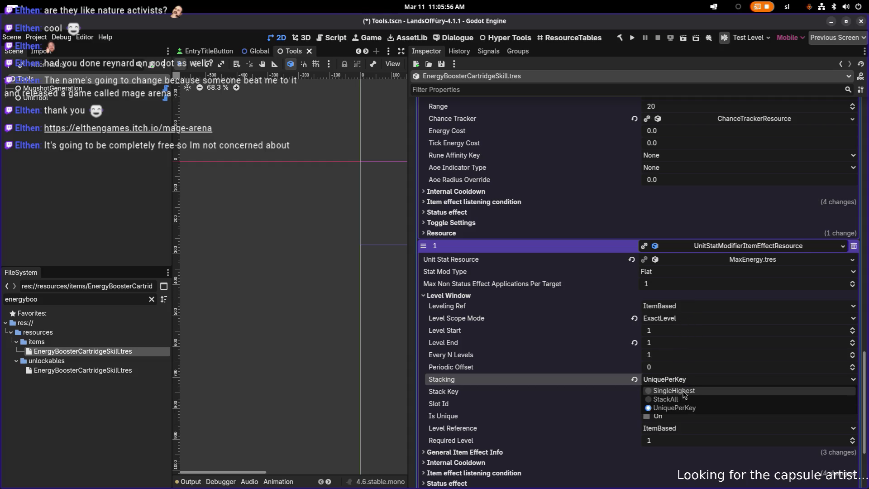
click(682, 391)
scroll(692, 348, down, 3)
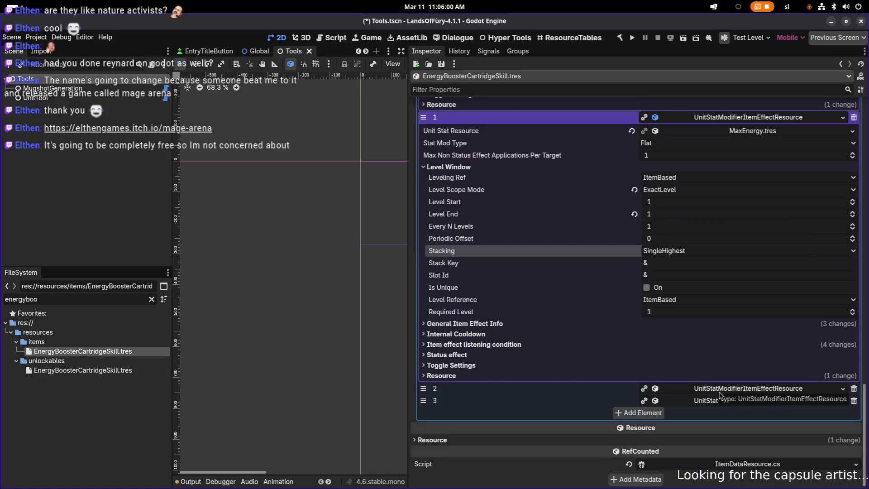
Expand item effect 2 and set its Stacking to SingleHighest
click(699, 388)
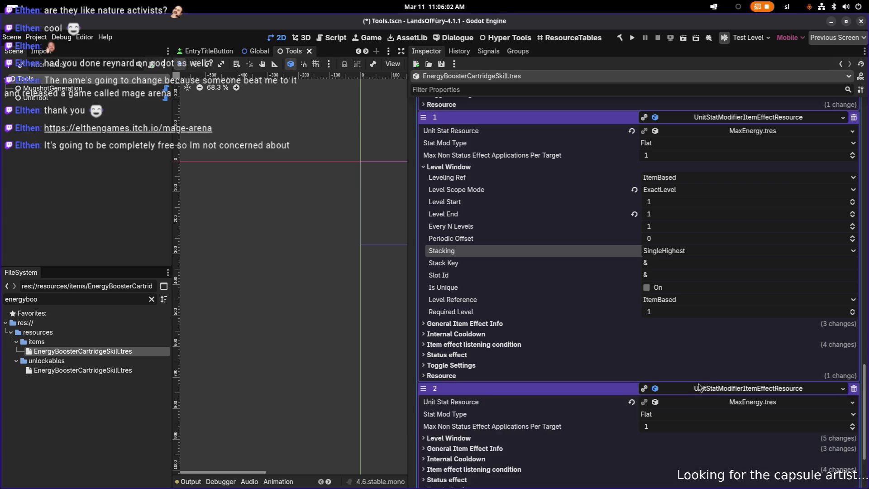
click(676, 336)
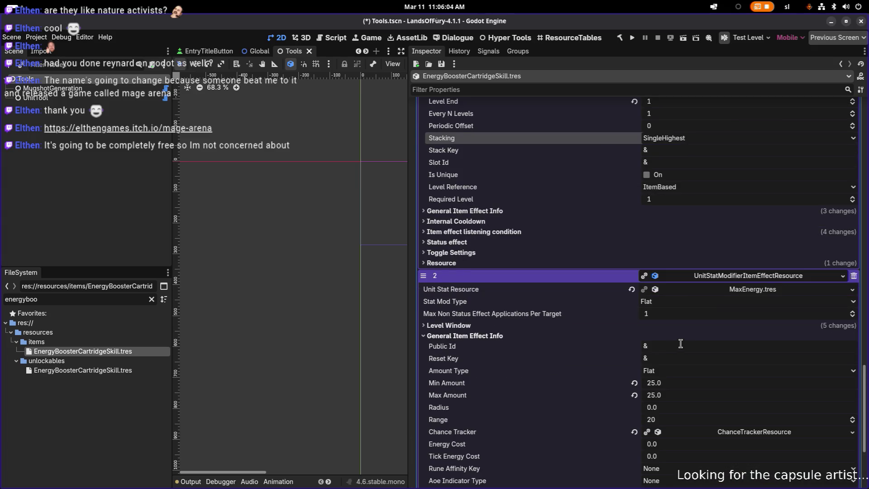
scroll(683, 346, down, 2)
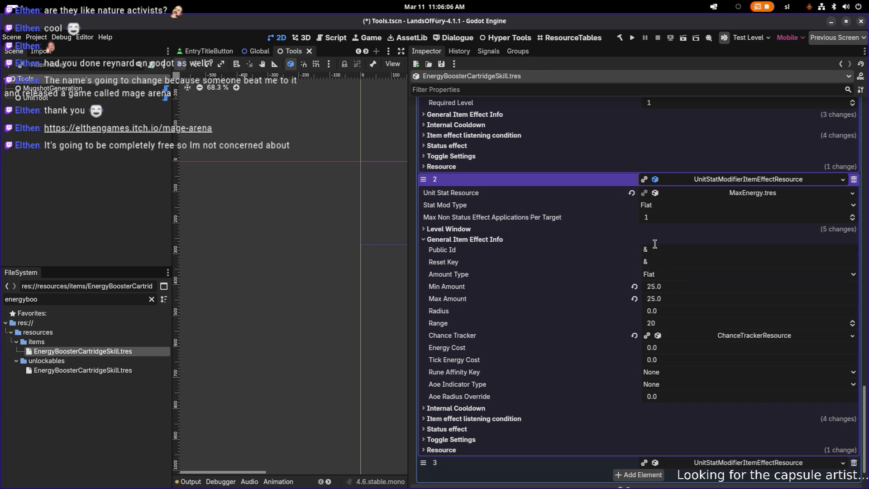
click(668, 231)
click(687, 316)
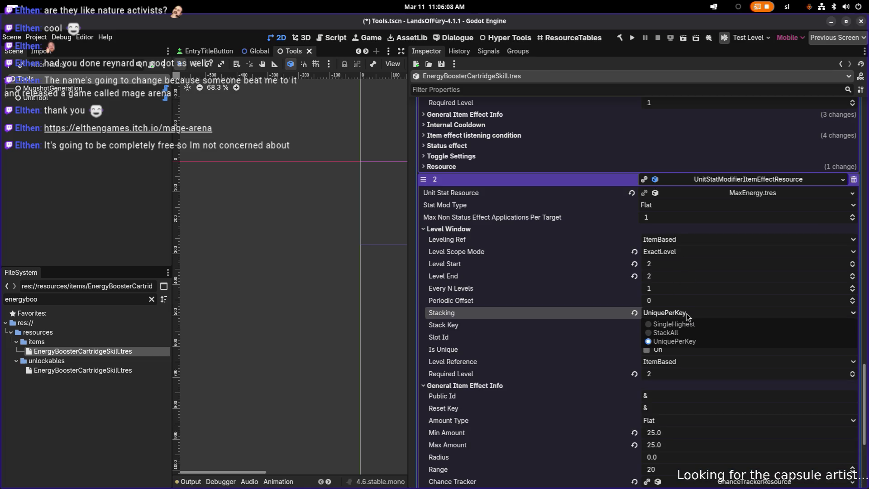
click(689, 325)
scroll(691, 328, down, 5)
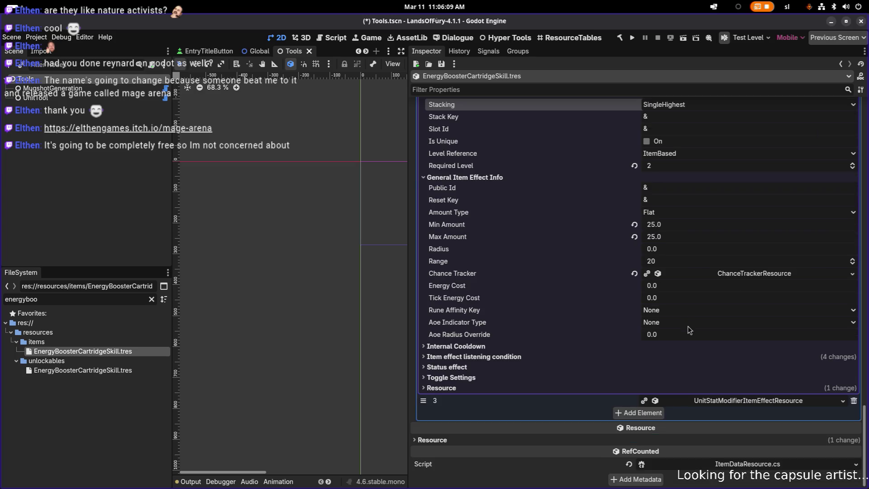
Expand item effect 3 and set its Stacking to SingleHighest as well
click(713, 399)
scroll(695, 364, down, 3)
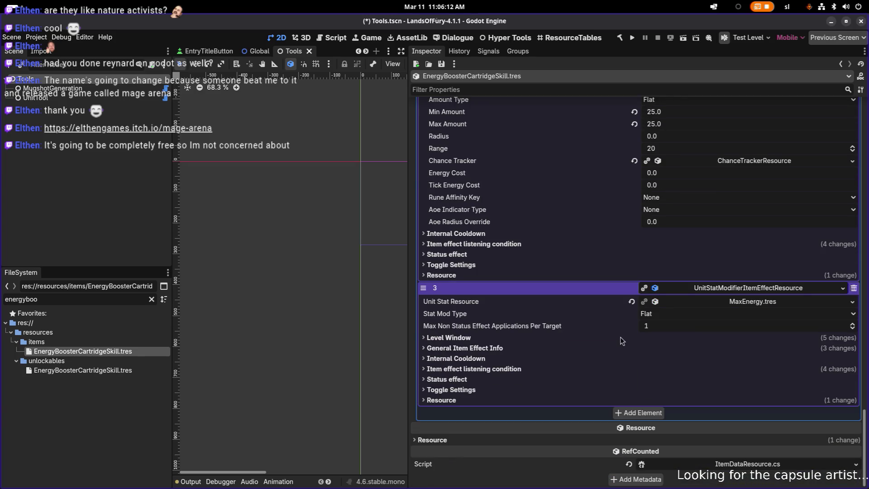
click(625, 339)
scroll(679, 366, down, 4)
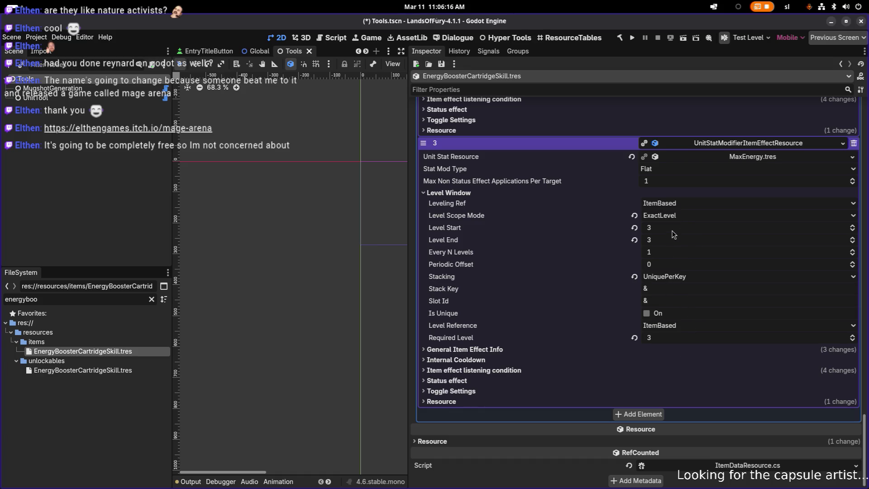
click(679, 278)
click(690, 289)
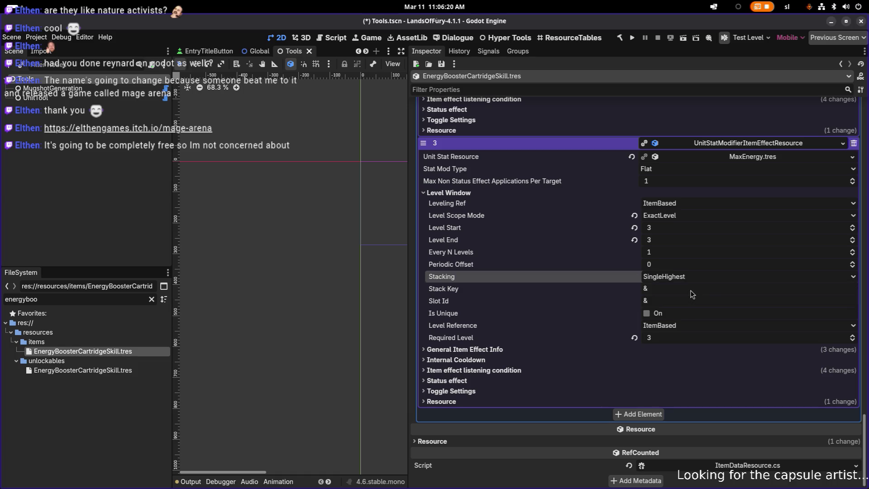
Save the cartridge resource with Ctrl+S and run the game to test it
key(ctrl+s)
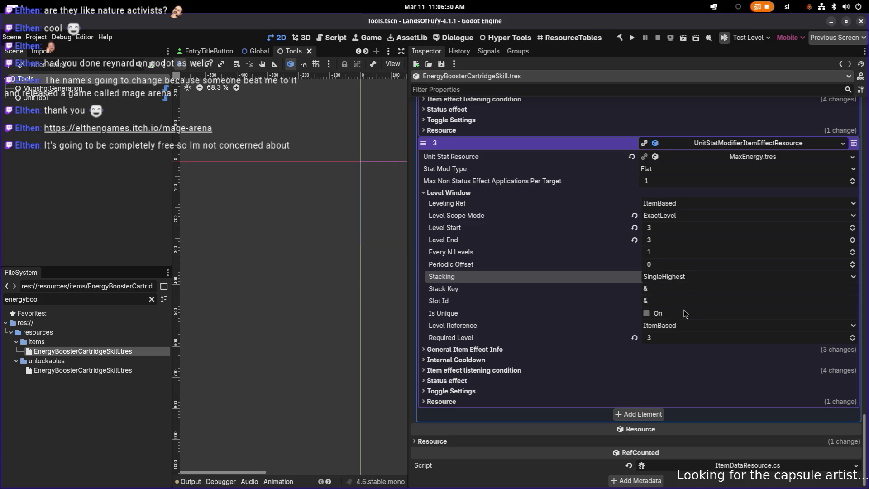
scroll(677, 301, up, 4)
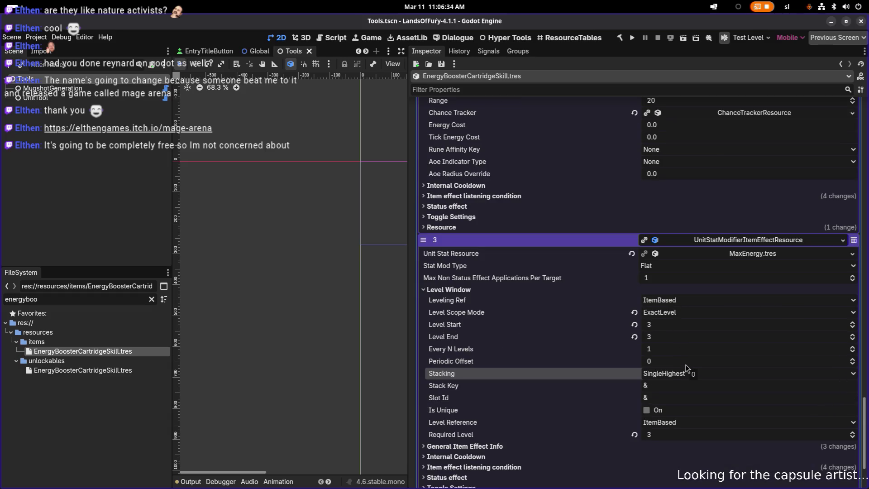
scroll(687, 367, up, 15)
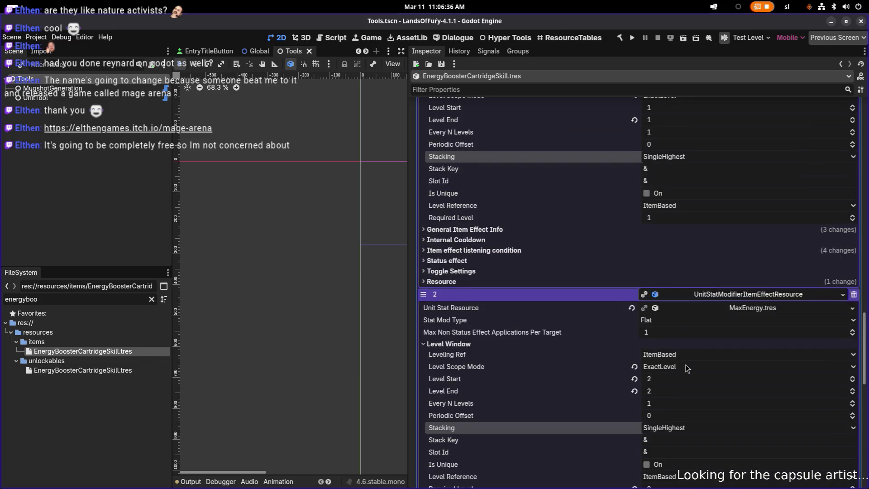
scroll(687, 367, up, 7)
scroll(686, 362, up, 15)
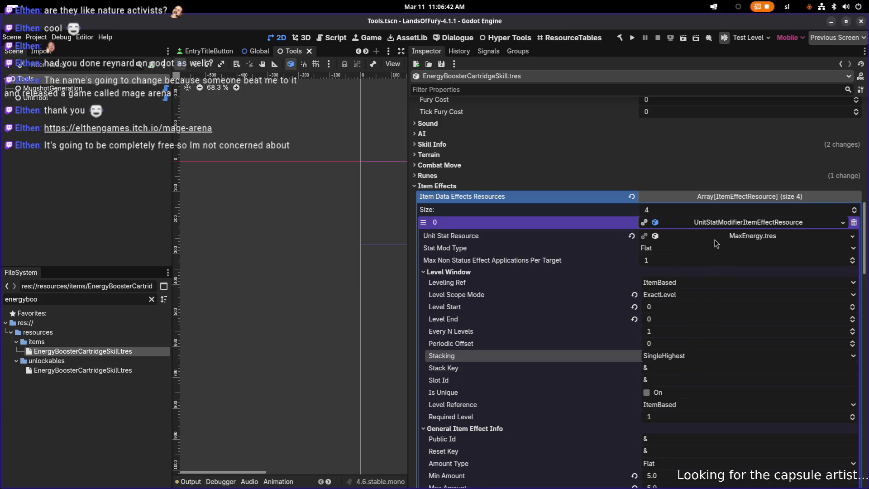
scroll(685, 325, down, 3)
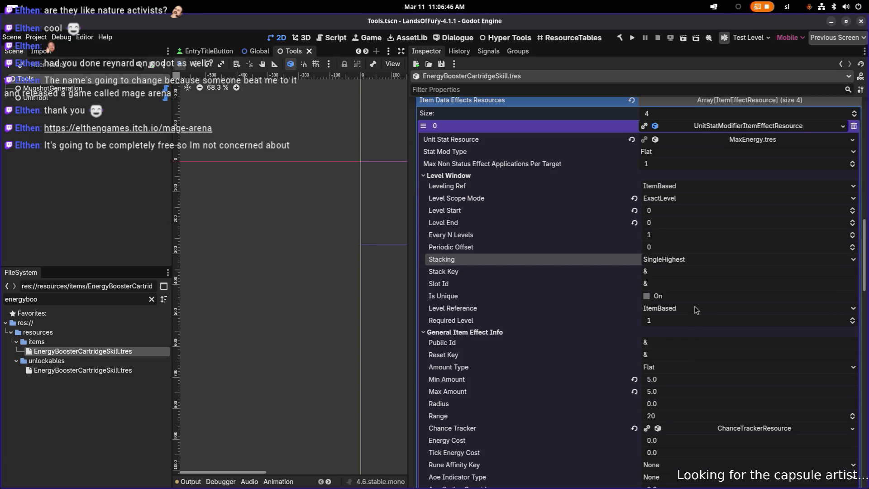
click(632, 40)
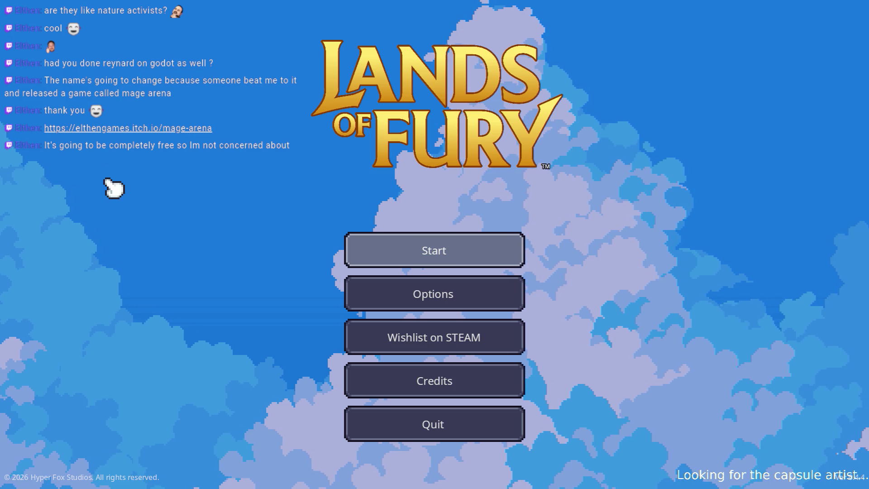
Go from the title screen to Profiles and load the first player profile
click(392, 260)
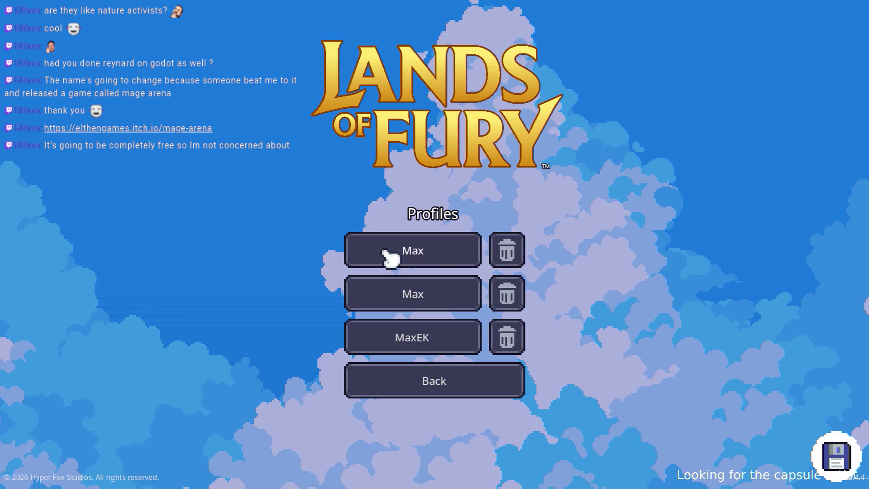
click(390, 254)
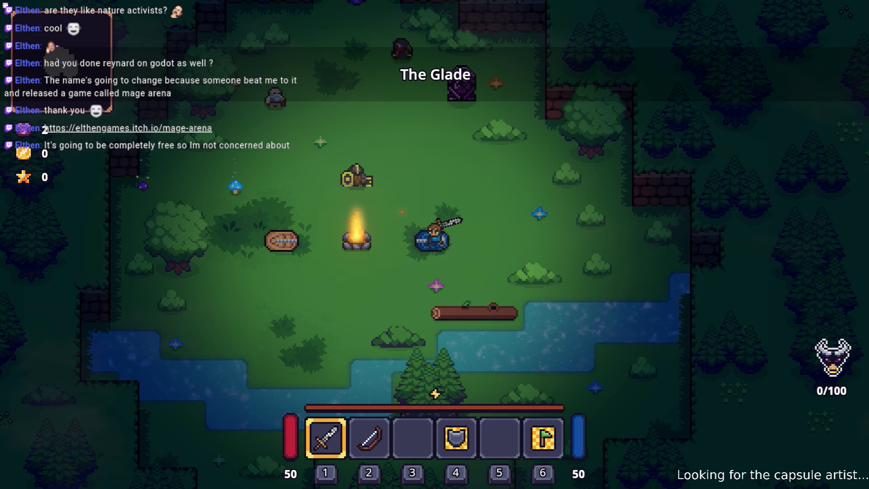
Dismiss the area title, walk the character north, and open the inventory
click(320, 213)
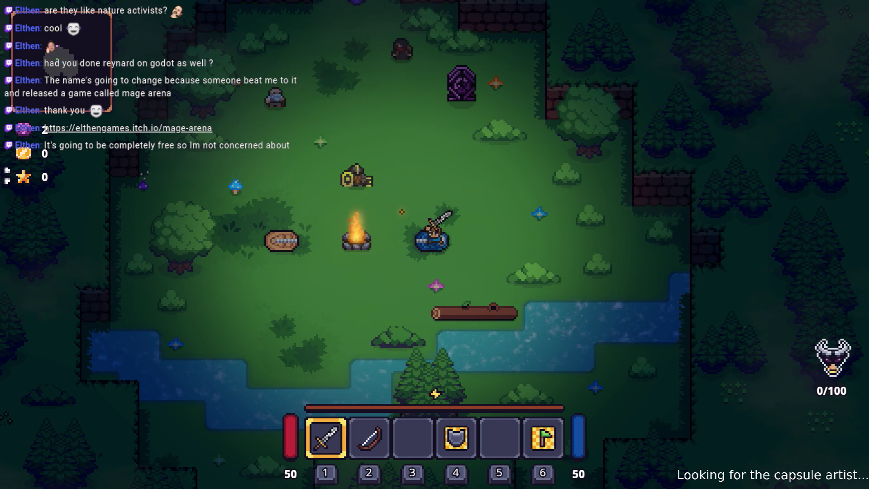
click(359, 162)
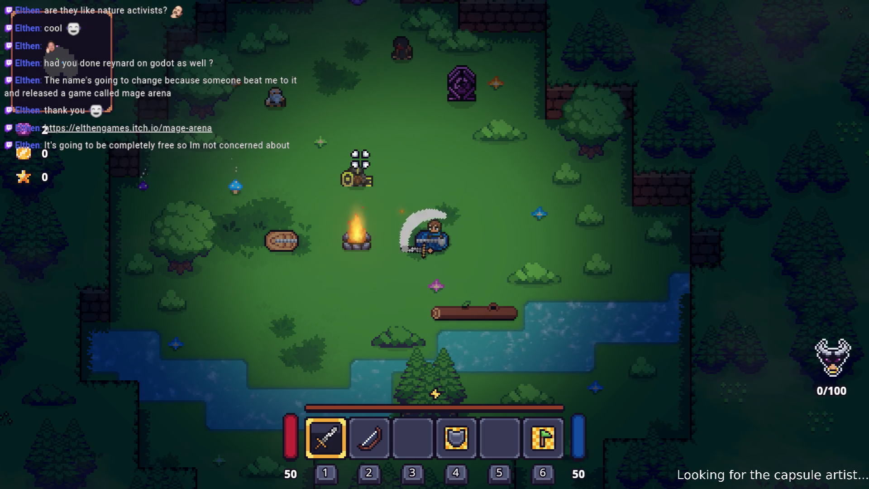
key(w)
key(i)
Open ALMA's cartridge slots and remove the Executioner cartridge from the fourth row
key(Left)
key(Down)
key(Down)
key(Up)
key(Up)
key(Return)
key(Down)
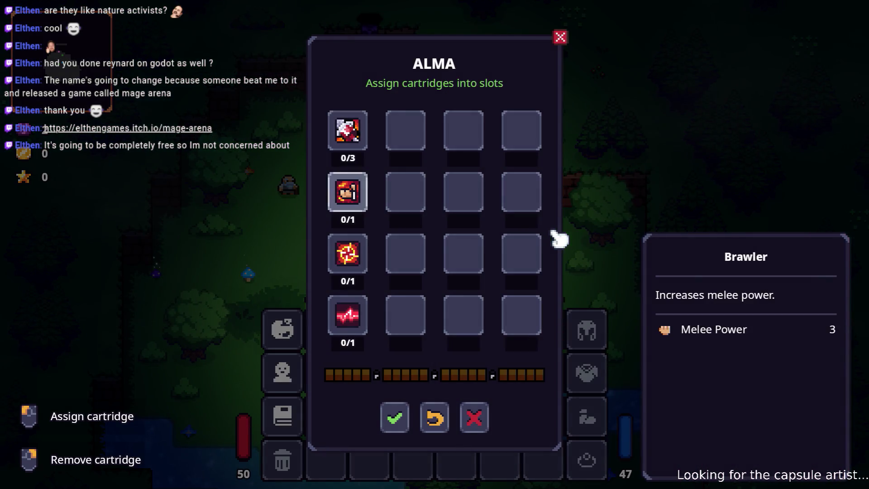
key(Down)
key(Down)
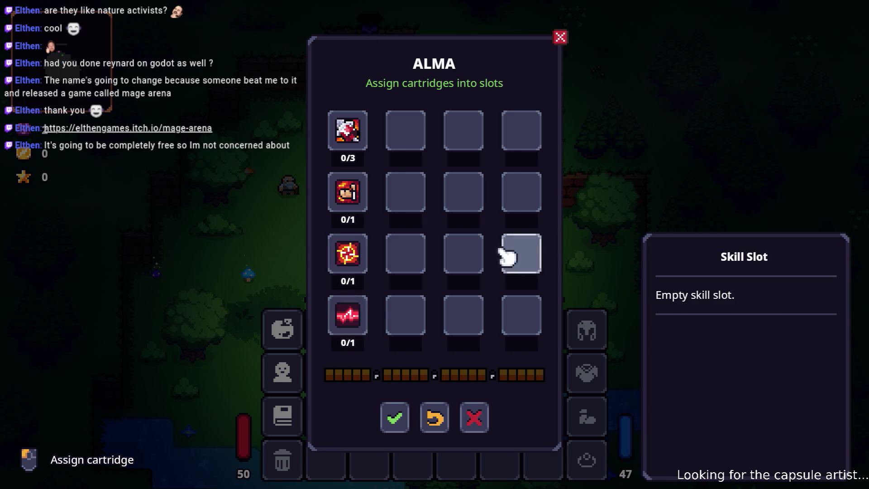
right_click(362, 322)
Look at the next slot's cartridge picker without choosing one, then confirm the new layout
key(Right)
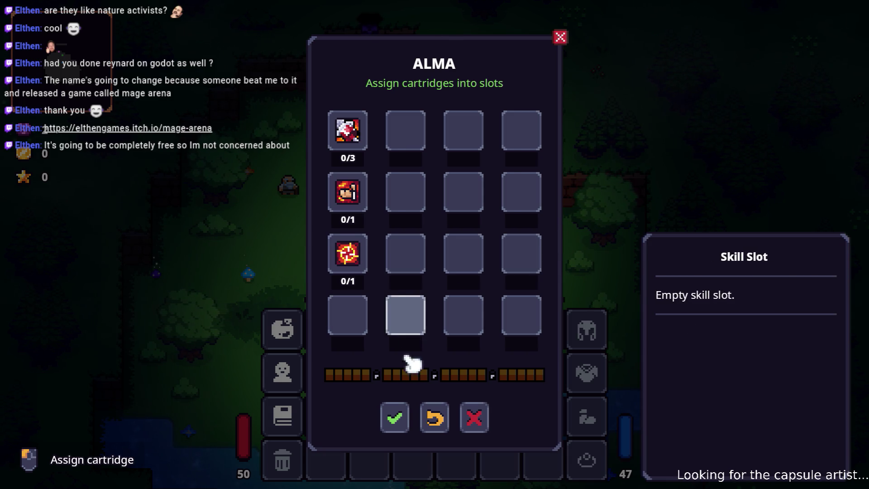
key(Return)
click(440, 367)
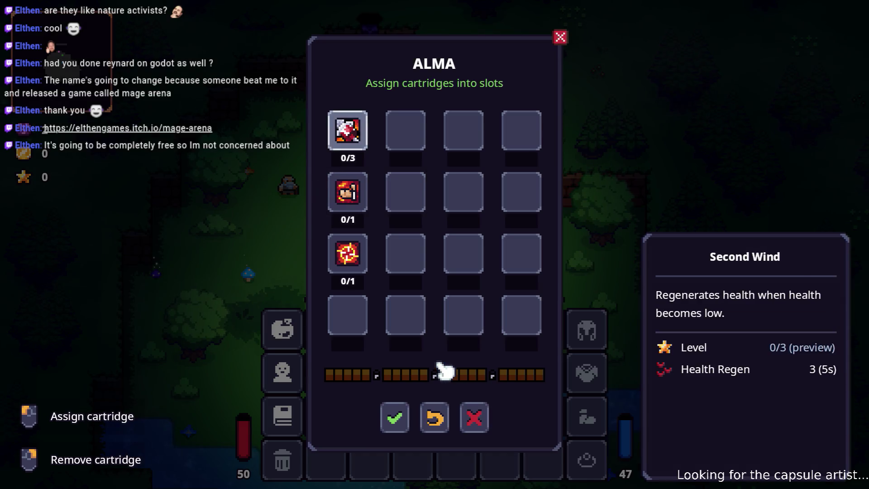
click(402, 416)
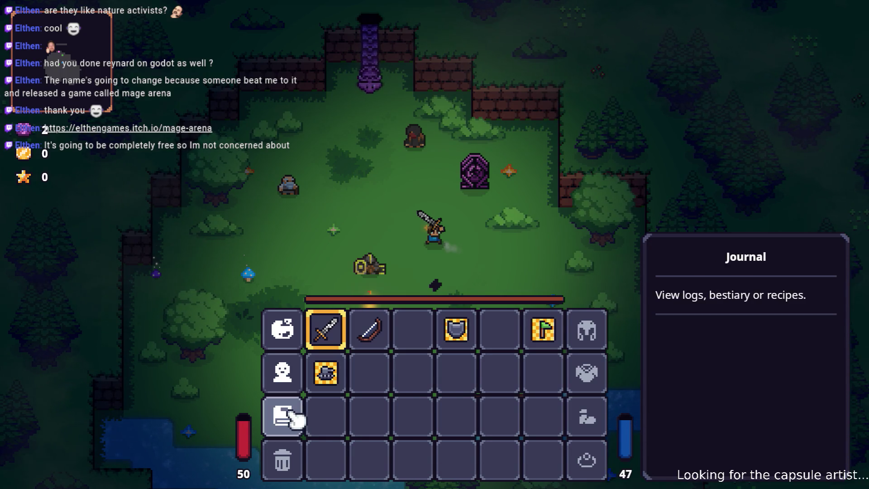
View the character's stats, scroll through them, and close the stats window
click(283, 372)
click(437, 426)
click(282, 373)
scroll(442, 315, down, 3)
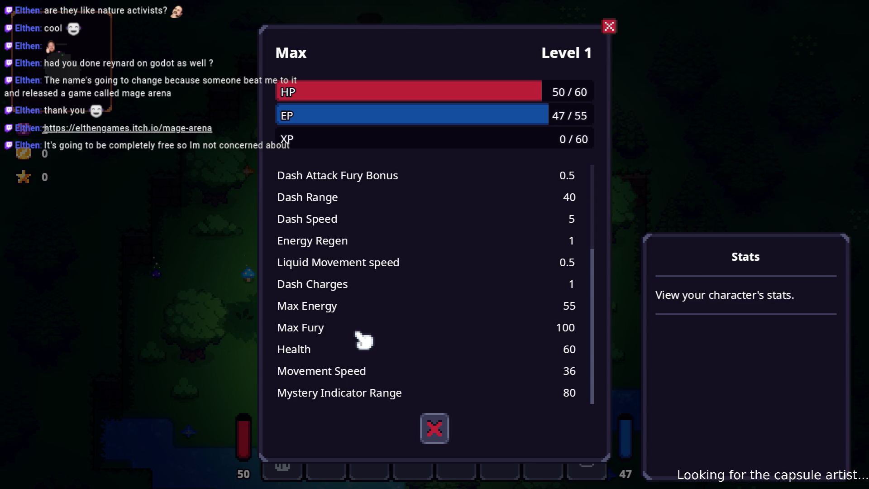
click(435, 431)
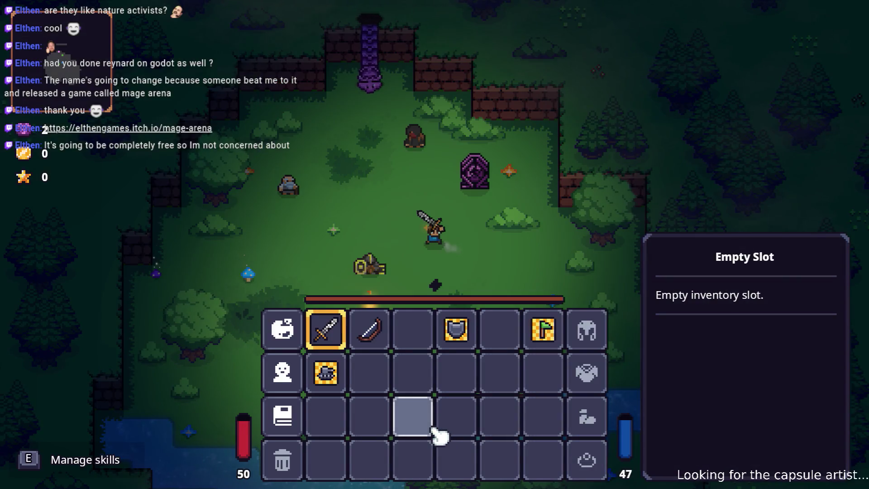
Browse ALMA's cartridge picker for an empty slot without assigning, then pause the game
click(296, 336)
click(353, 317)
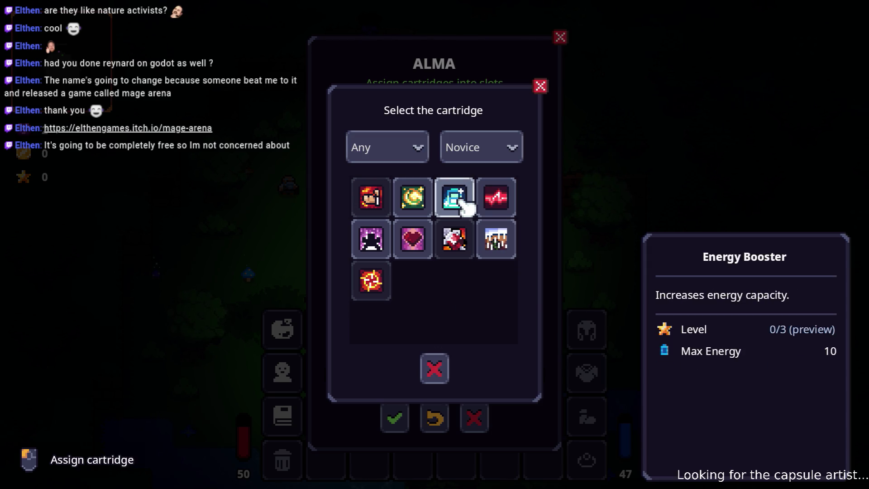
click(435, 366)
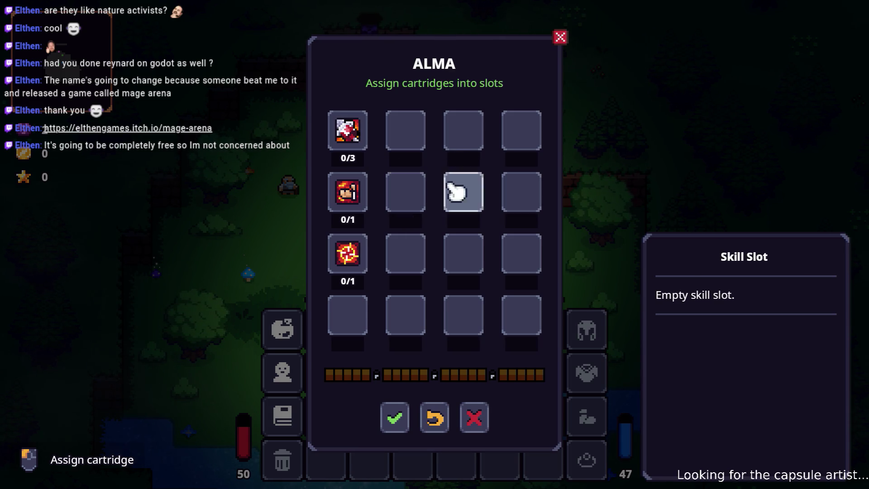
click(483, 417)
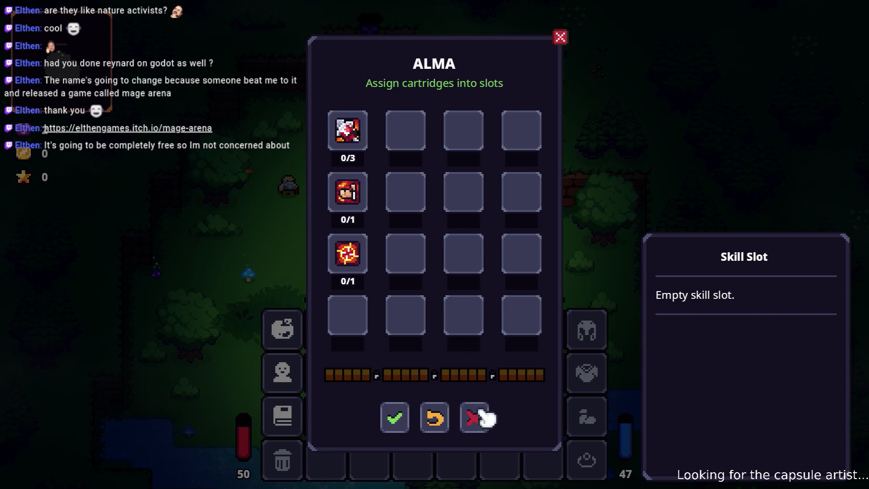
key(Escape)
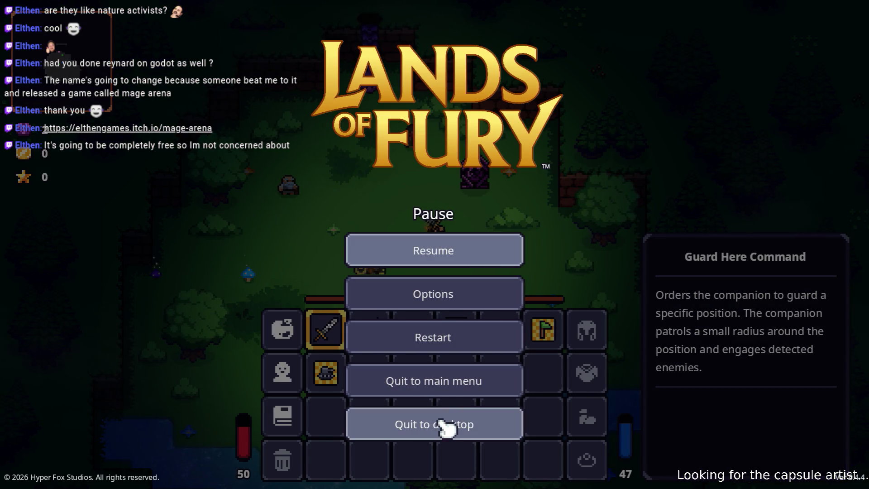
Quit to desktop and review EnergyBoosterCartridgeSkill.tres effects, Stacking SingleHighest, in the Inspector
click(446, 428)
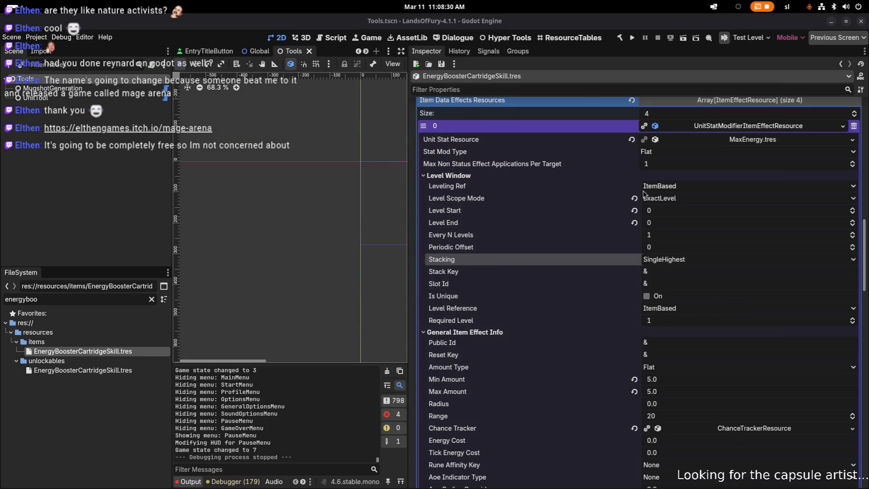
scroll(576, 236, up, 4)
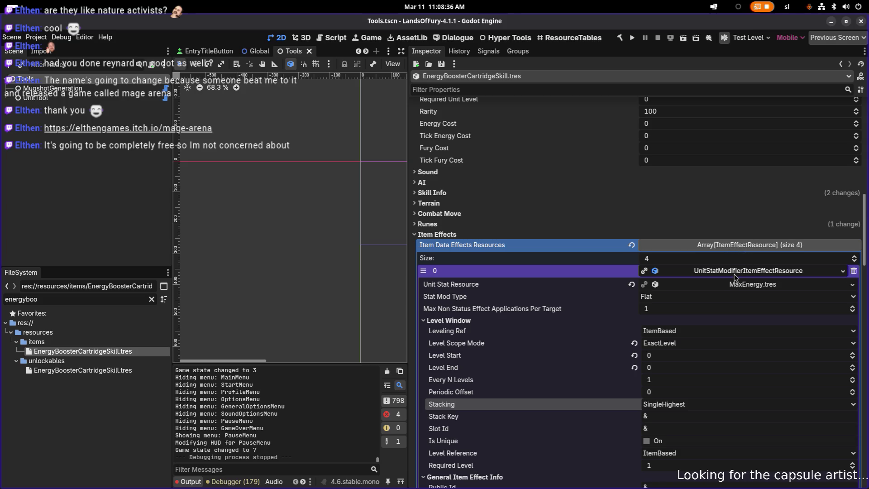
scroll(735, 282, down, 3)
scroll(736, 282, down, 2)
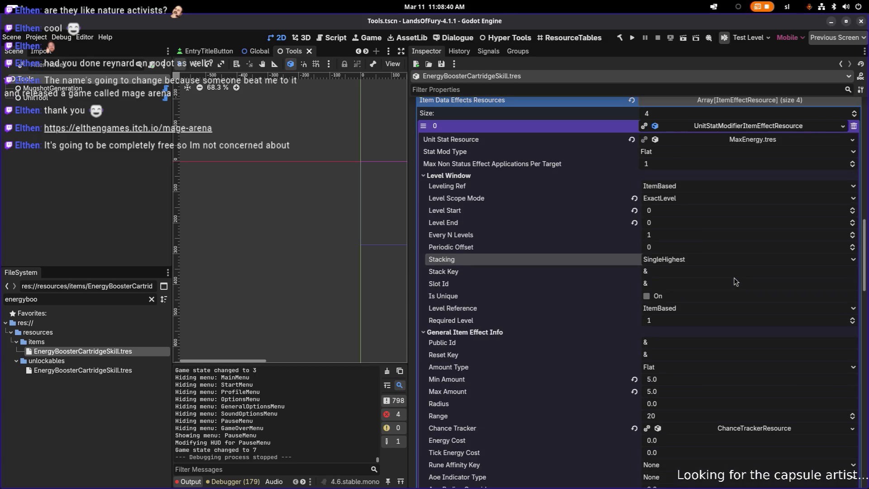
scroll(736, 282, down, 2)
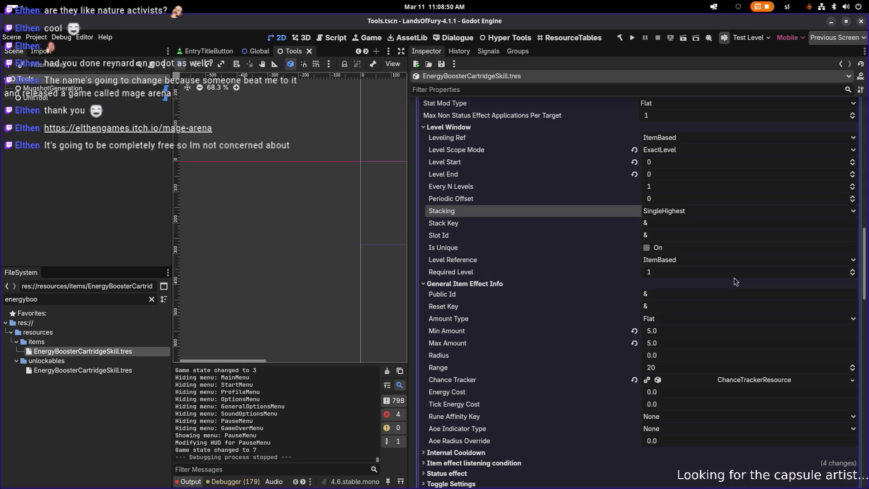
key(alt+Tab)
key(alt+Tab)
key(alt+Tab)
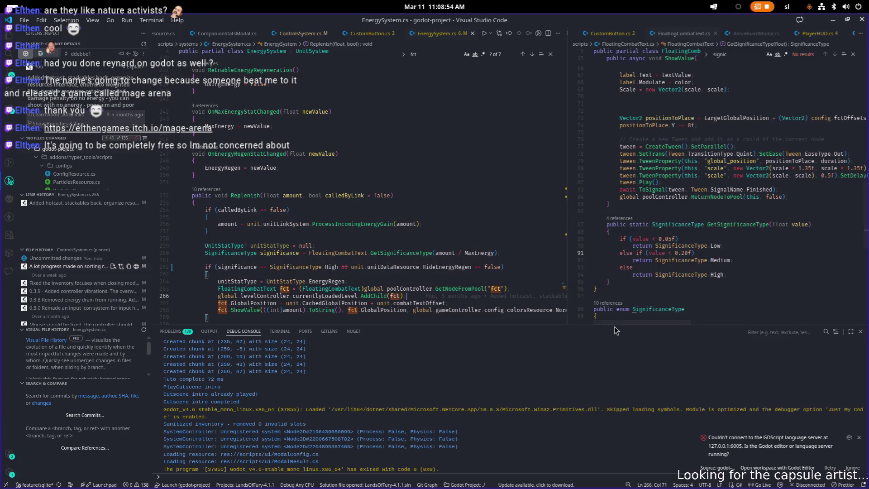
Shrink the console panel and open InventorySystem.cs via quick file search
drag(615, 326, 618, 415)
click(438, 278)
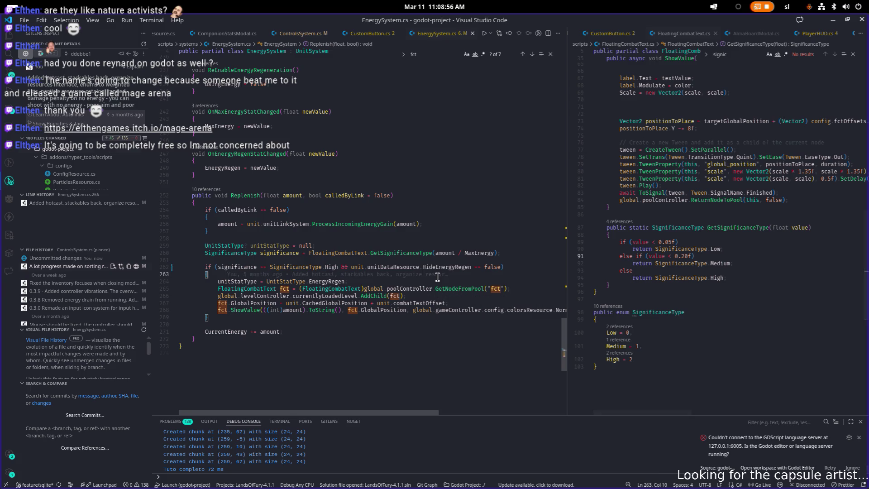
key(ctrl+p)
text(inventory)
key(Return)
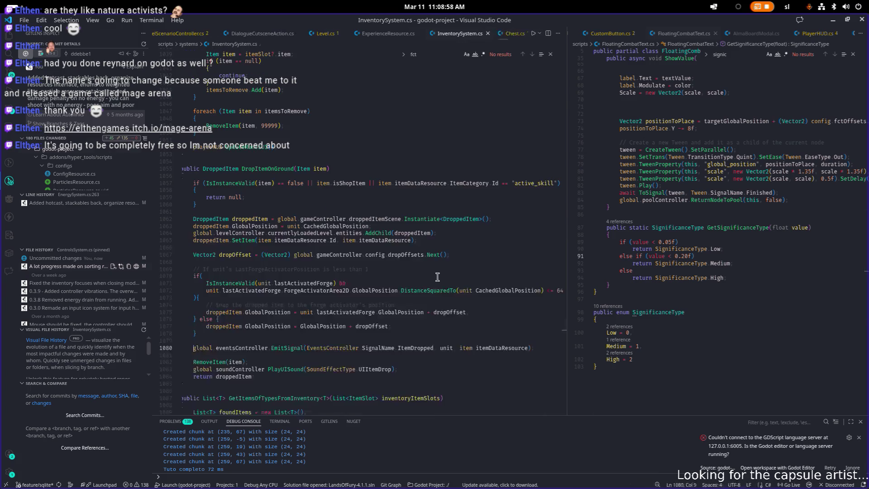
Search InventorySystem.cs for 'cartridge' to reach AddStartingItems, then start another file search
text(cart)
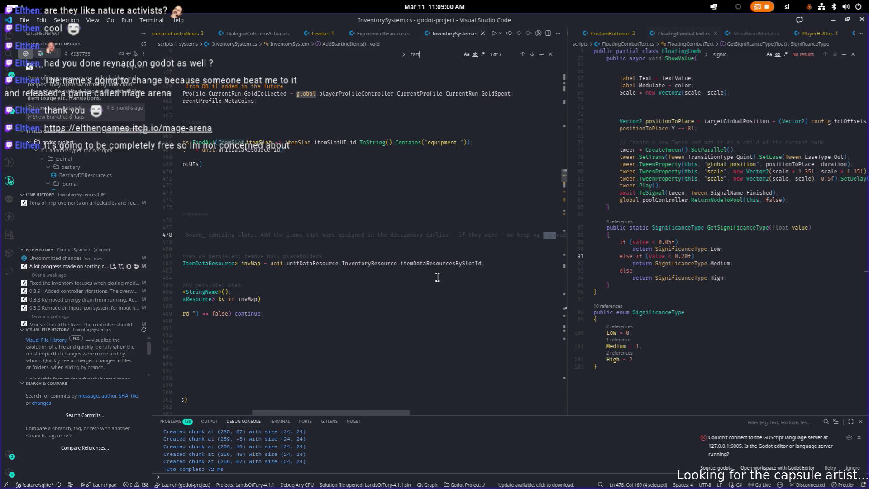
text(ridge)
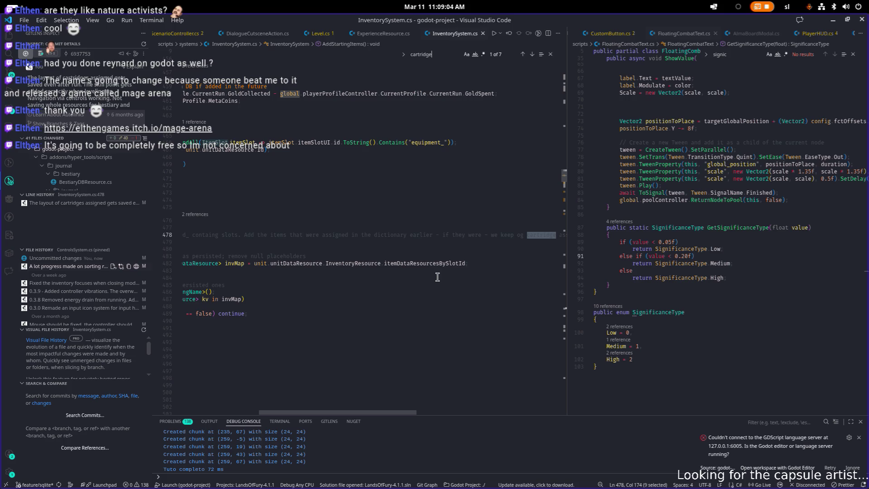
drag(374, 412, 184, 395)
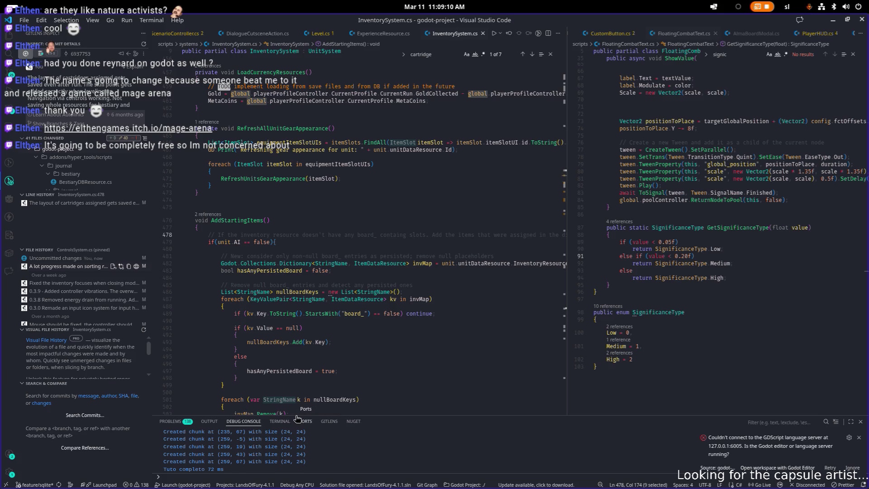
drag(261, 415, 308, 415)
click(760, 298)
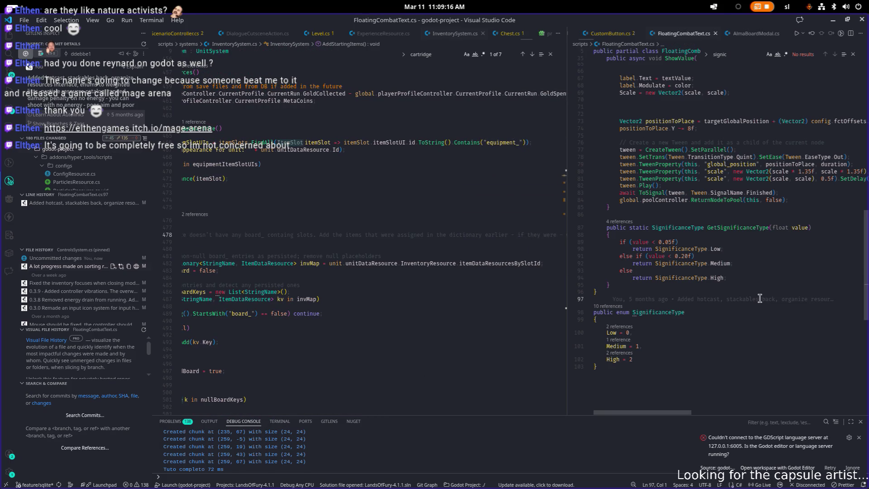
key(ctrl+p)
Open InventoryResource.cs in the right pane and select its board_0_0 slot key
text(inventr)
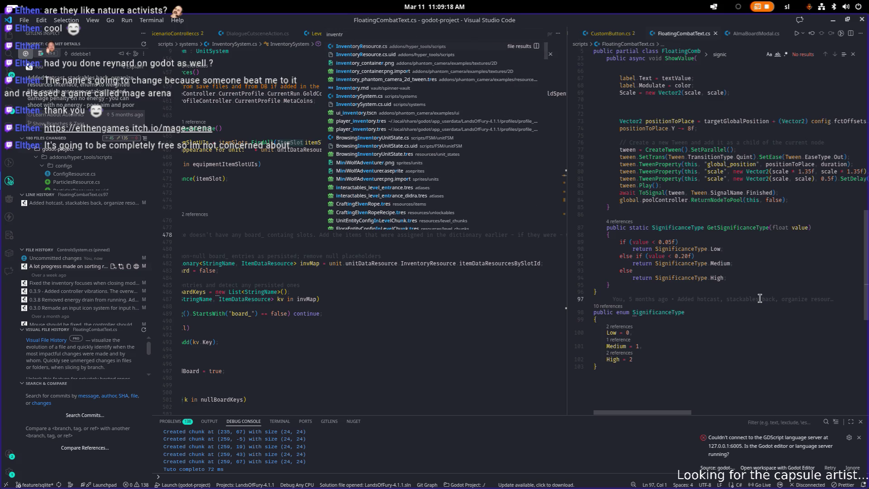
key(Return)
scroll(760, 299, down, 10)
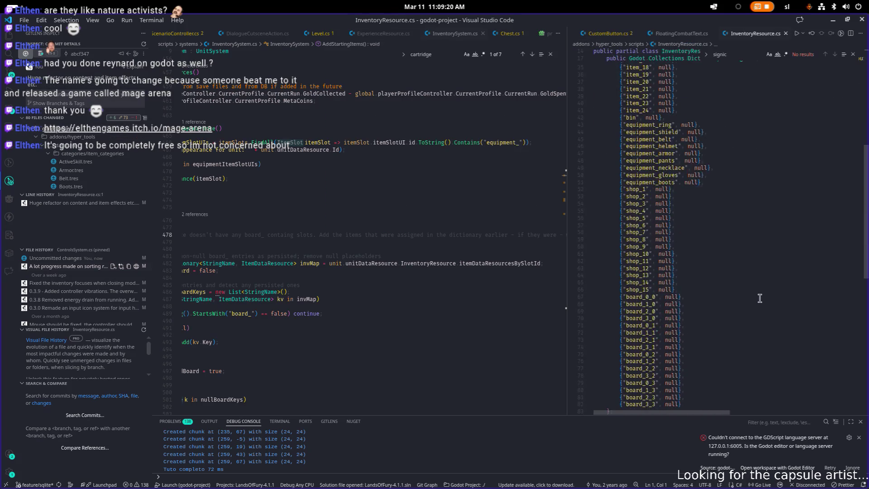
scroll(760, 299, down, 6)
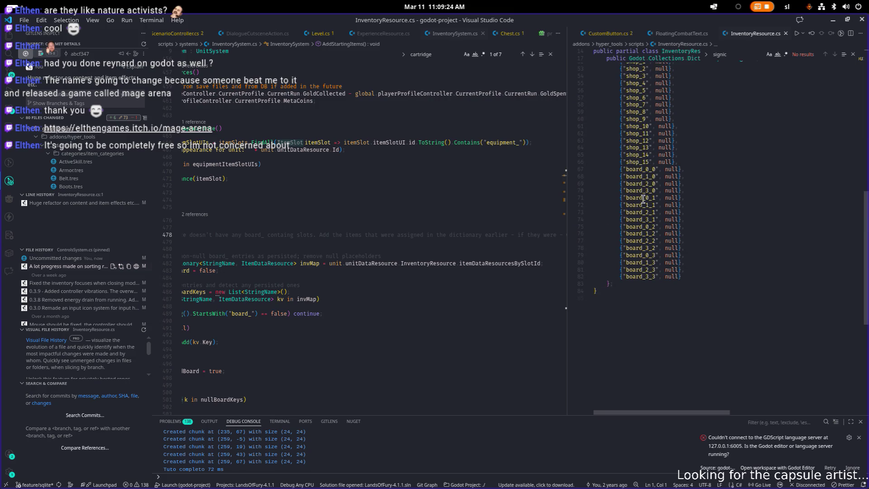
scroll(645, 249, up, 1)
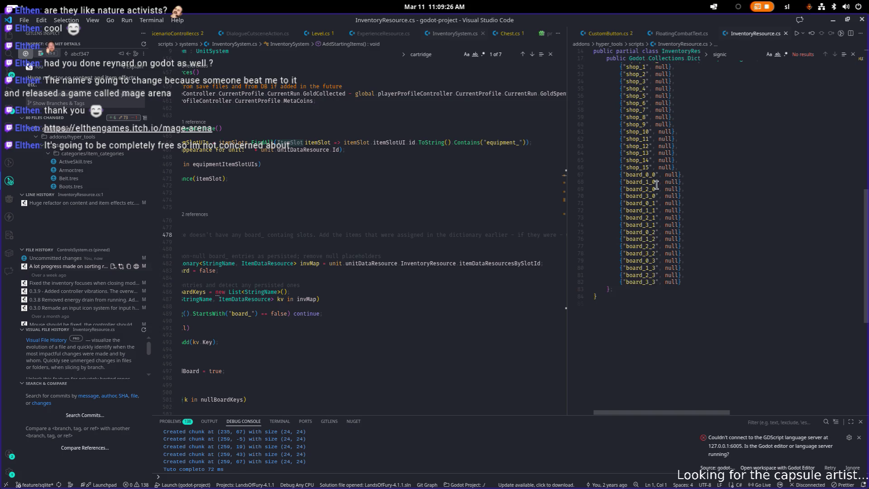
scroll(673, 172, up, 4)
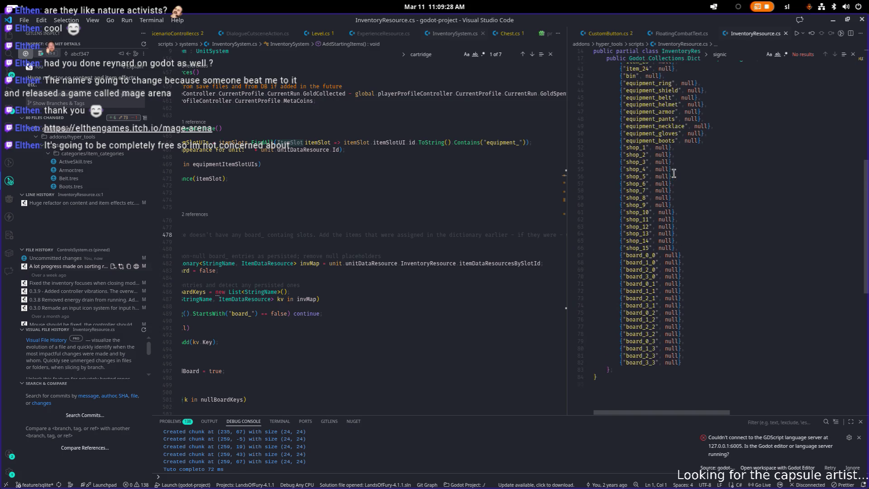
double_click(651, 256)
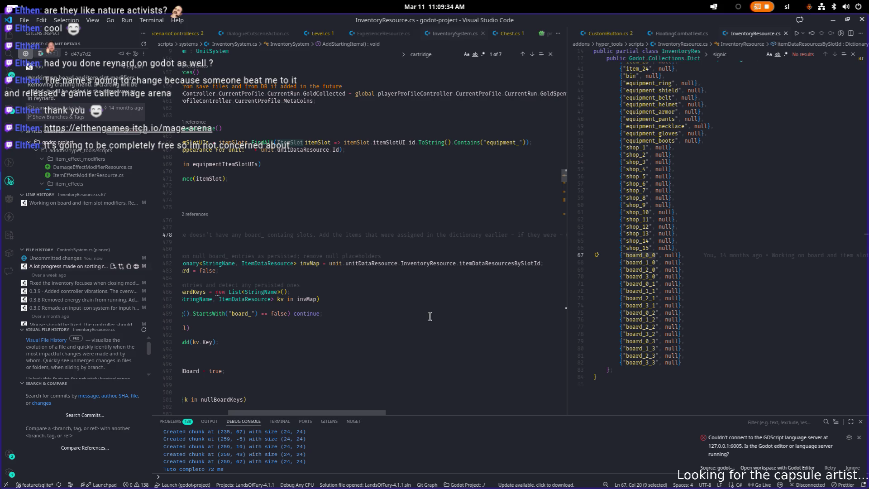
Return to the start of line 481 in InventorySystem.cs and switch applications
click(333, 255)
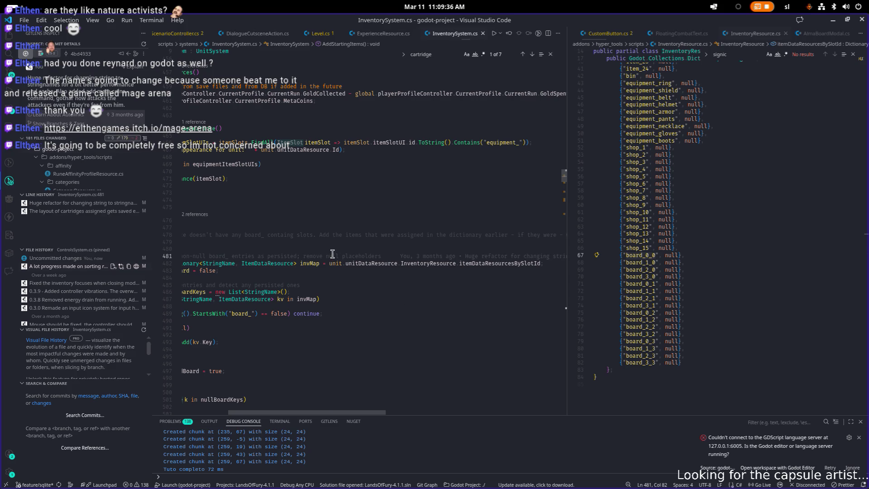
key(Home)
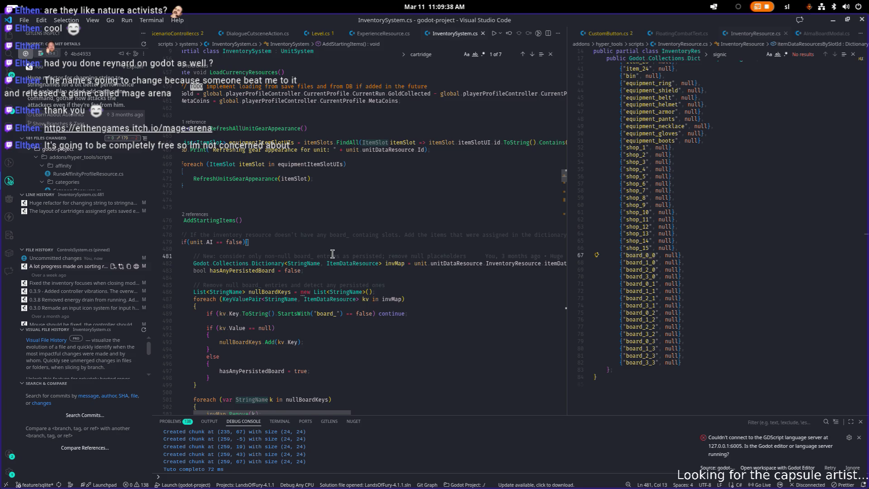
key(Home)
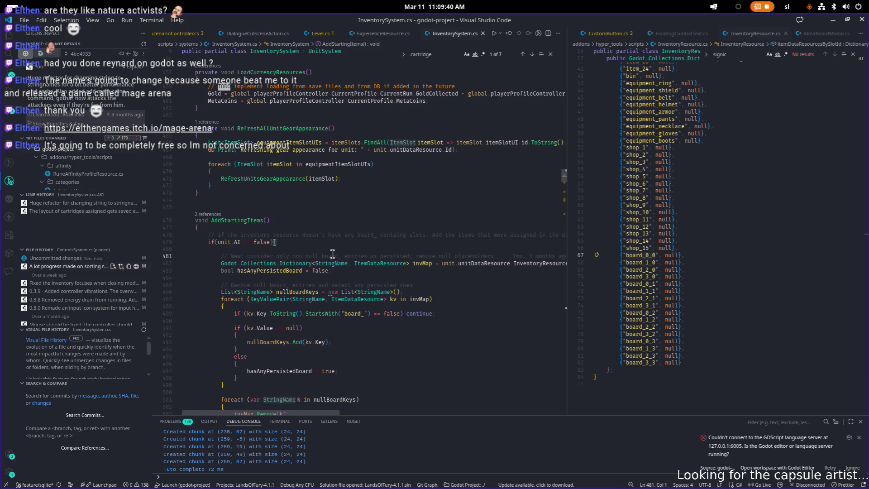
key(alt+Tab)
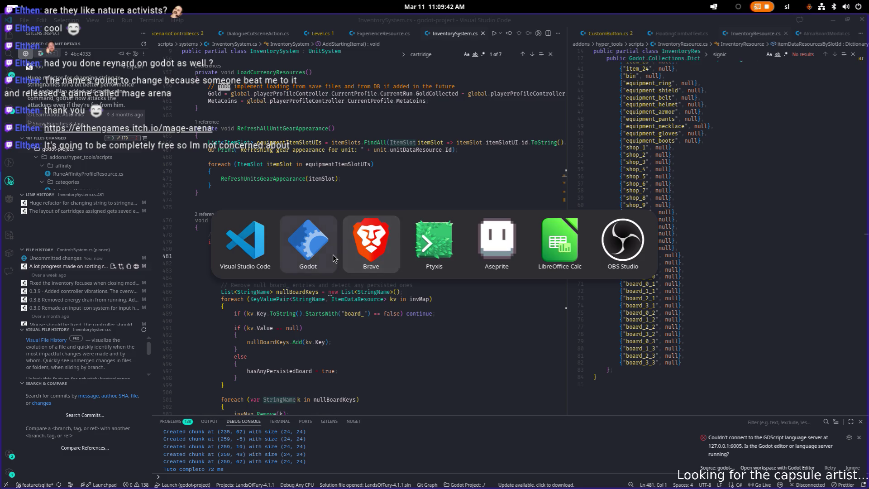
Expand EnergyBoosterCartridgeSkill's Item effect listening condition section in Godot, then return to VS Code
key(alt+shift+Tab)
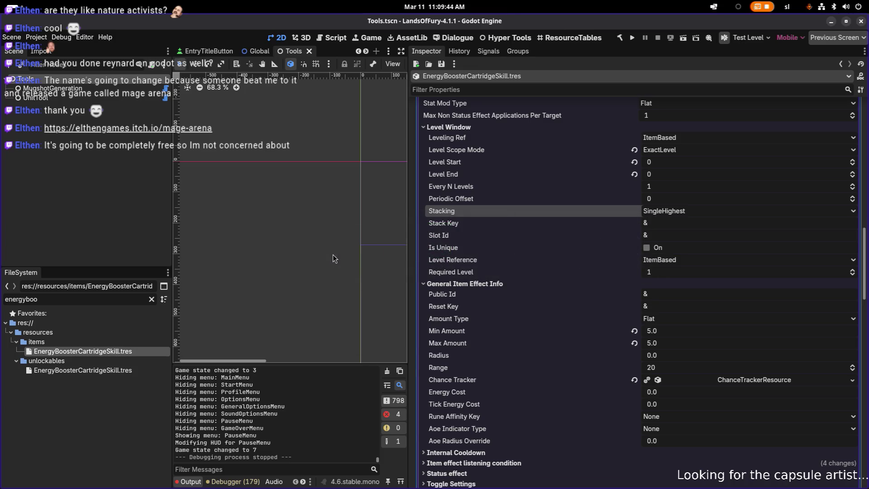
scroll(589, 328, down, 5)
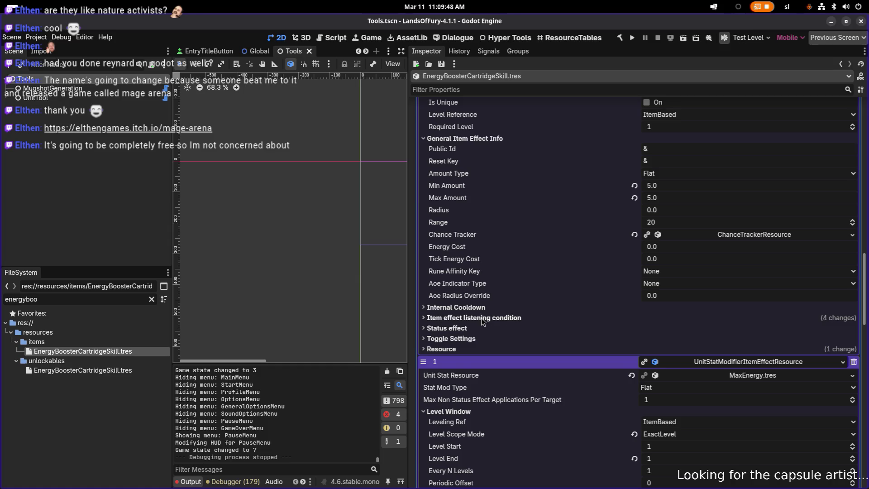
click(482, 317)
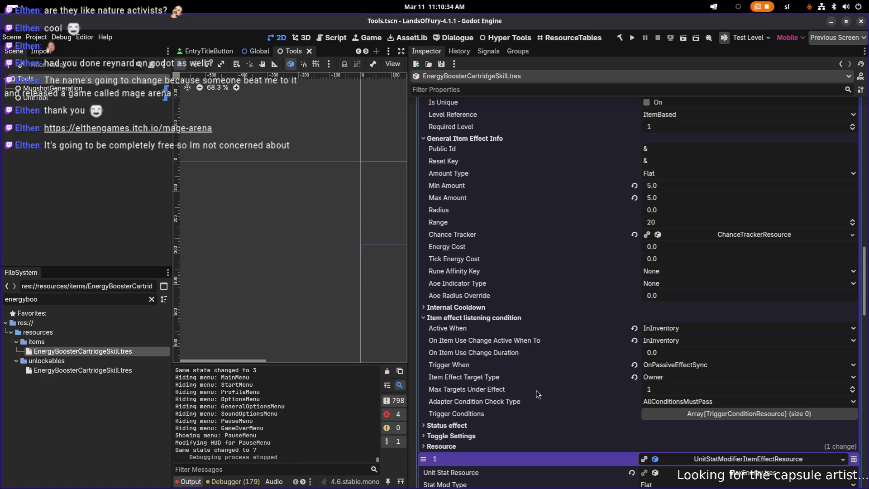
key(alt+Tab)
key(alt+Tab)
key(alt+shift+Tab)
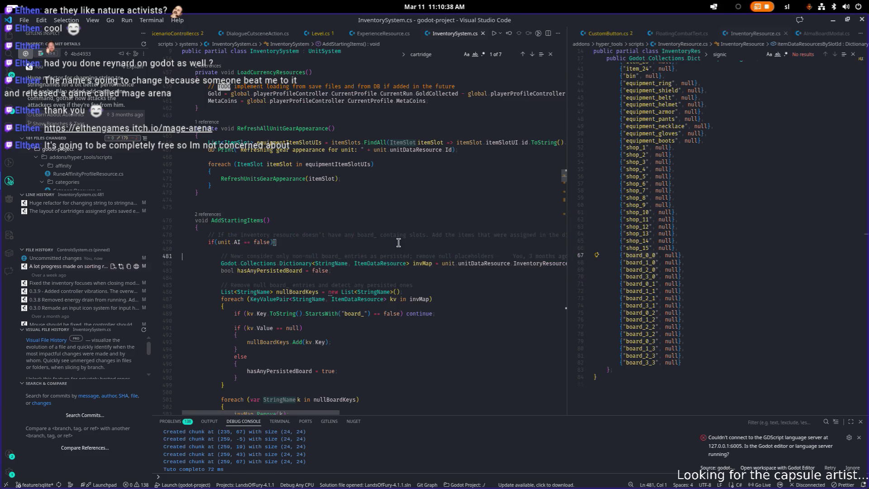
Widen the InventorySystem.cs pane and scroll through AddStartingItems
drag(567, 221, 699, 221)
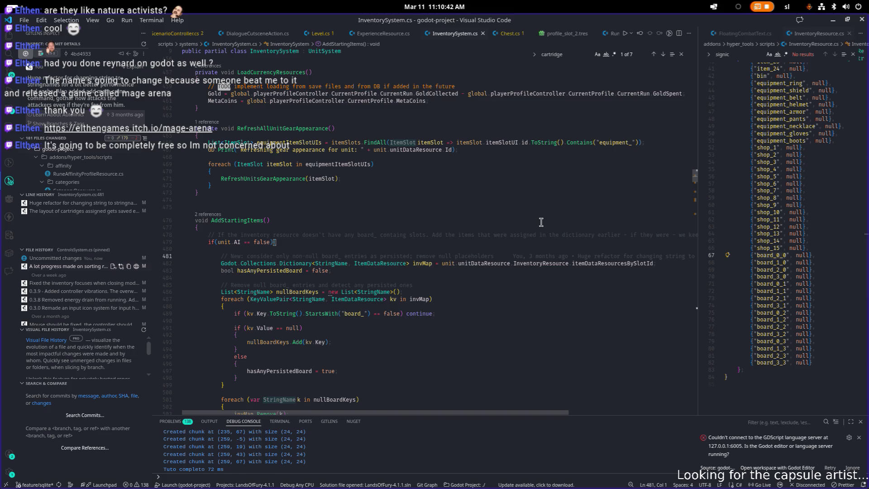
mouse_move(526, 263)
scroll(550, 273, down, 2)
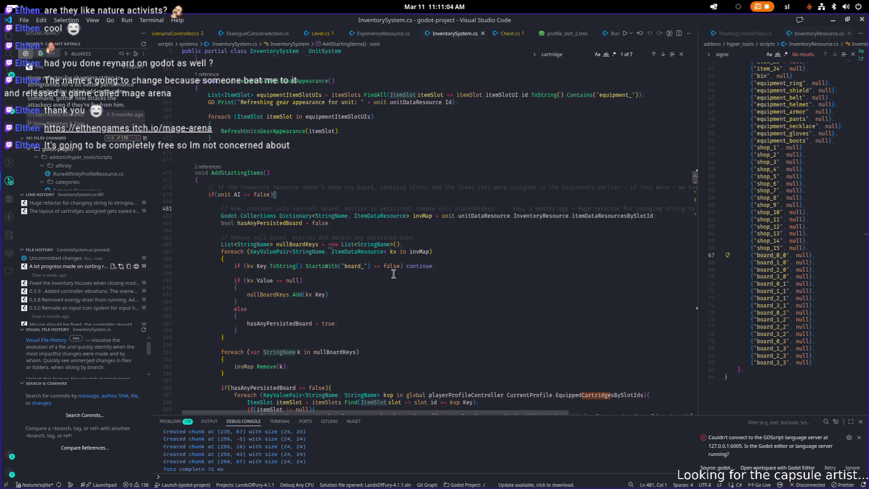
scroll(393, 274, down, 5)
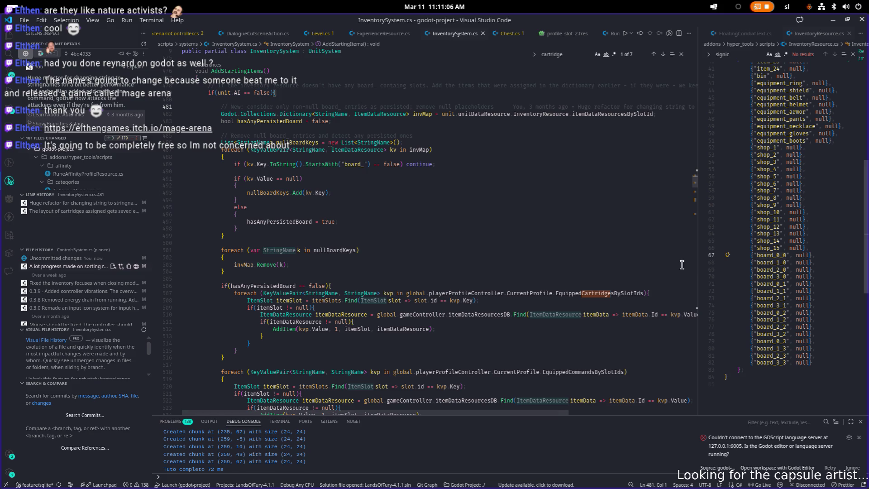
scroll(503, 251, down, 1)
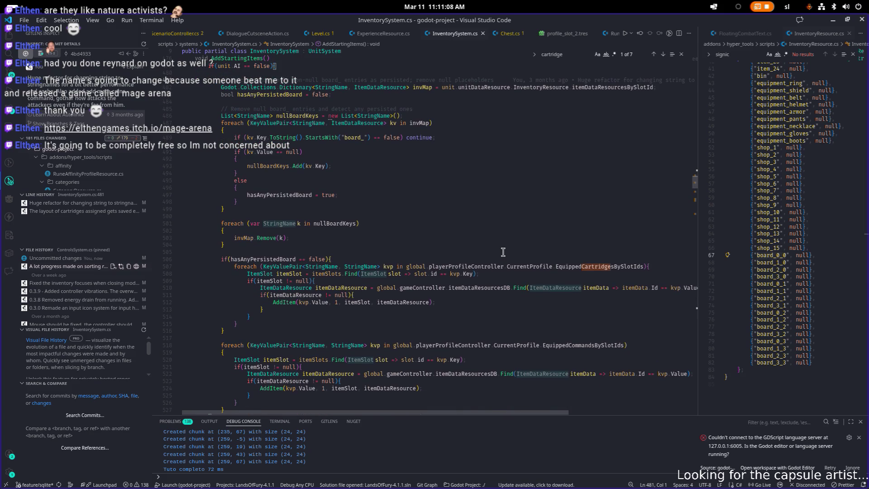
Highlight all uses of hasAnyPersistedBoard and EquippedCartridgesBySlotIds, then widen InventoryResource.cs
double_click(279, 260)
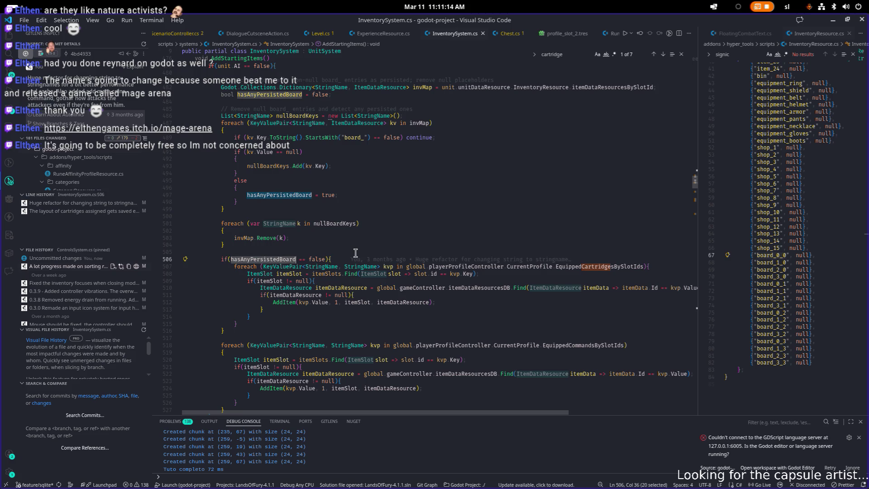
mouse_move(588, 270)
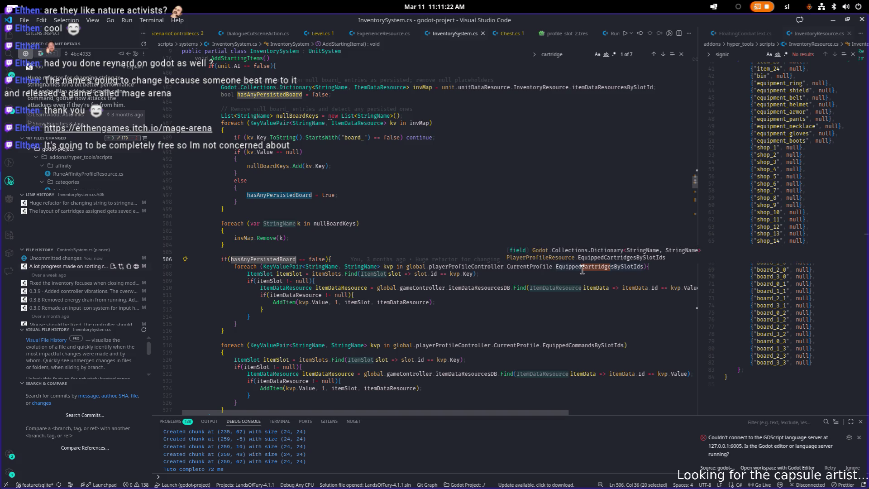
double_click(583, 270)
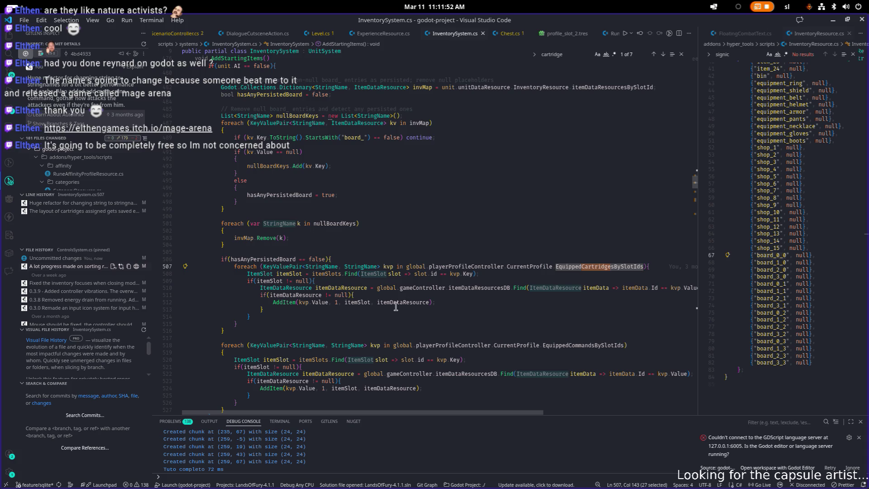
drag(696, 279, 635, 280)
Open PlayerProfileResource.cs, then the profile_slot_1.tres save file, in the right pane
click(777, 254)
key(ctrl+p)
text(profileres)
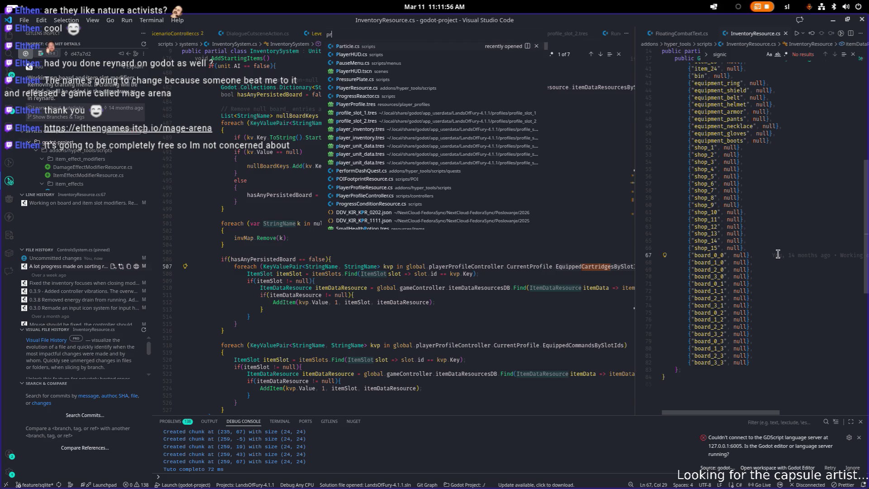
key(Return)
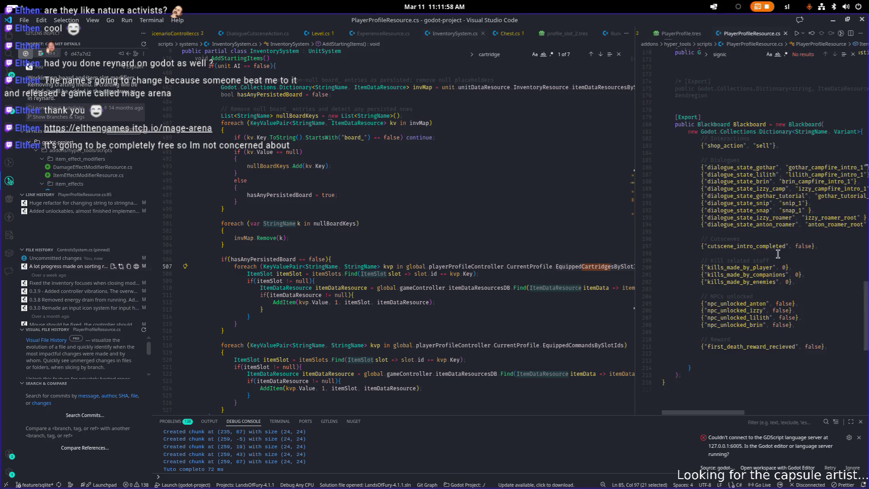
key(ctrl+p)
text(prof)
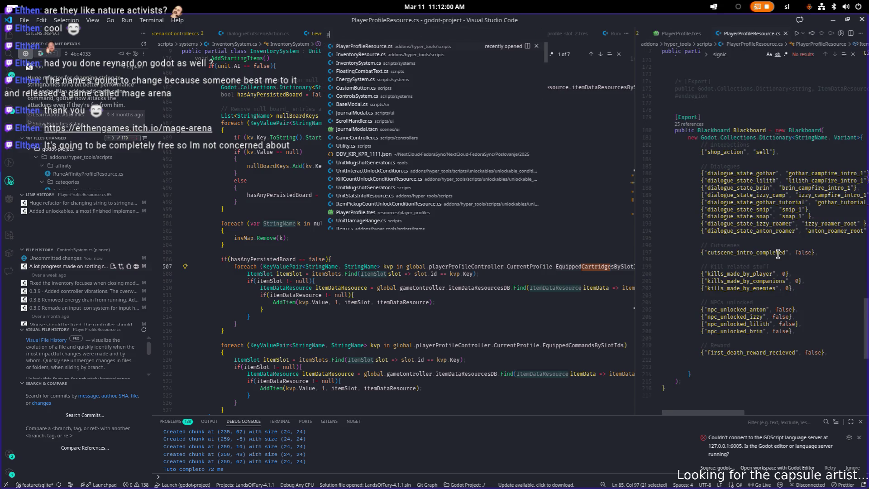
key(Return)
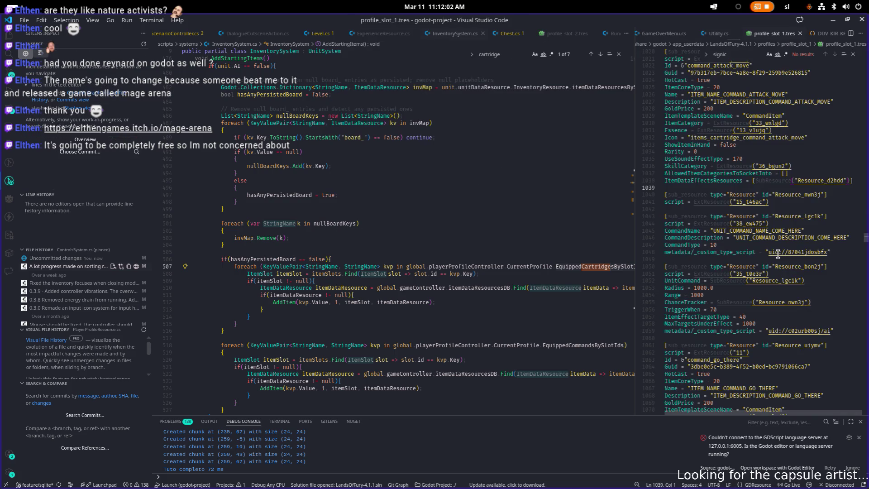
Widen the save file and select its command_wait_here slot entry
drag(635, 259, 615, 259)
scroll(717, 265, down, 20)
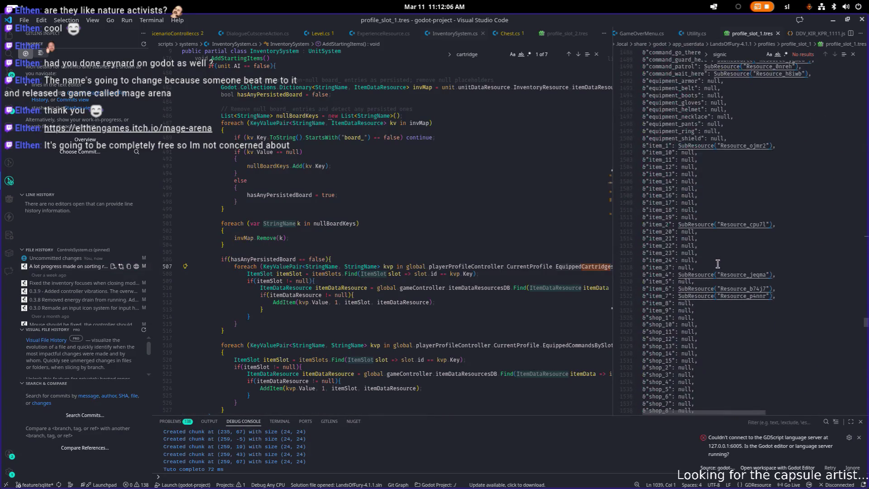
scroll(717, 265, up, 4)
click(748, 233)
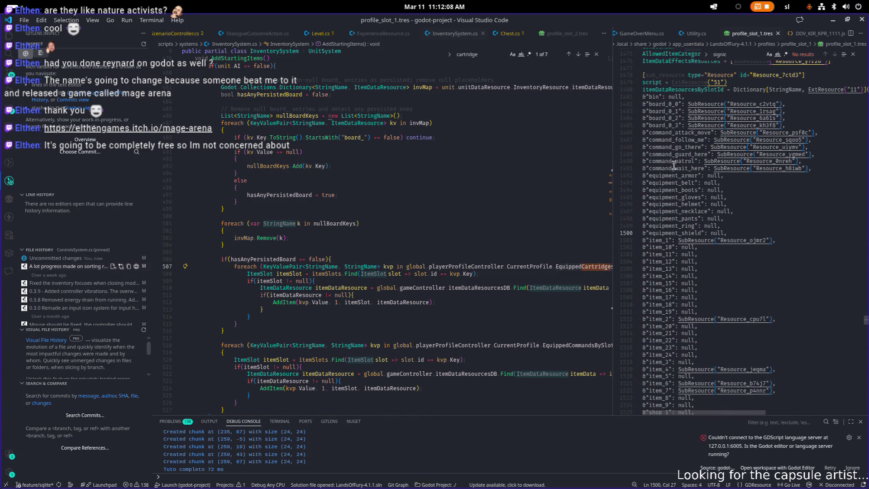
drag(703, 177, 643, 168)
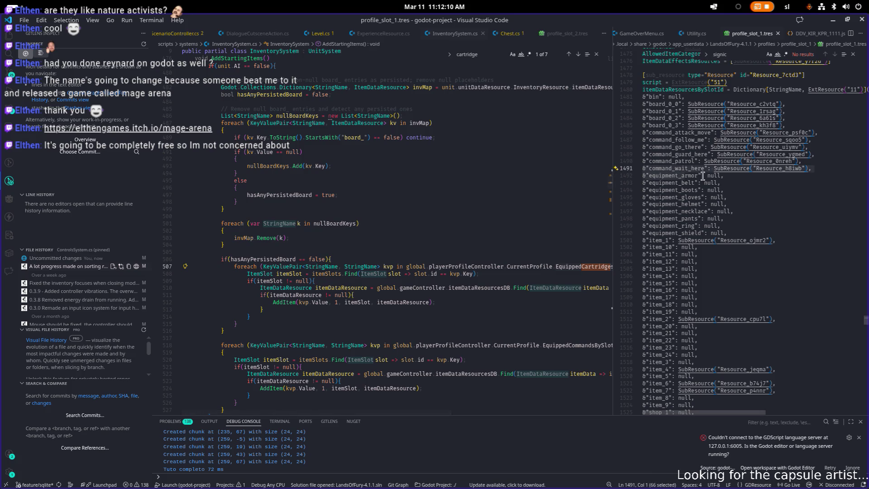
scroll(716, 136, down, 1)
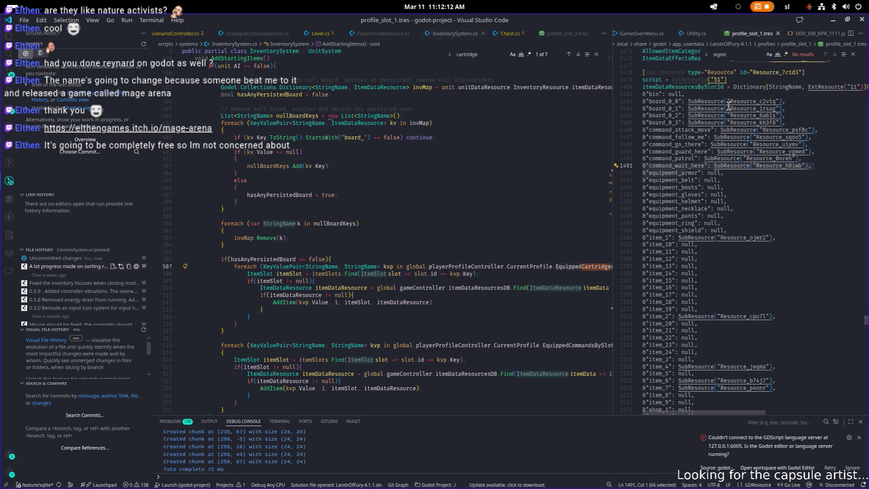
scroll(682, 126, down, 6)
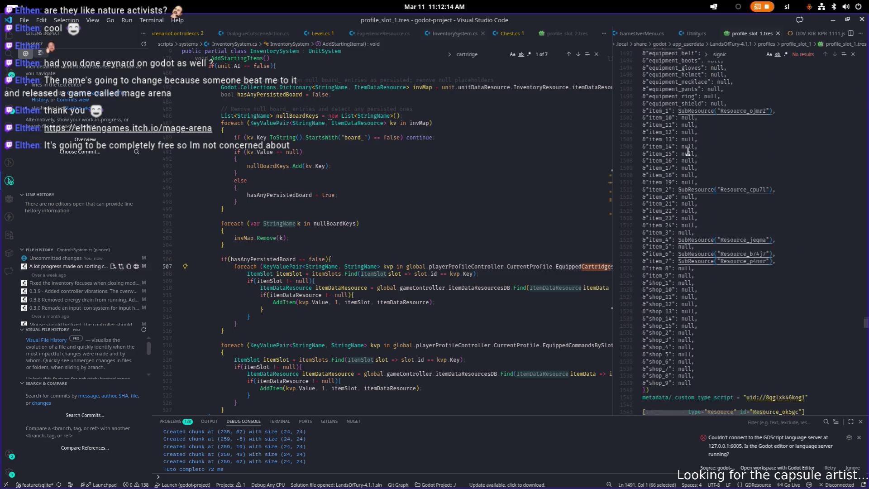
scroll(687, 151, up, 8)
Inspect the board_0_0 through board_0_2 SubResource links in profile_slot_1.tres
click(672, 141)
mouse_move(732, 144)
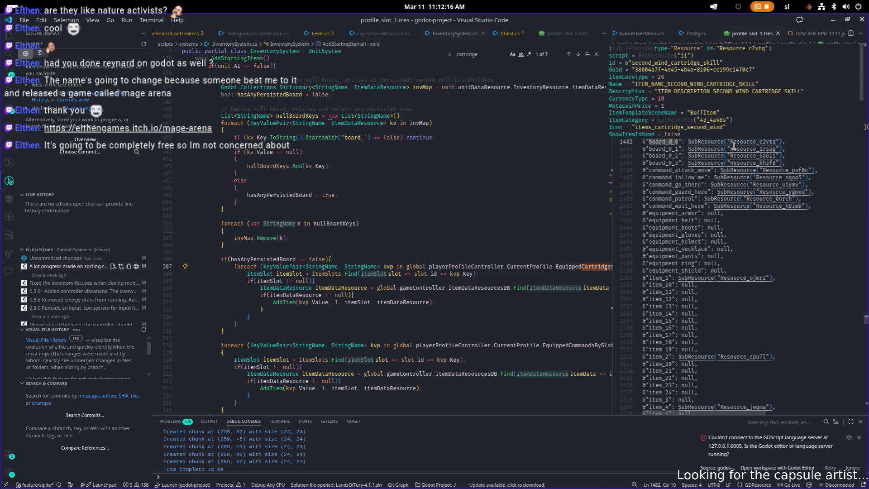
mouse_move(745, 163)
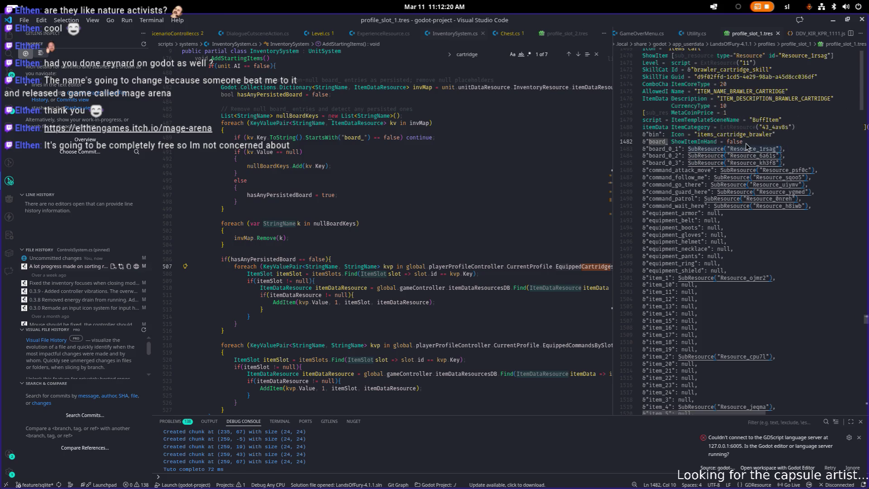
text(signic)
click(652, 155)
mouse_move(752, 141)
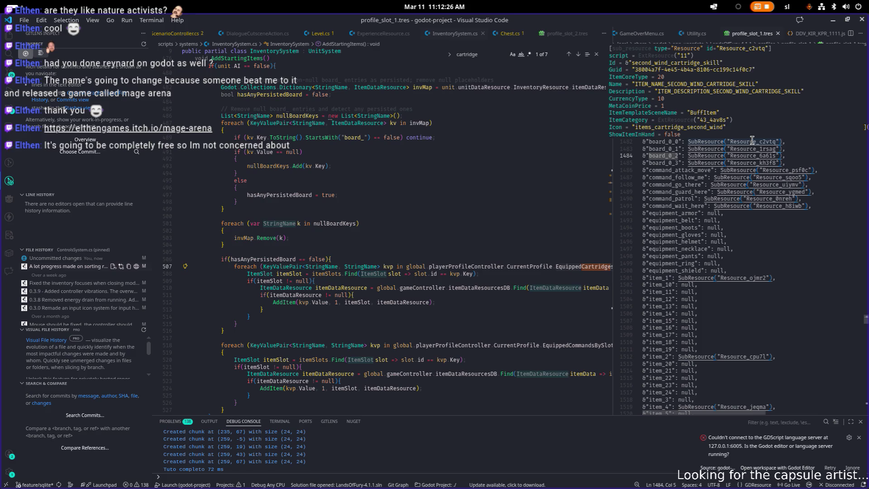
scroll(750, 129, down, 4)
scroll(750, 129, up, 4)
mouse_move(758, 166)
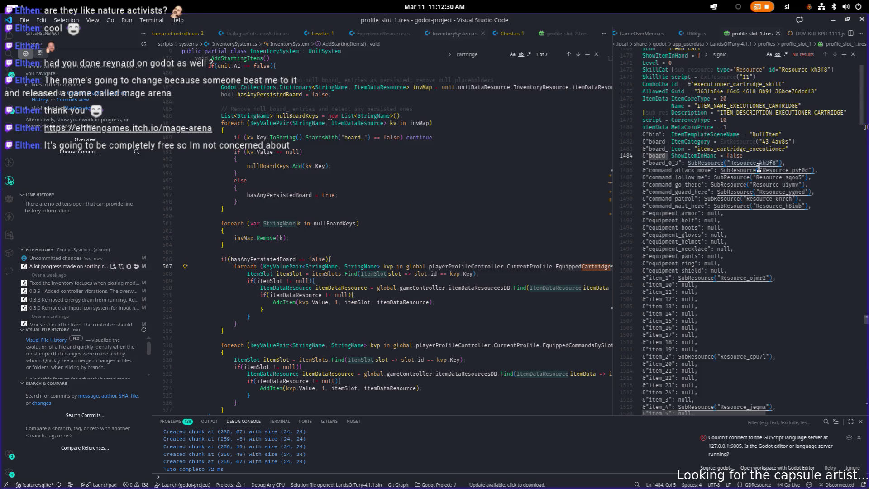
mouse_move(785, 207)
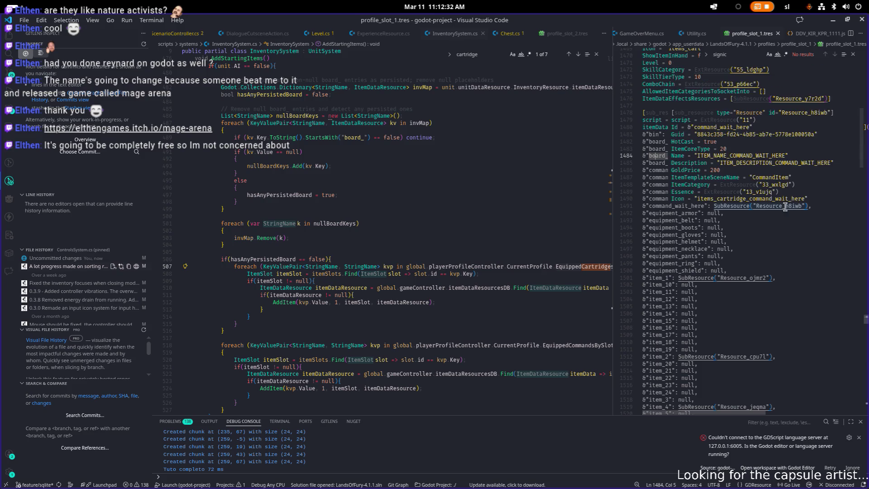
scroll(786, 208, down, 9)
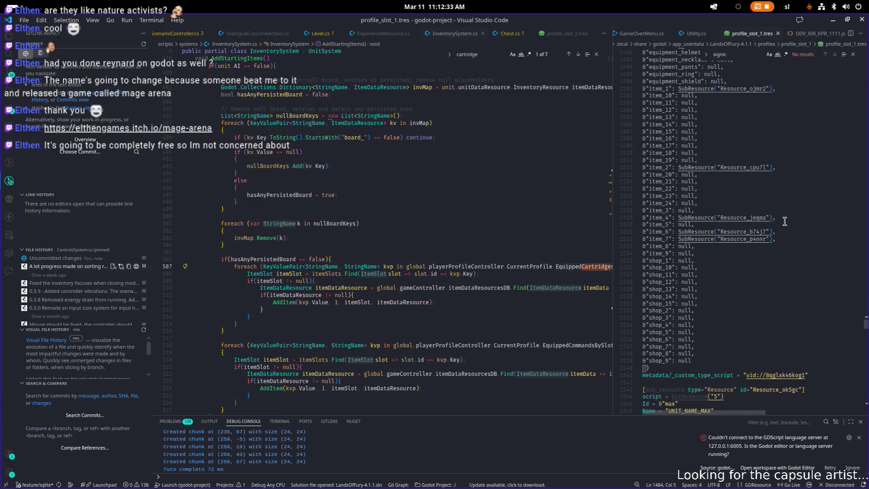